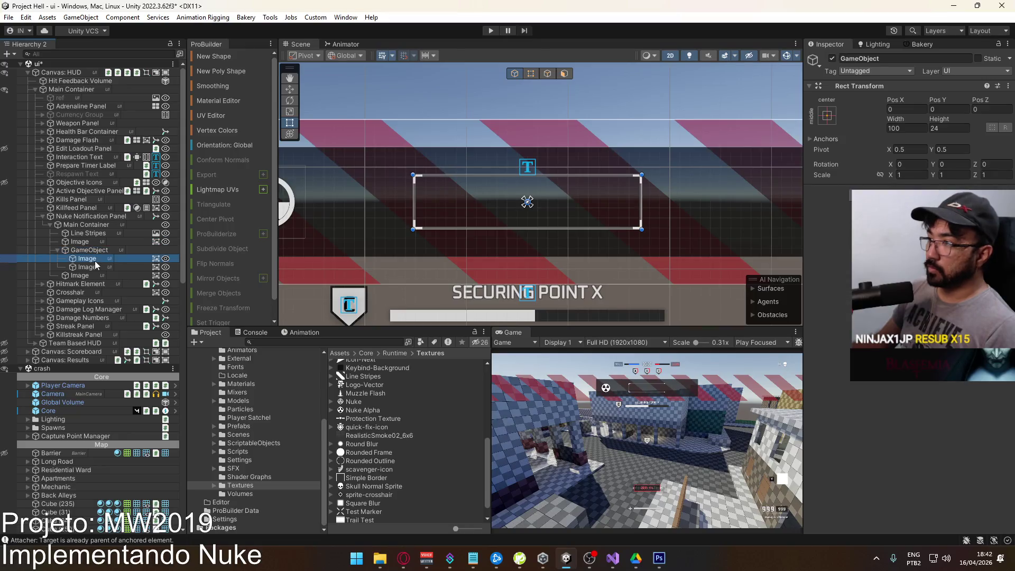
# Add a new UI Image as a child of the banner's GameObject.
pyautogui.click(96, 267)
pyautogui.click(97, 259)
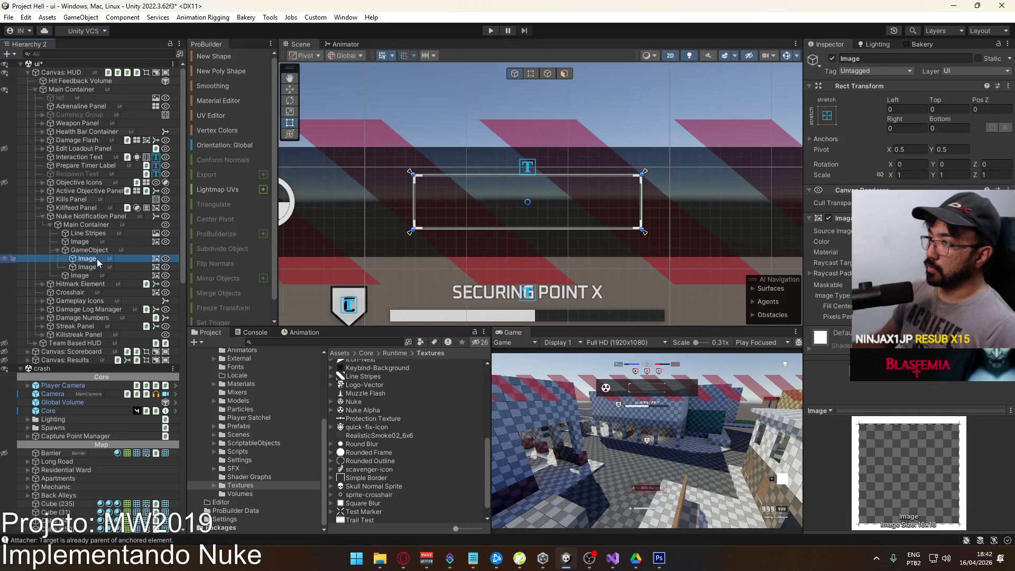
pyautogui.click(96, 267)
pyautogui.click(95, 250)
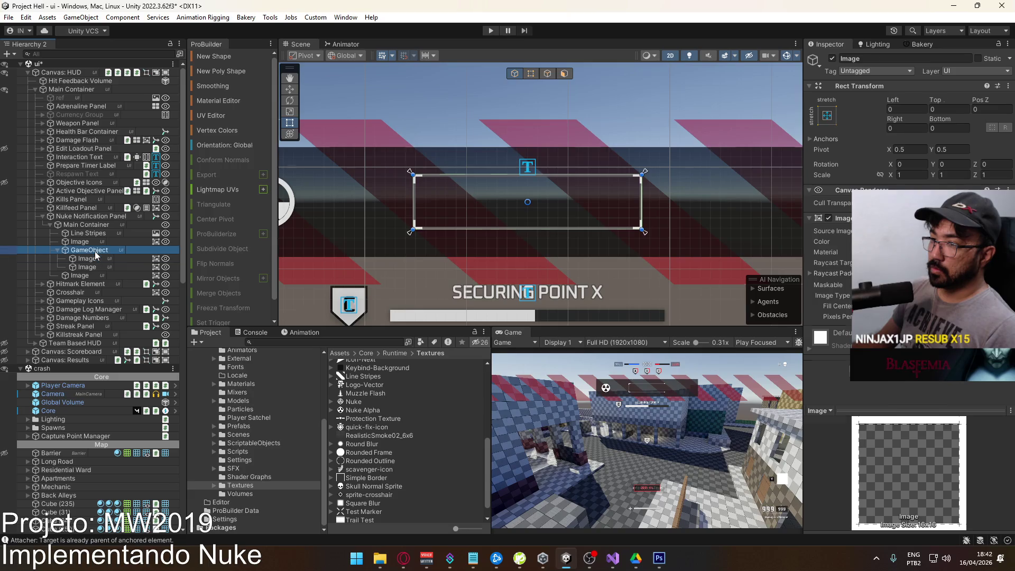
pyautogui.rightClick(97, 253)
pyautogui.moveTo(159, 336)
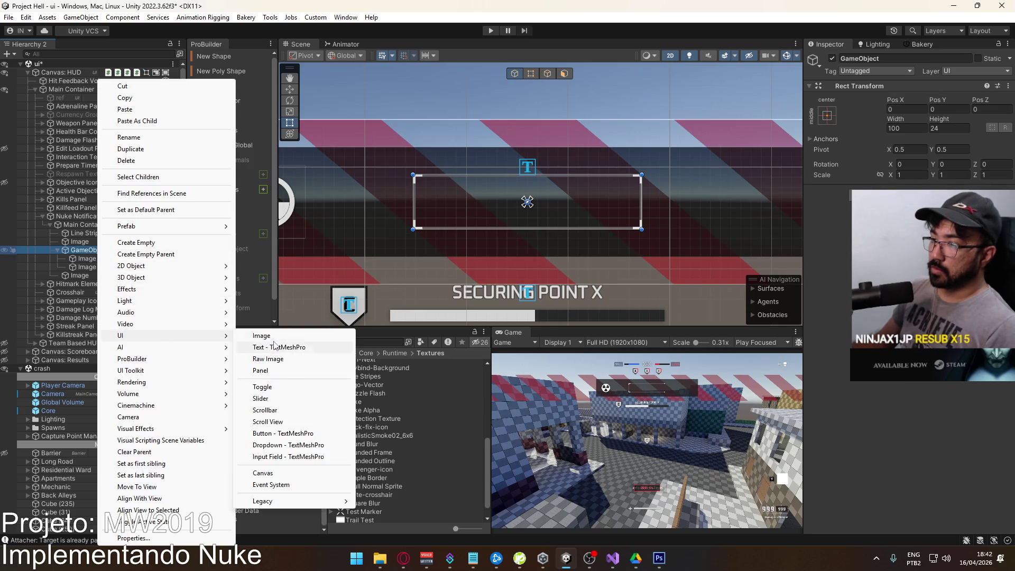
pyautogui.click(251, 336)
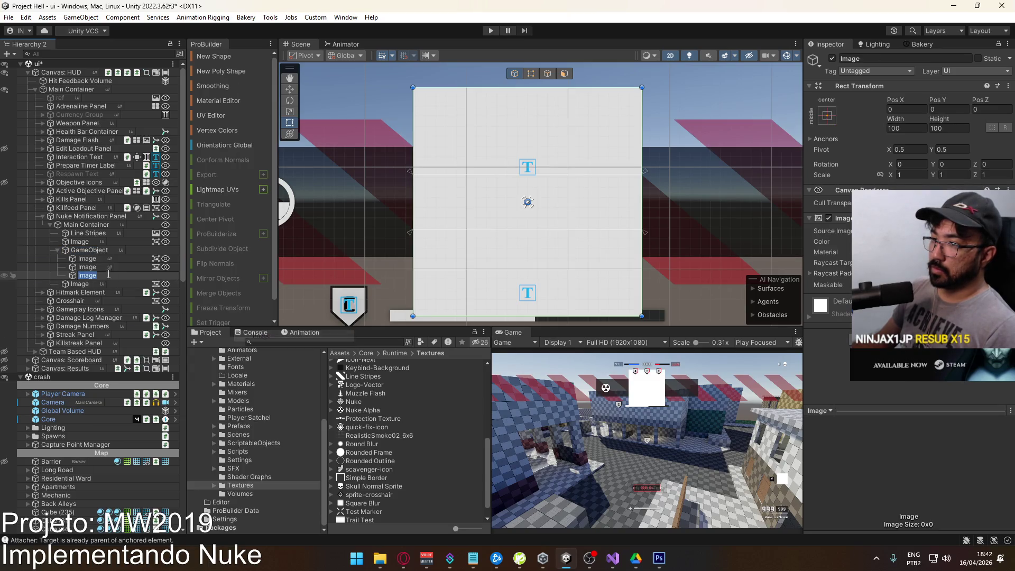
# Stretch the new image to fill GameObject with zero offsets.
pyautogui.click(86, 259)
pyautogui.click(828, 116)
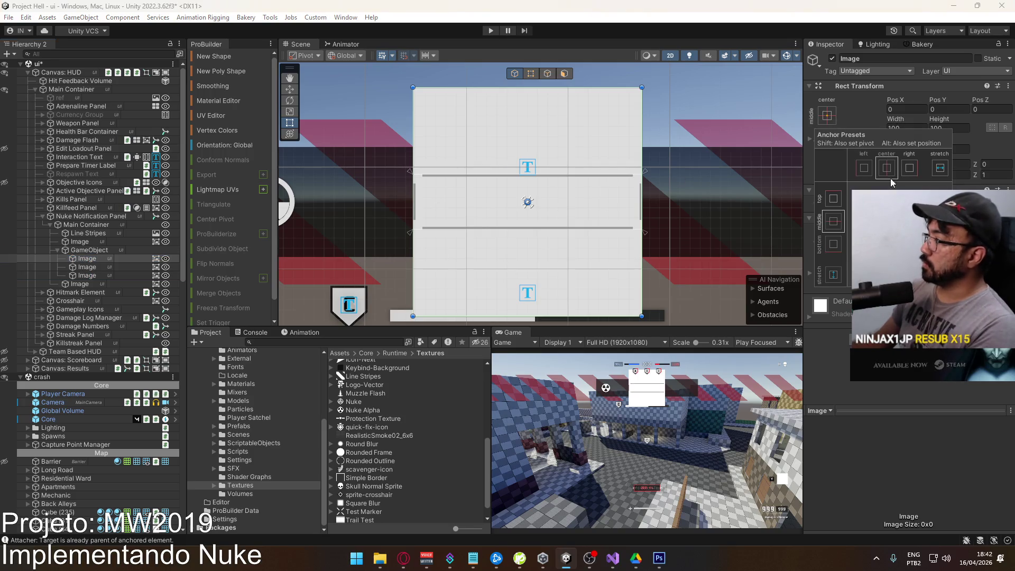
pyautogui.click(941, 274)
pyautogui.click(949, 129)
pyautogui.write('-38')
pyautogui.press('Escape')
# Tint the new image dark grey (333333).
pyautogui.click(930, 242)
pyautogui.moveTo(978, 433); pyautogui.dragTo(915, 434)
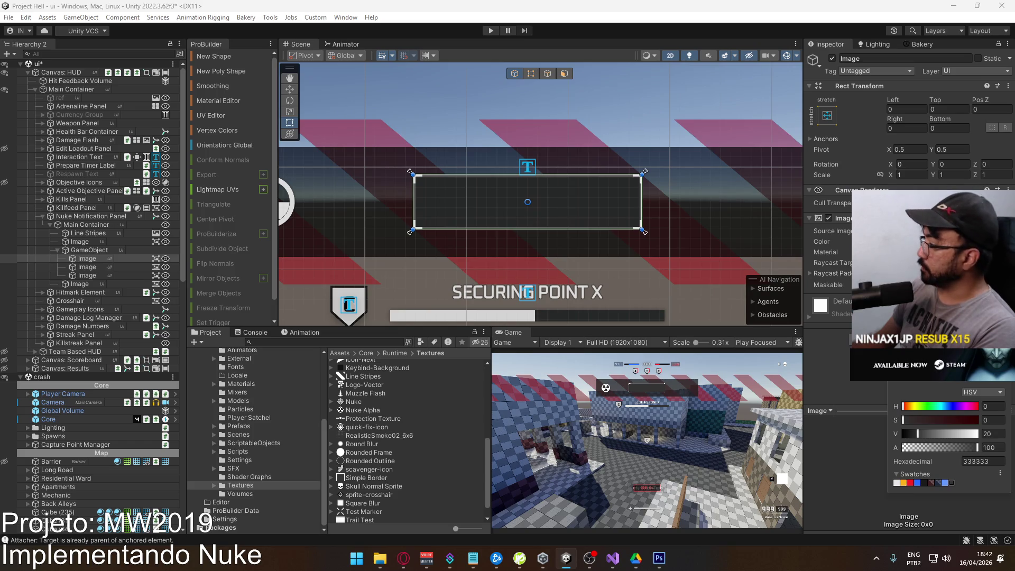
pyautogui.click(75, 276)
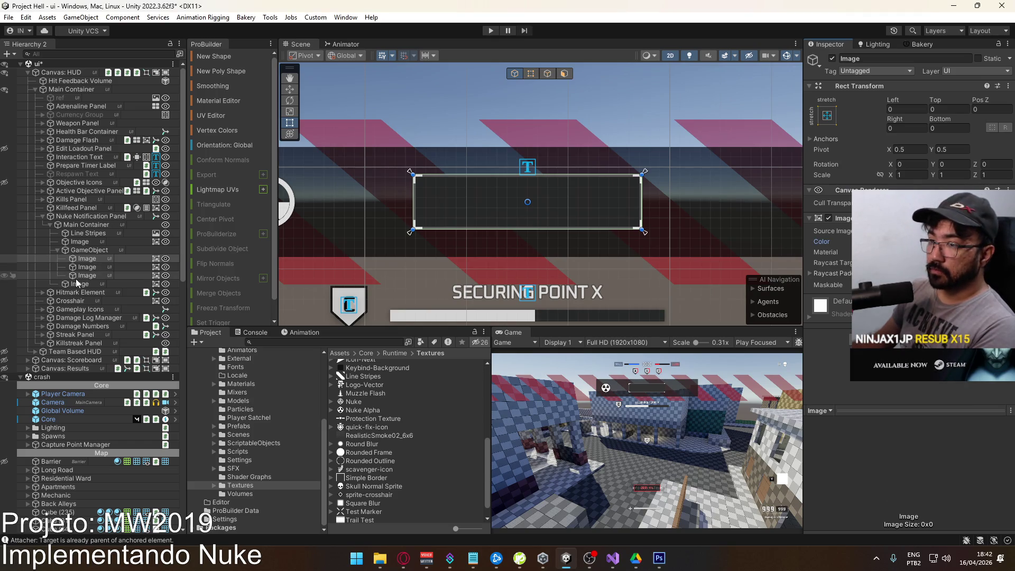
pyautogui.rightClick(86, 251)
# Add a TextMeshPro text inside GameObject, stretched to fill it with 0 offsets.
pyautogui.moveTo(158, 340)
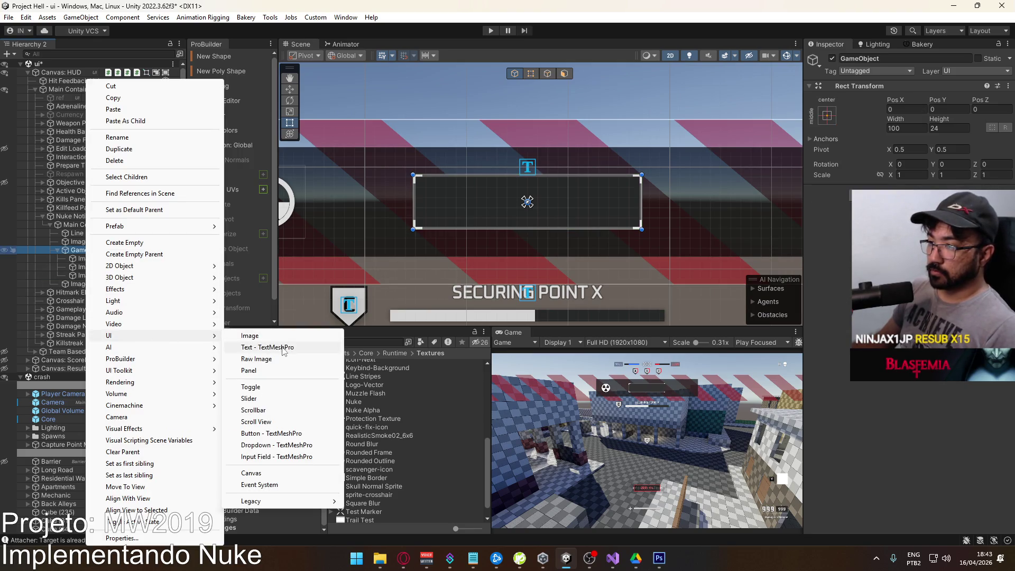
pyautogui.click(283, 348)
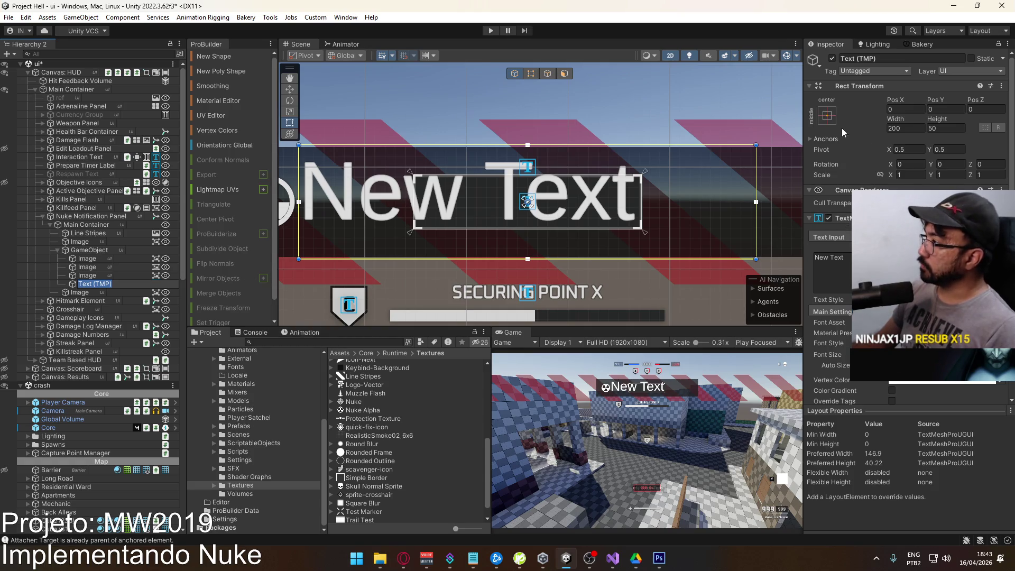
pyautogui.click(828, 115)
pyautogui.click(939, 272)
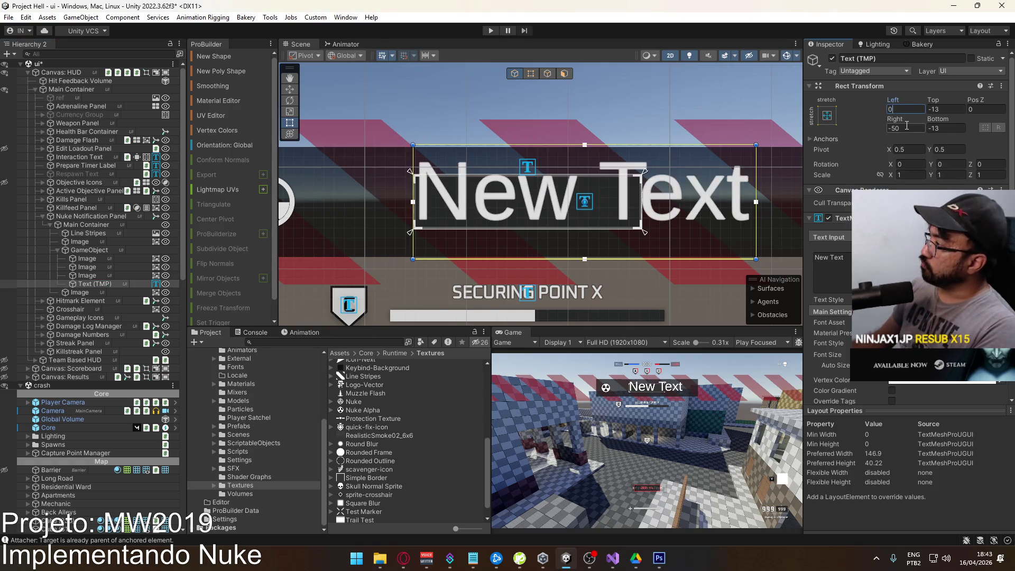
pyautogui.write('0')
pyautogui.press('Tab')
pyautogui.write('0')
pyautogui.click(946, 109)
pyautogui.write('0')
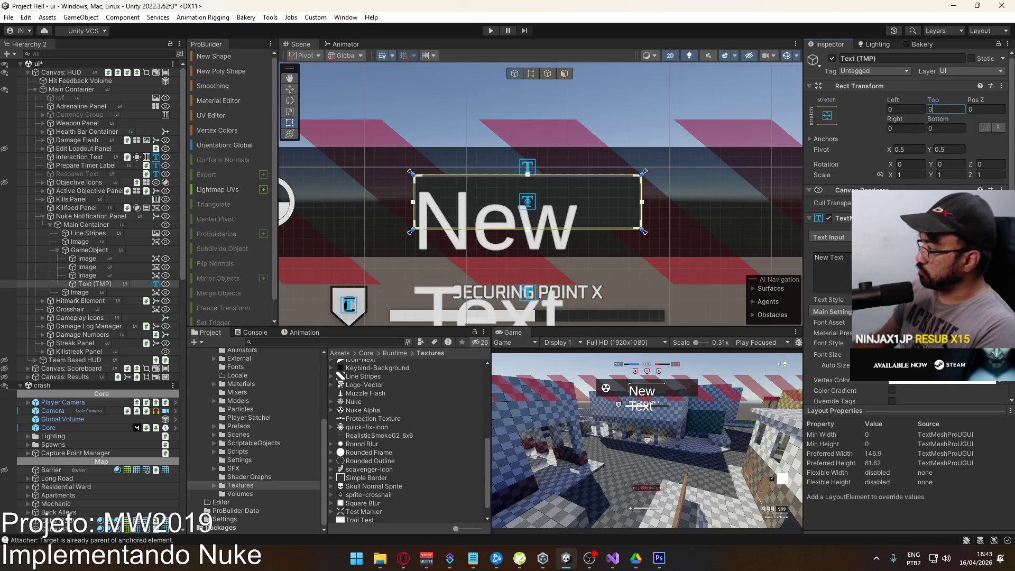
# Set the text's font asset to Oxanium-Medium and replace New Text with 88:88.
pyautogui.click(1001, 322)
pyautogui.doubleClick(790, 406)
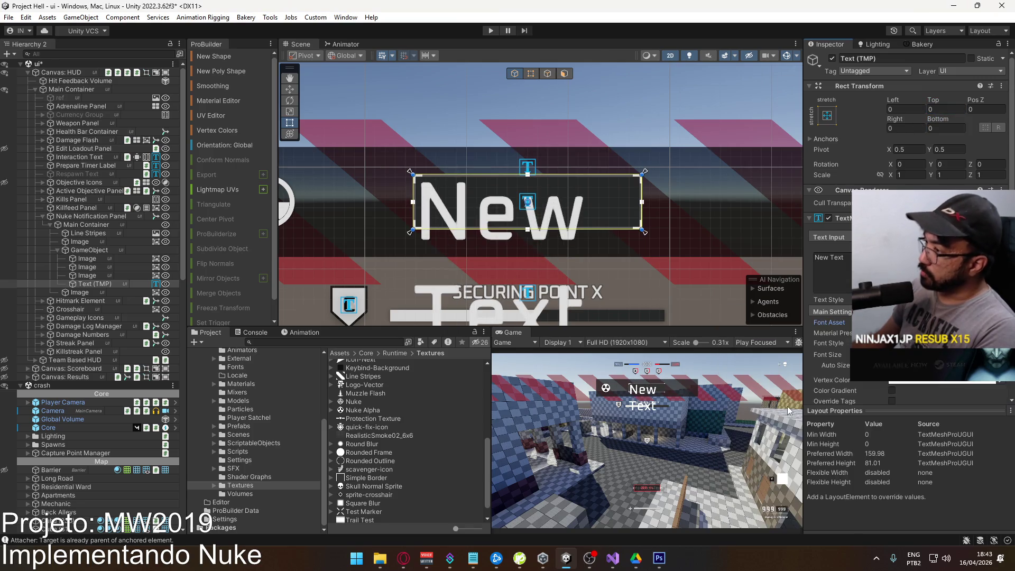
pyautogui.click(847, 256)
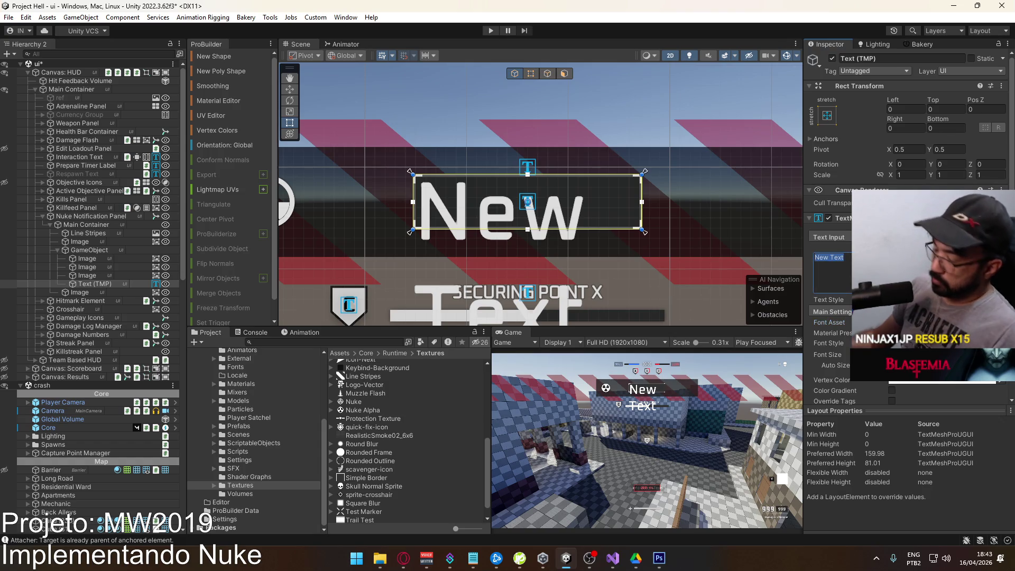
pyautogui.write('88:')
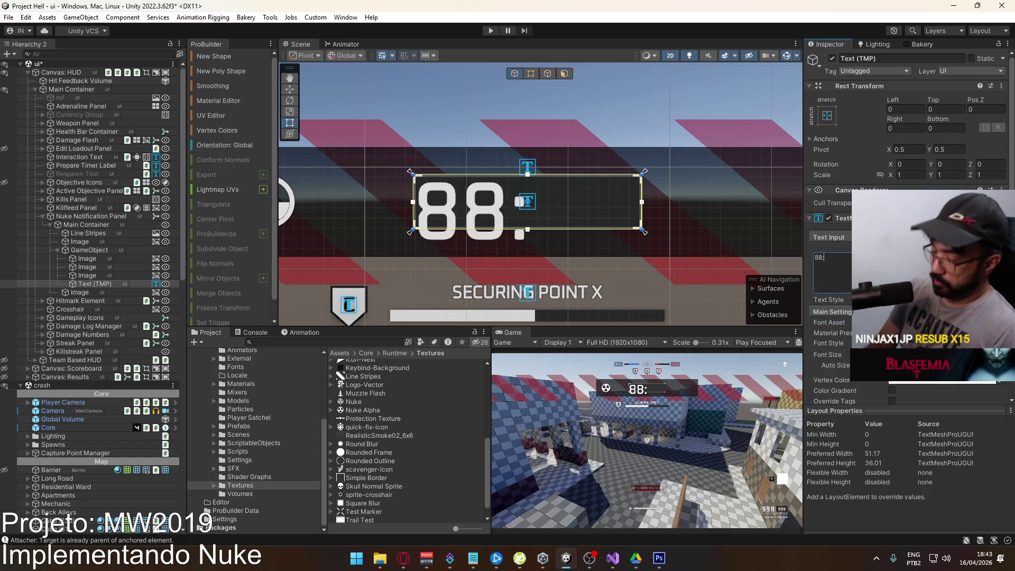
pyautogui.write('88')
pyautogui.hotkey('alt', 'Tab')
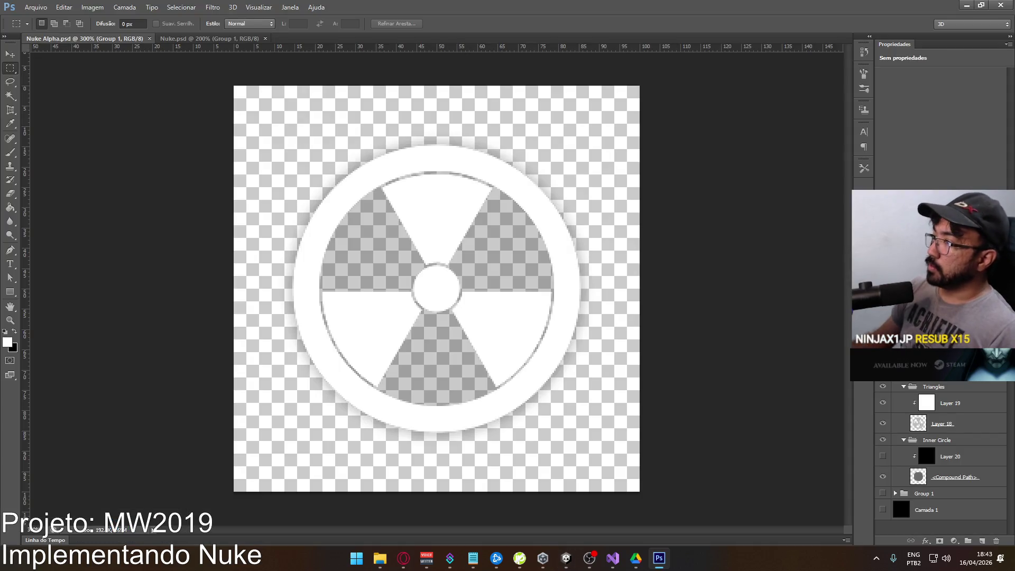
# Close the Shadergraph UI tutorial tab and bring up the MW19 nuke gameplay video.
pyautogui.click(404, 558)
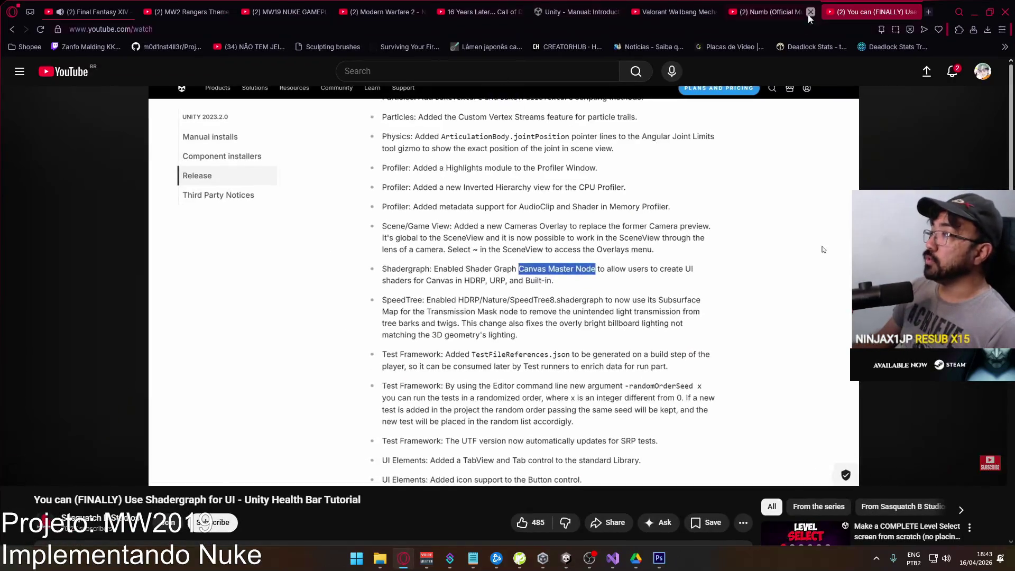
pyautogui.click(915, 12)
pyautogui.click(487, 12)
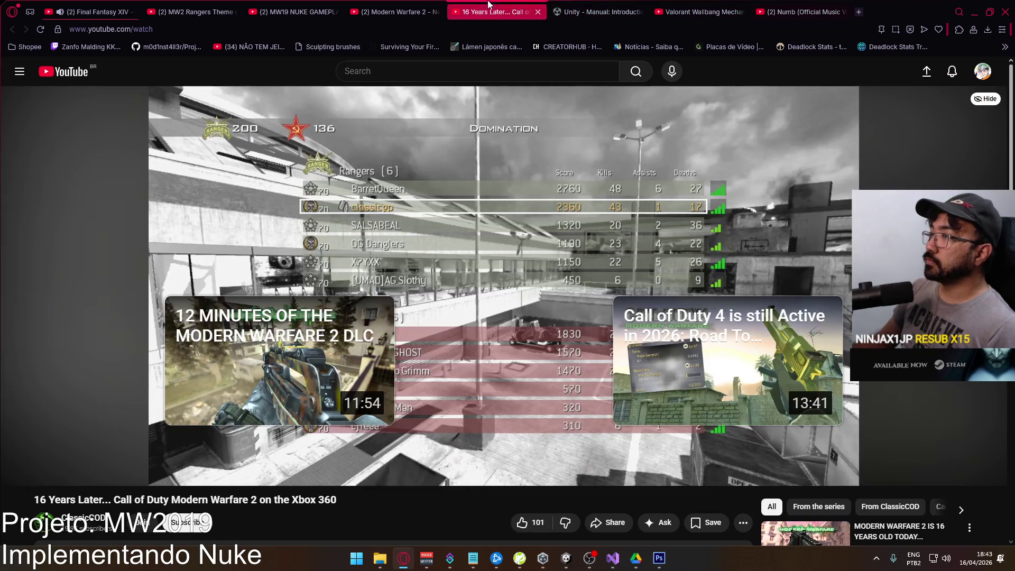
pyautogui.click(400, 5)
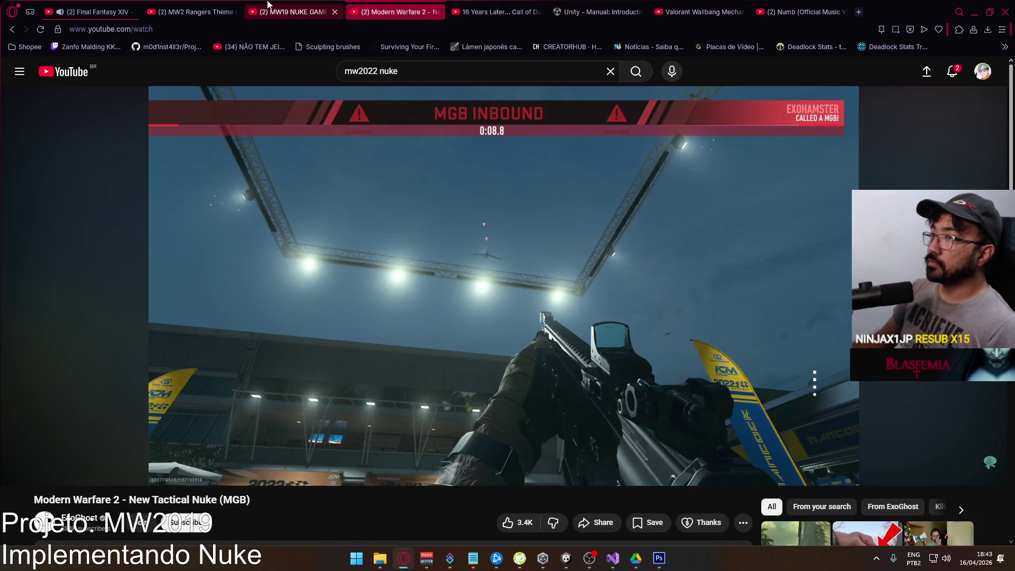
pyautogui.click(305, 5)
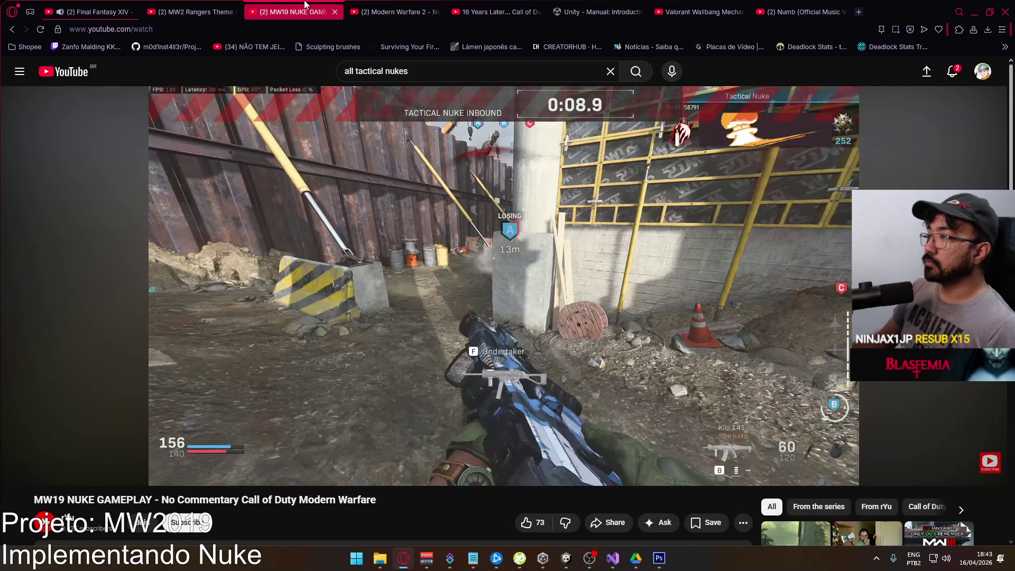
pyautogui.hotkey('alt', 'Tab')
pyautogui.hotkey('alt', 'Tab')
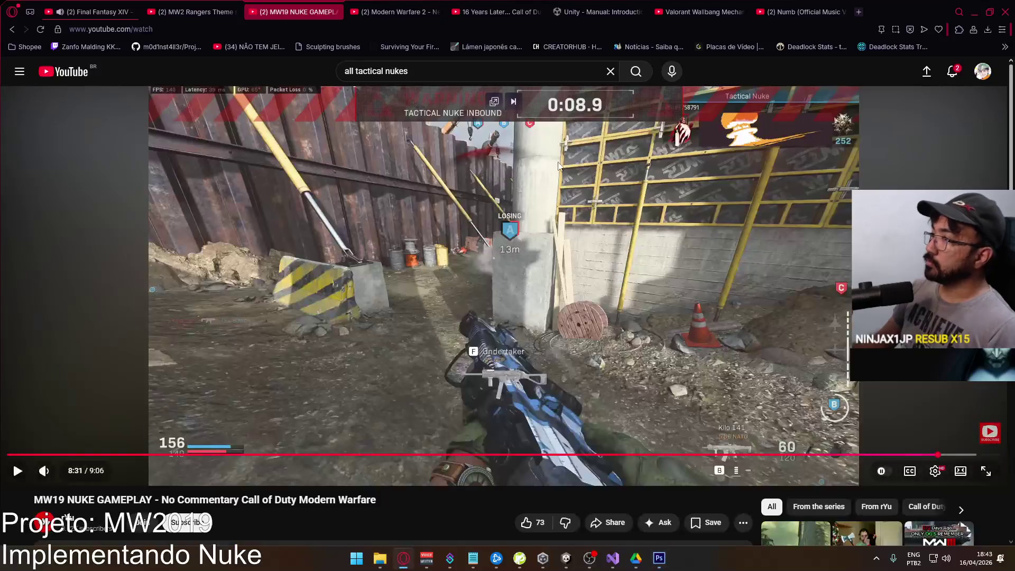
# Glance at the PlayerData script in Visual Studio, then go back to the Unity editor.
pyautogui.click(613, 558)
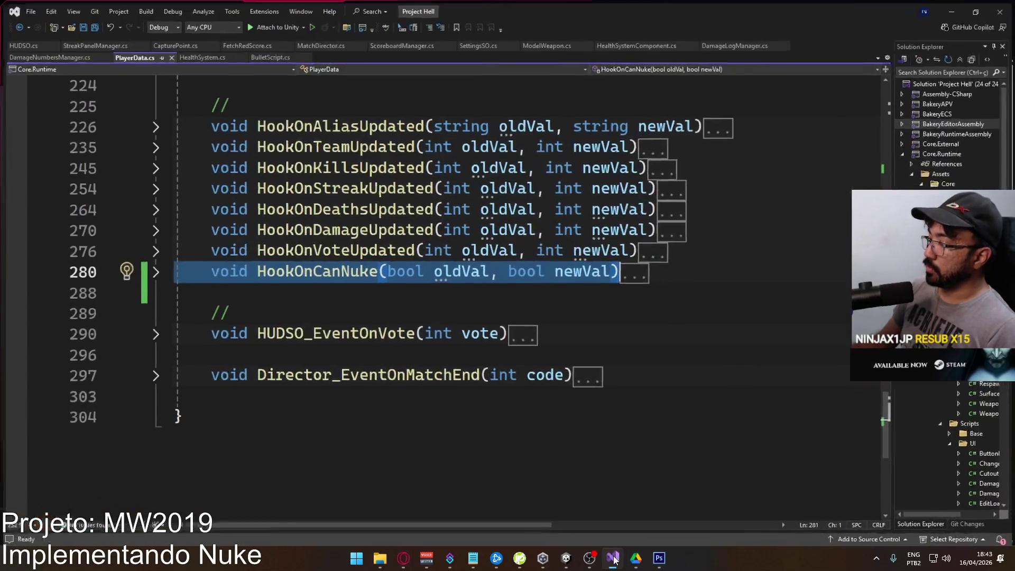
pyautogui.click(613, 557)
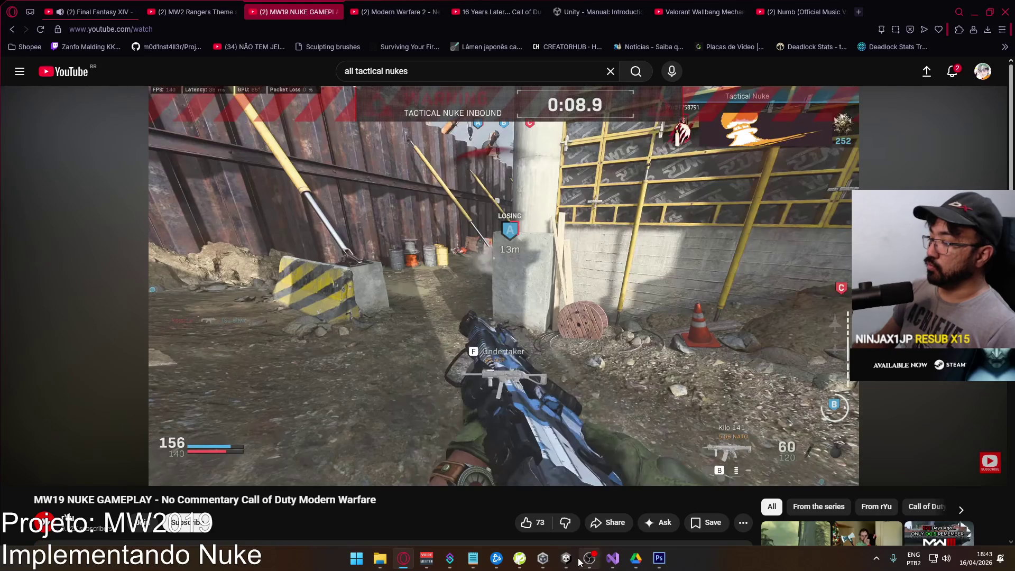
pyautogui.moveTo(572, 565)
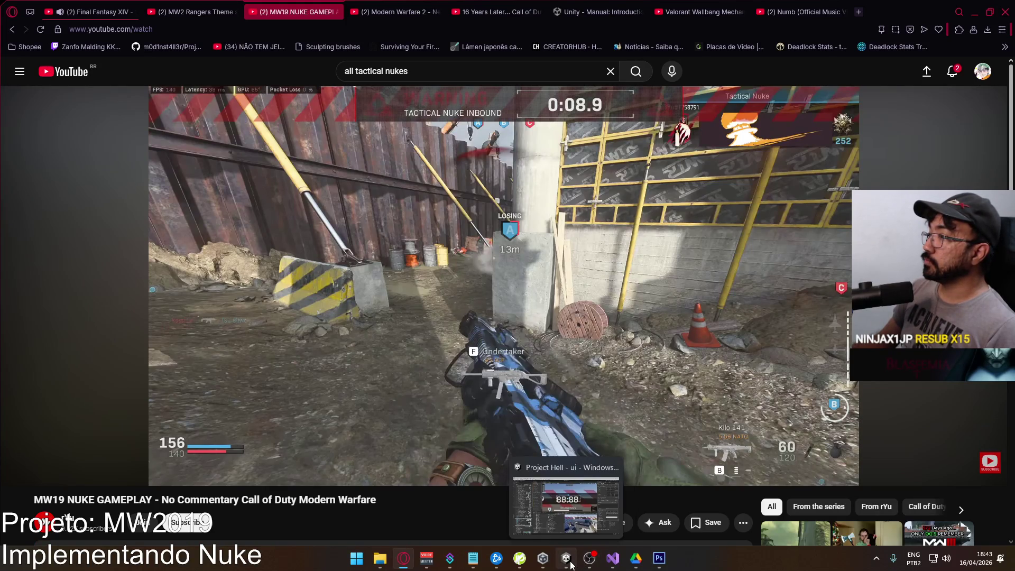
pyautogui.click(571, 565)
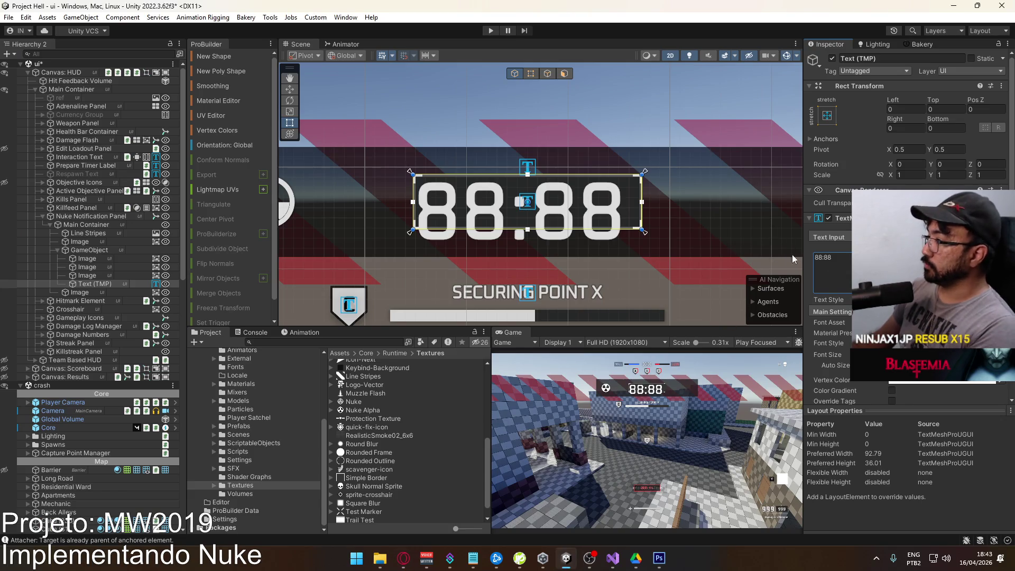
# Change the timer text to 0:88.8, shrink it and centre-align it.
pyautogui.doubleClick(819, 258)
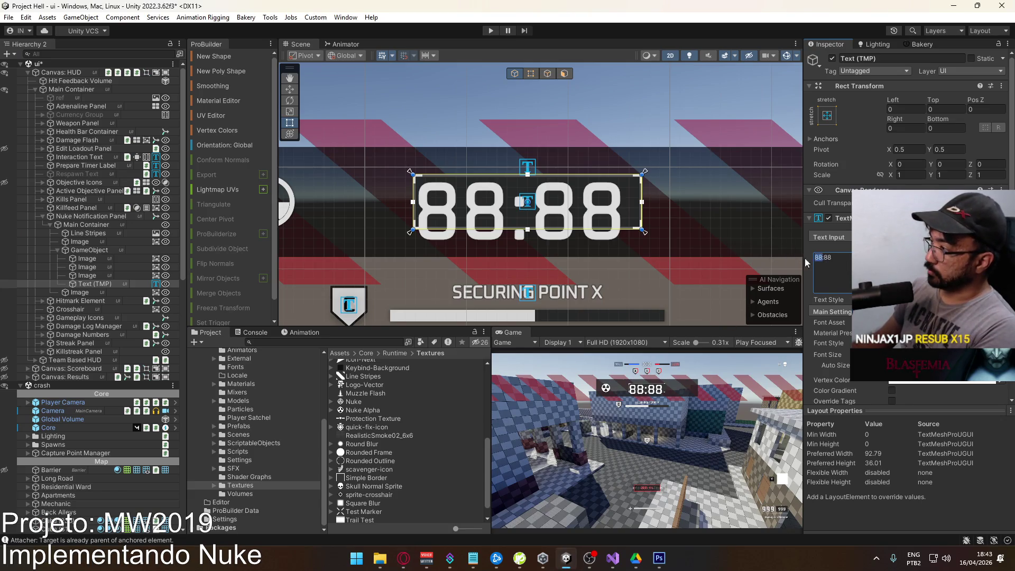
pyautogui.write('0:88.8')
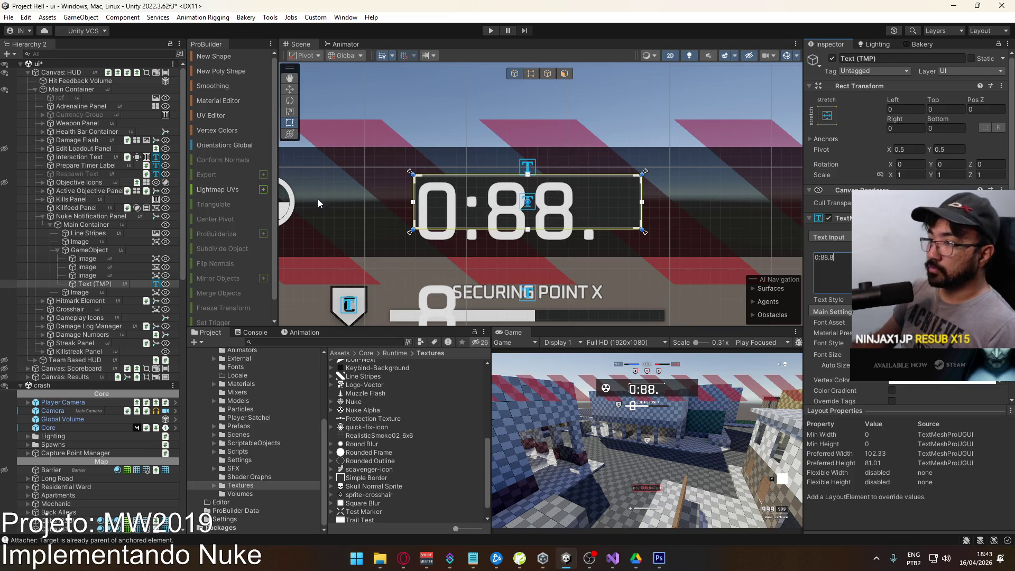
pyautogui.moveTo(852, 355); pyautogui.dragTo(838, 358)
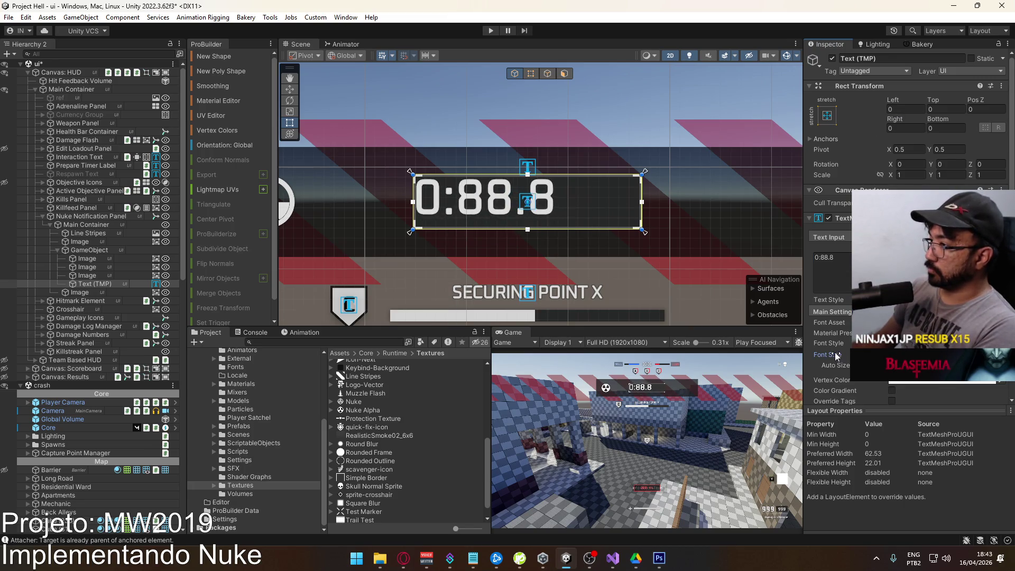
pyautogui.scroll(-3, 906, 265)
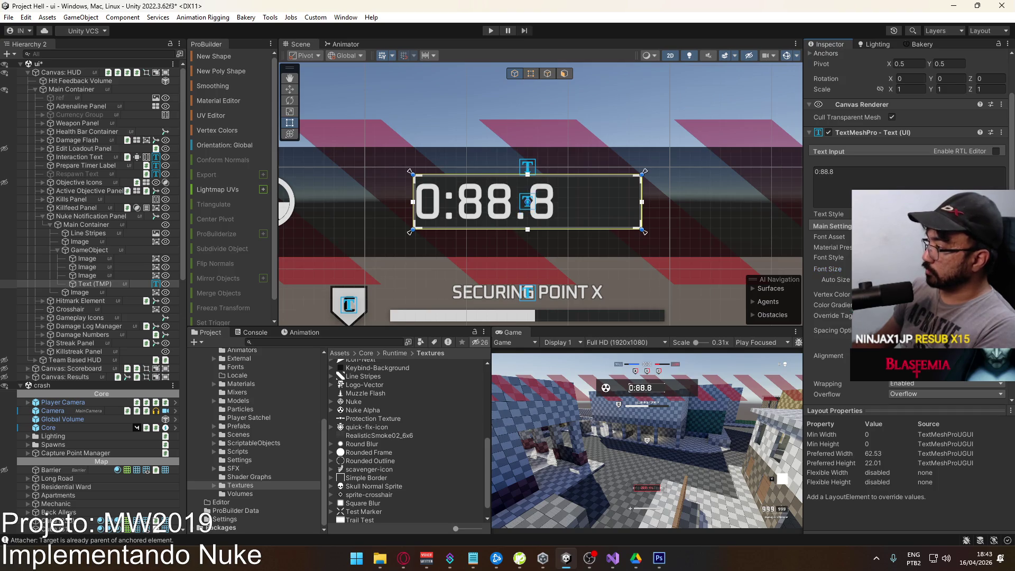
pyautogui.click(906, 363)
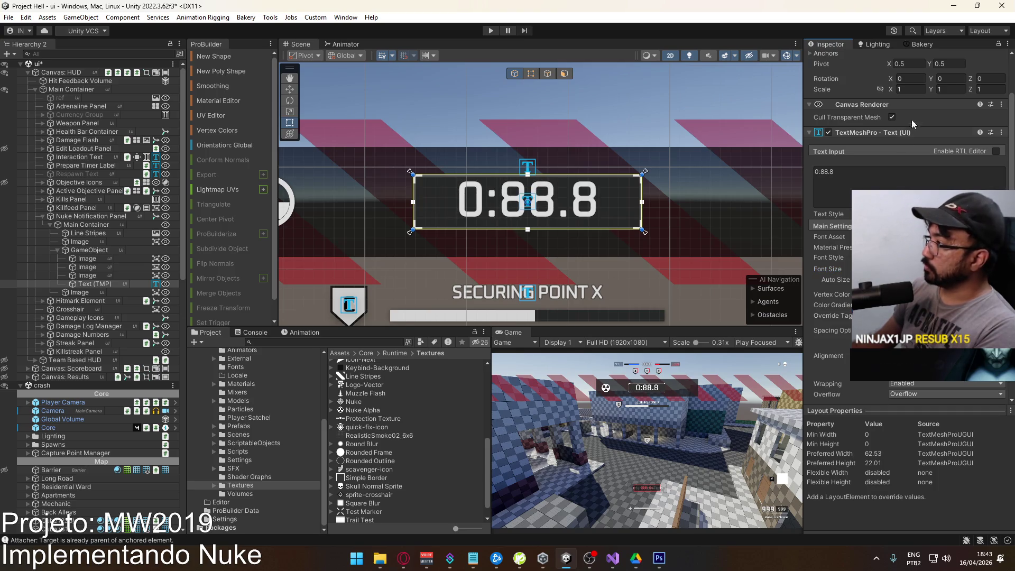
pyautogui.scroll(3, 880, 106)
# Set the timer text's top offset to 2 and reduce its font size further.
pyautogui.click(947, 80)
pyautogui.write('2')
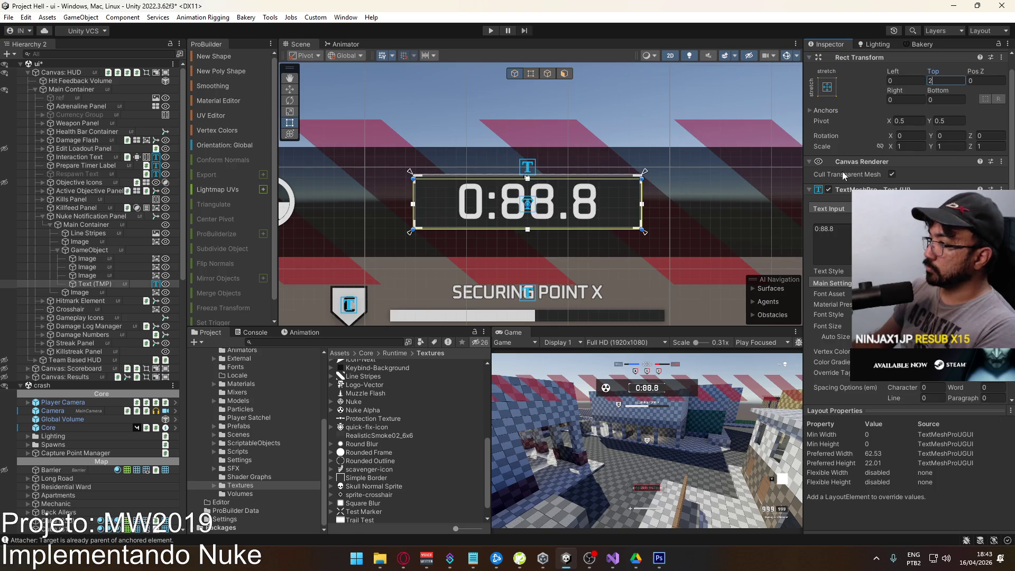
pyautogui.moveTo(828, 325); pyautogui.dragTo(817, 326)
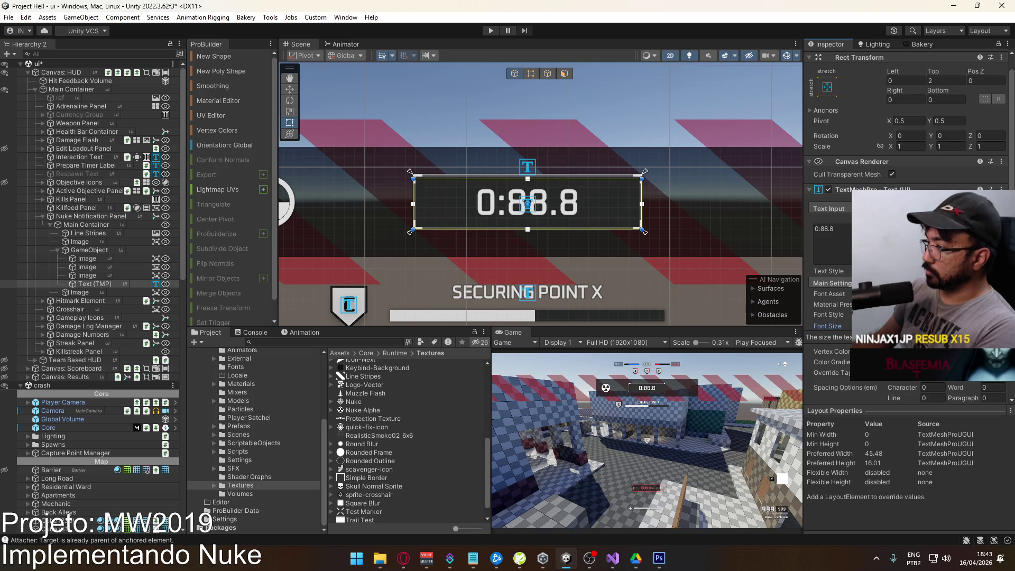
pyautogui.hotkey('alt', 'Tab')
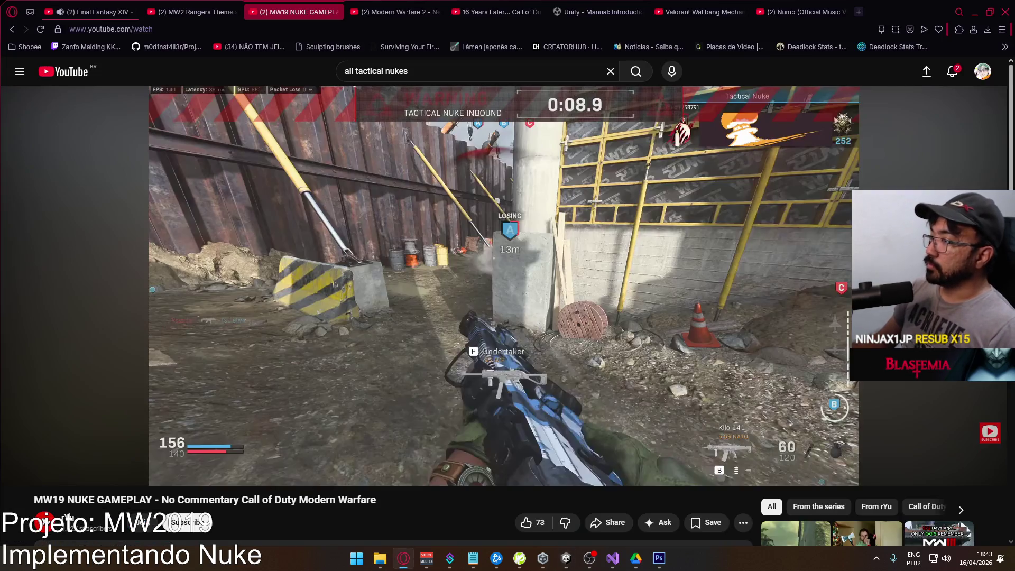
pyautogui.hotkey('alt', 'Tab')
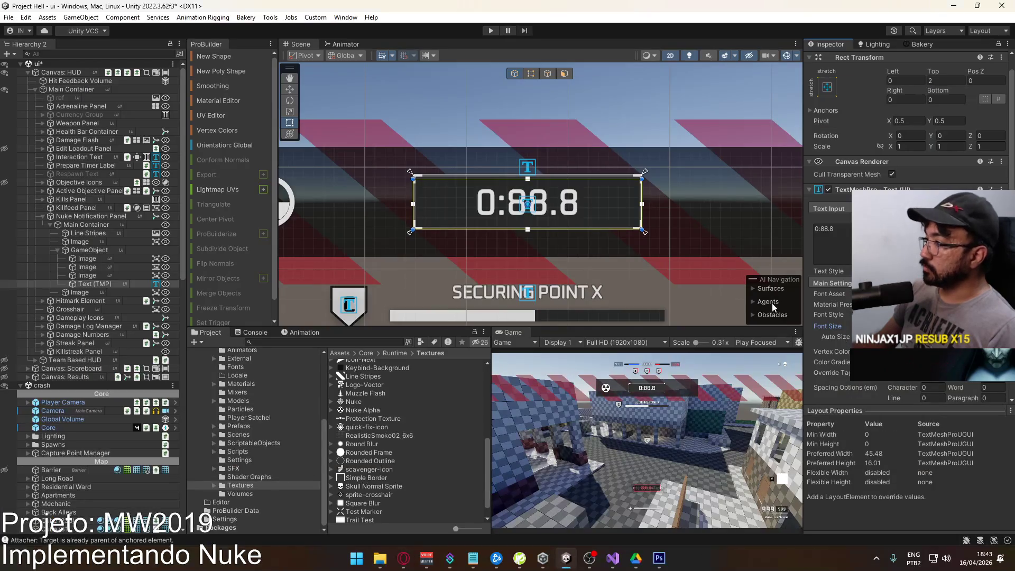
# Tint the timer text light grey (E6E6E6).
pyautogui.click(931, 352)
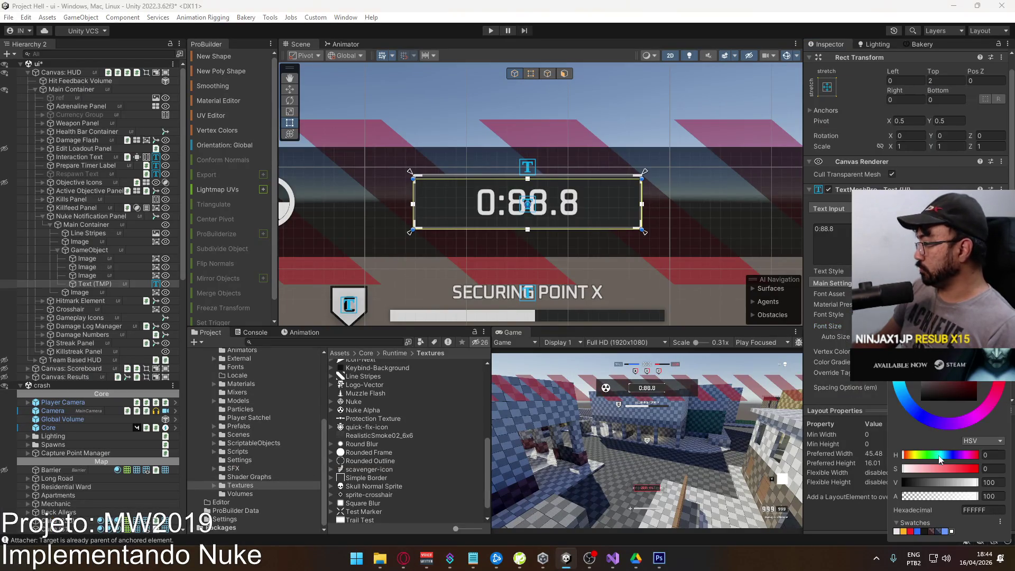
pyautogui.click(898, 531)
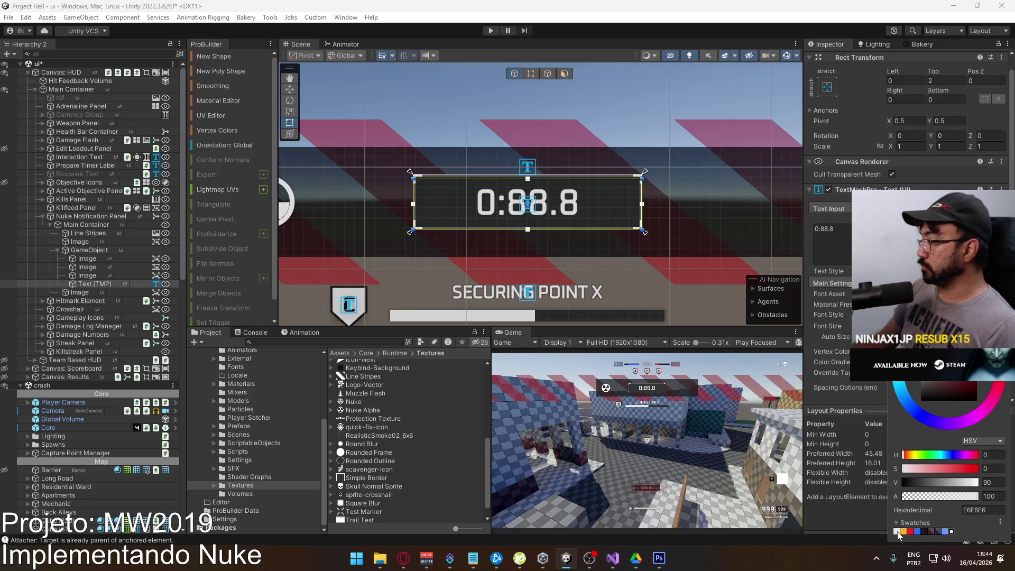
pyautogui.click(104, 276)
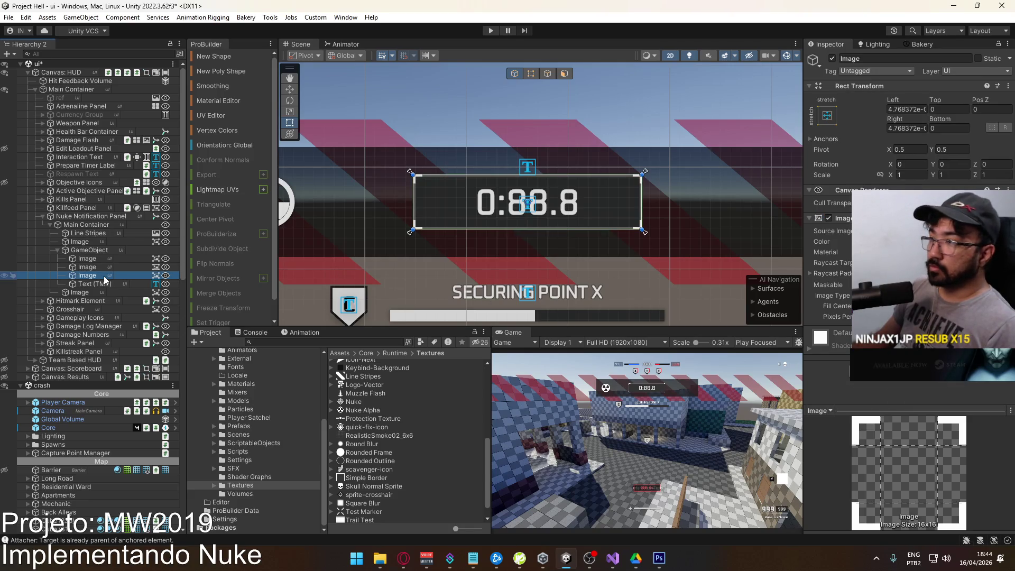
# Colour the first timer-group image 333333 at alpha 60.
pyautogui.click(87, 259)
pyautogui.click(930, 242)
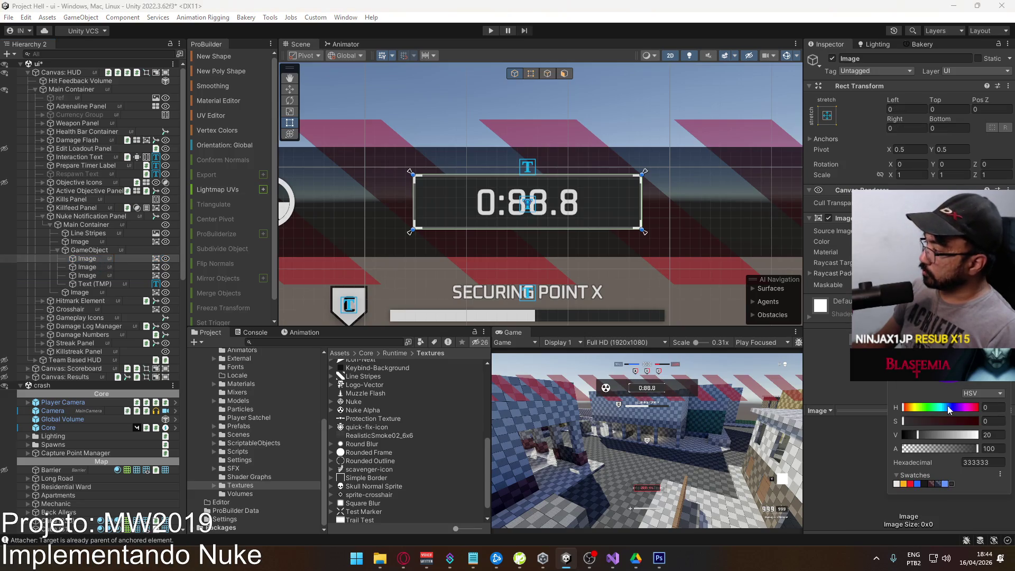
pyautogui.moveTo(944, 453)
pyautogui.mouseDown()
pyautogui.moveTo(921, 454)
pyautogui.moveTo(940, 452)
pyautogui.mouseUp()
pyautogui.doubleClick(993, 449)
pyautogui.write('60')
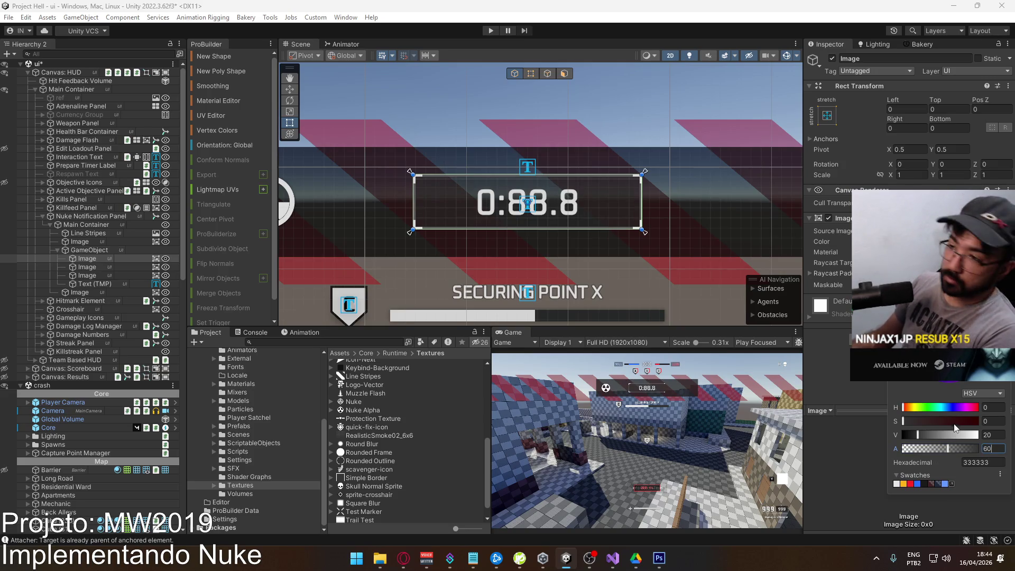
# Colour the second timer-group image 666666 at alpha 40.
pyautogui.click(112, 267)
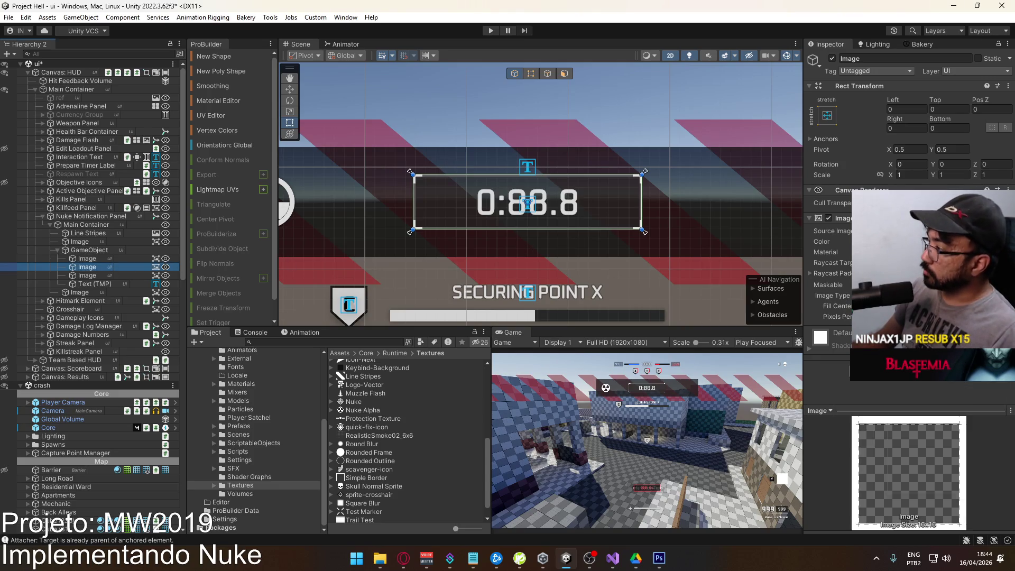
pyautogui.click(930, 242)
pyautogui.moveTo(944, 448); pyautogui.dragTo(933, 450)
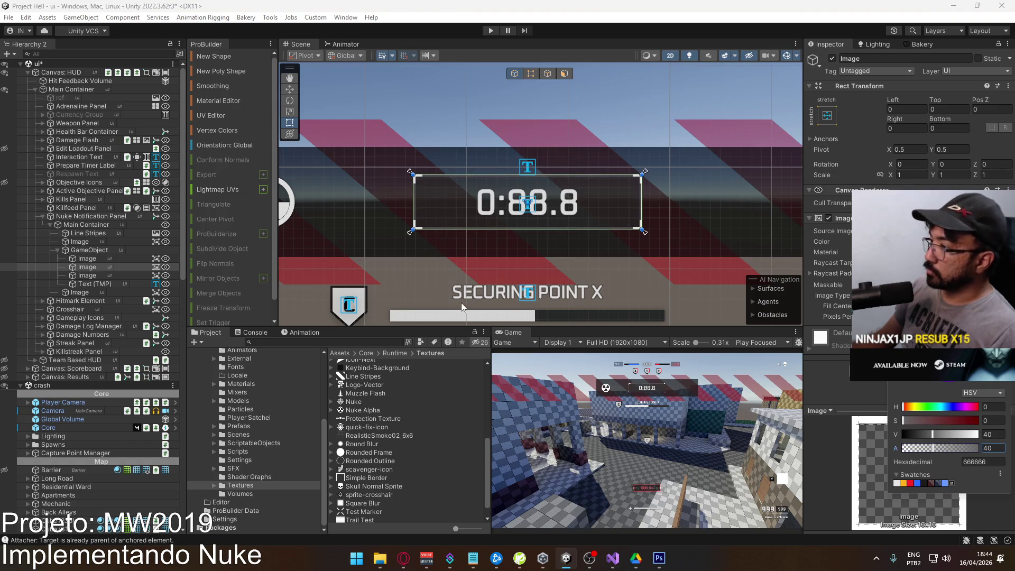
pyautogui.hotkey('alt', 'Tab')
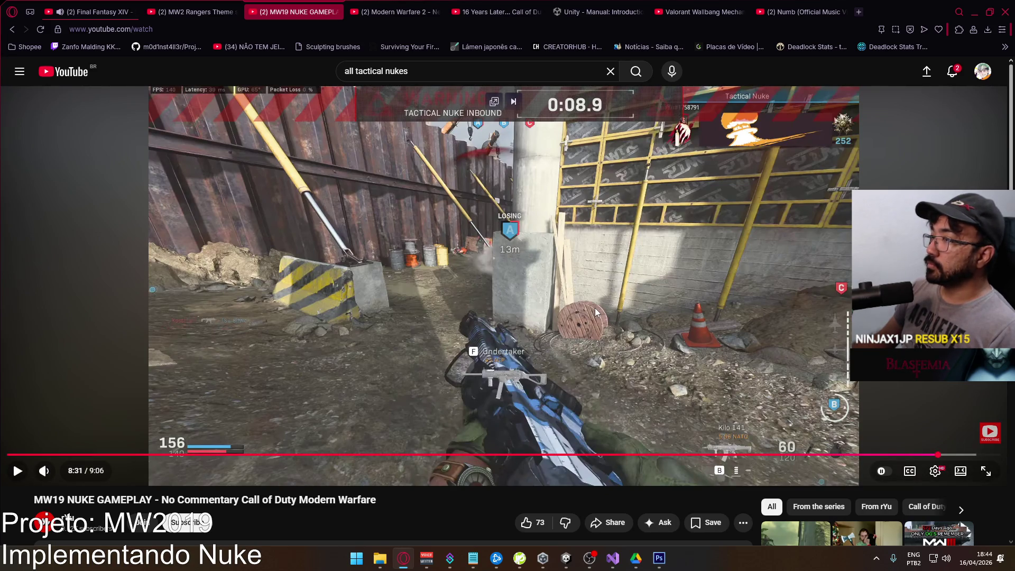
# Compare the Unity banner with the YouTube reference, then select the timer group.
pyautogui.hotkey('alt', 'Tab')
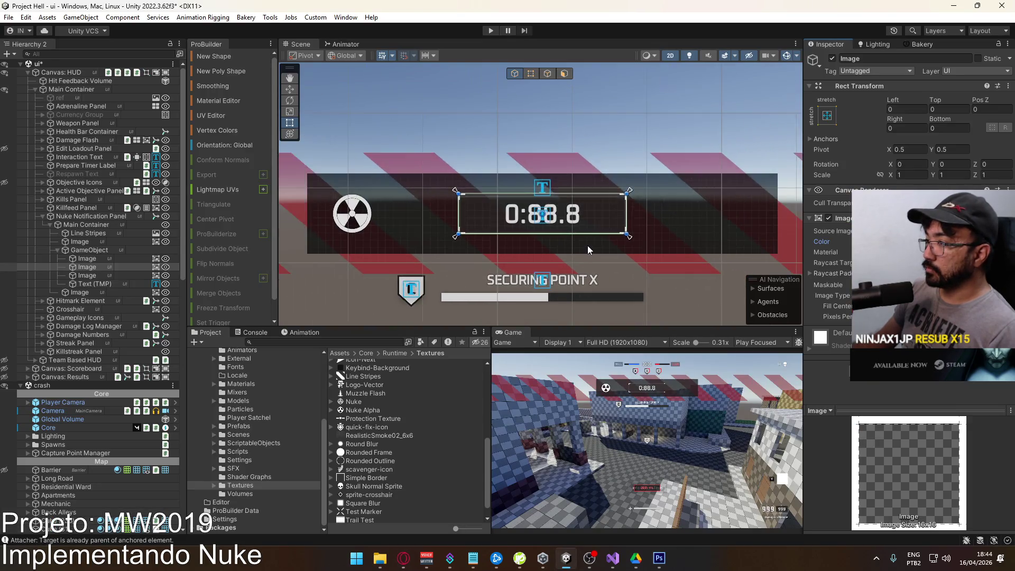
pyautogui.hotkey('alt', 'Tab')
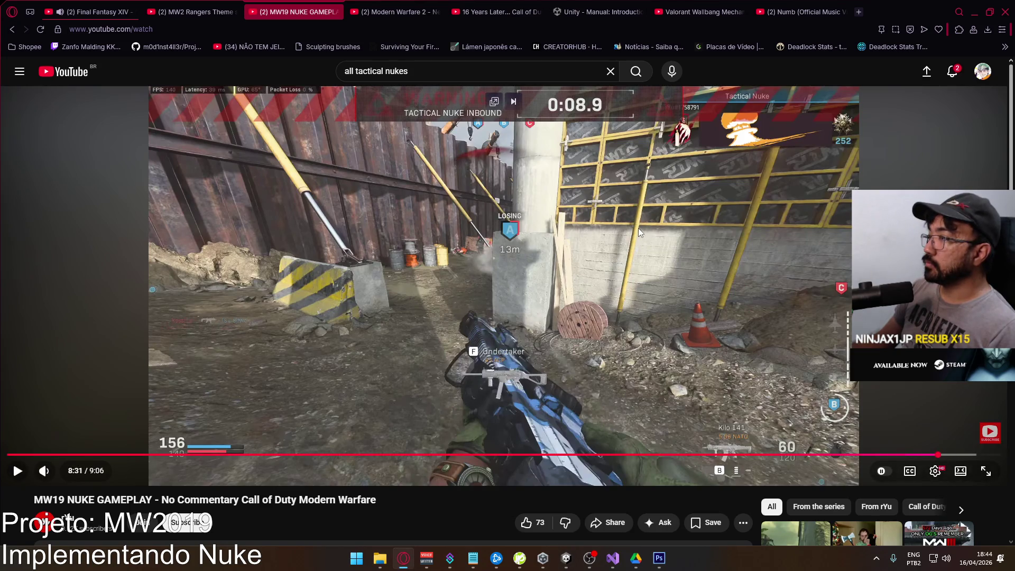
pyautogui.hotkey('alt', 'Tab')
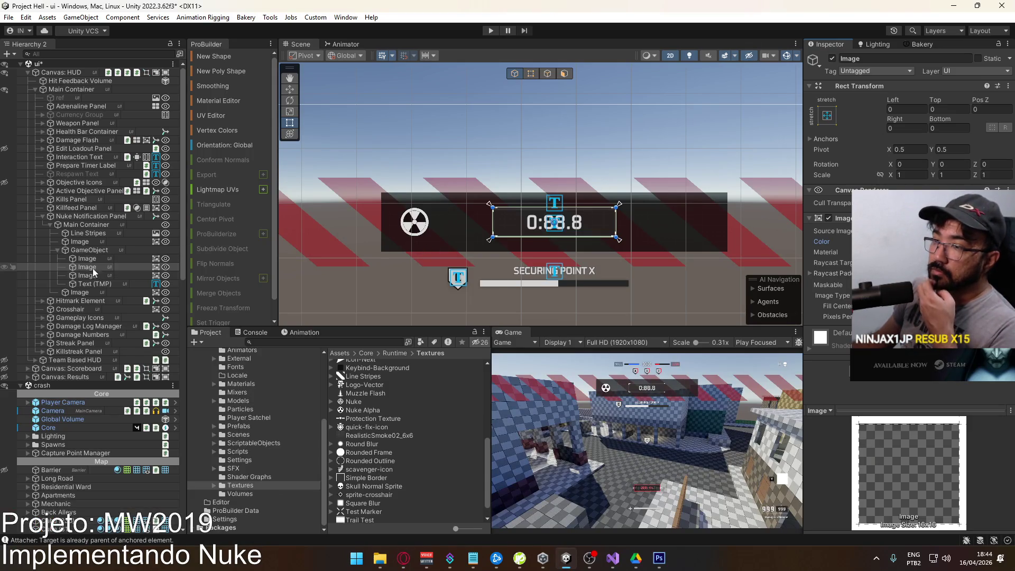
pyautogui.click(89, 251)
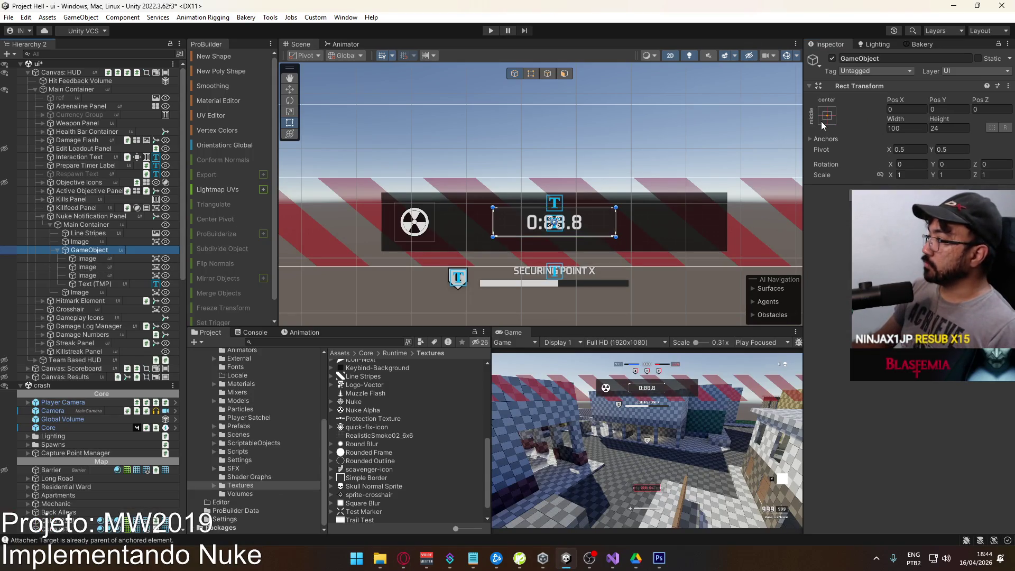
# Scrub the timer group's Pos X to 43.6, then select the banner background image.
pyautogui.moveTo(895, 100)
pyautogui.mouseDown()
pyautogui.moveTo(913, 96)
pyautogui.moveTo(53, 100)
pyautogui.moveTo(75, 101)
pyautogui.moveTo(55, 114)
pyautogui.mouseUp()
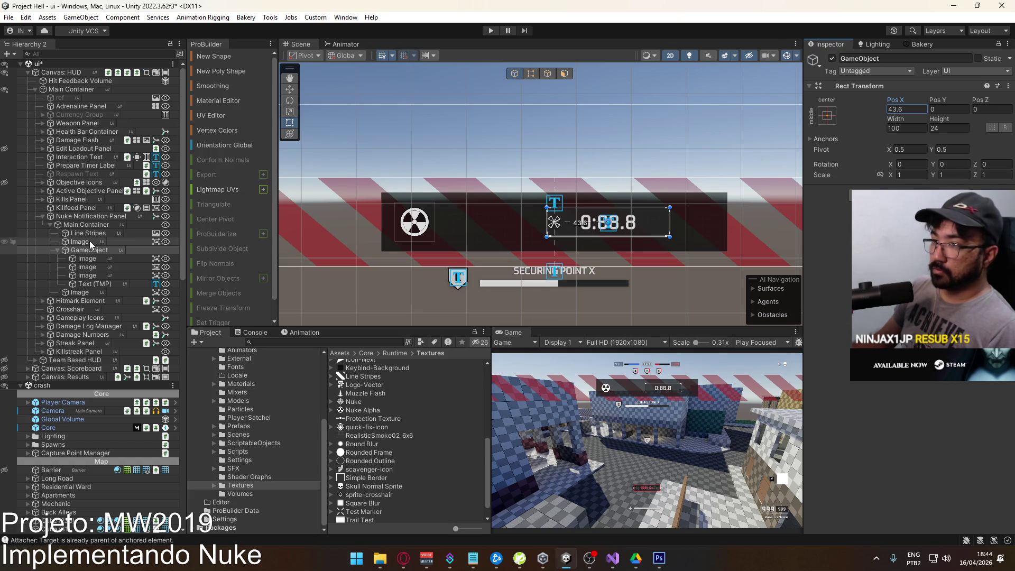
pyautogui.click(91, 292)
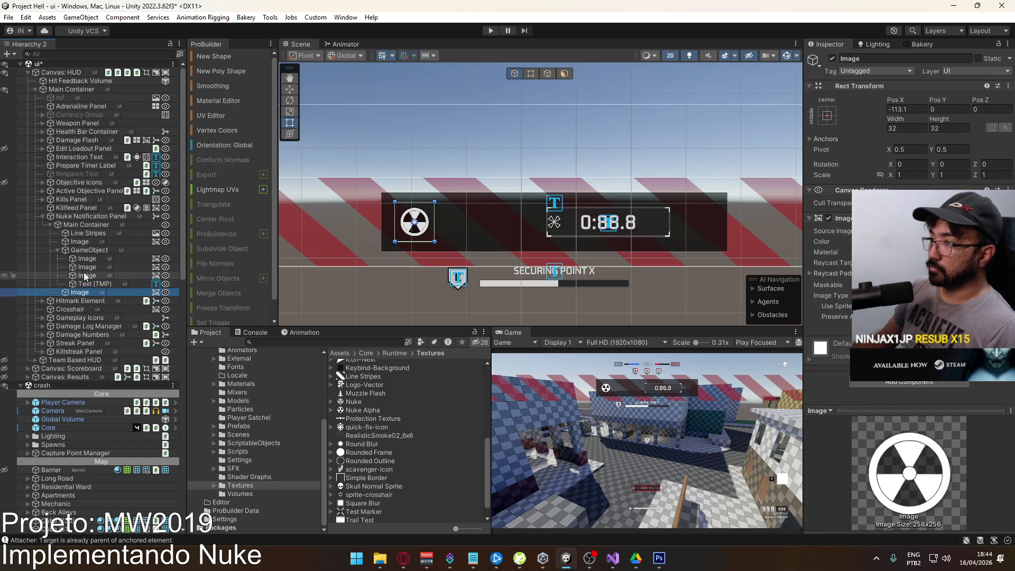
pyautogui.click(88, 225)
pyautogui.click(87, 248)
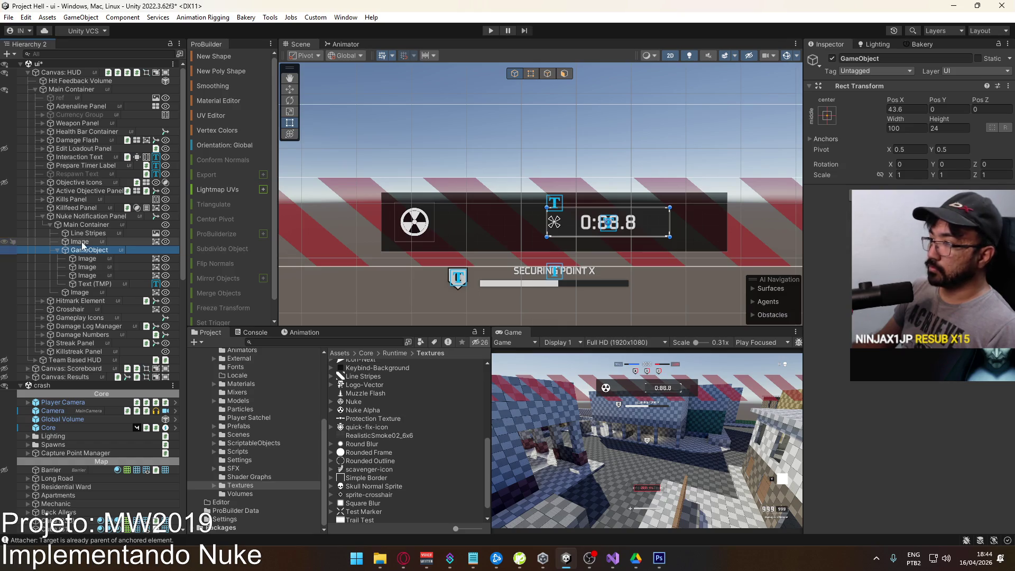
pyautogui.click(85, 241)
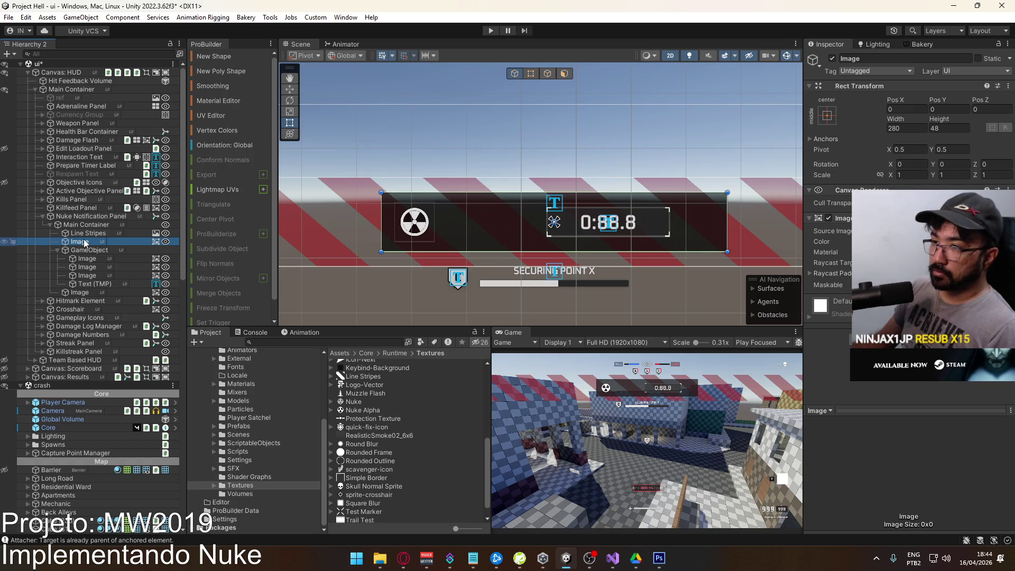
# Wrap the banner image in a new parent GameObject (1) and stretch it to fill.
pyautogui.rightClick(85, 242)
pyautogui.click(93, 237)
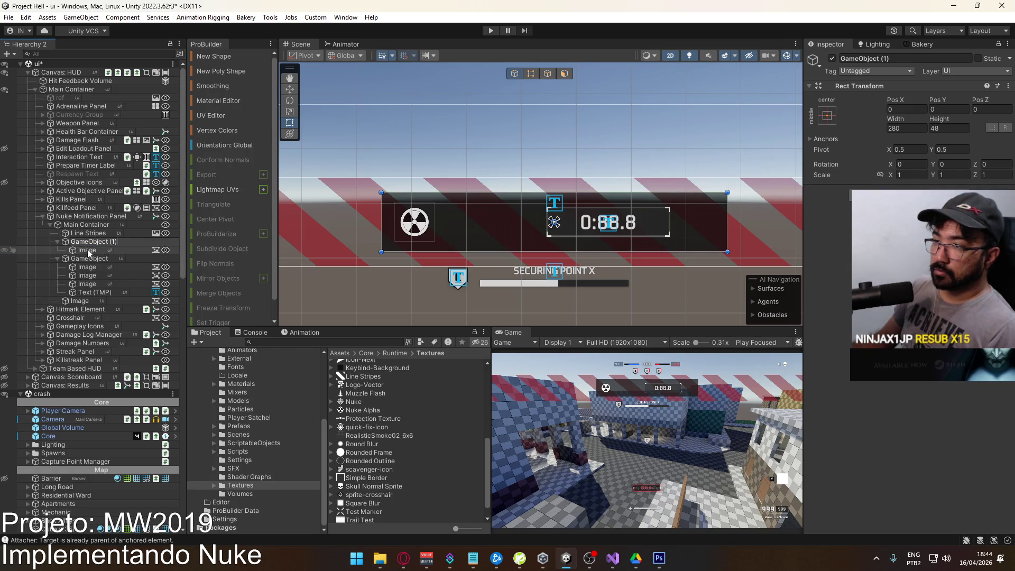
pyautogui.press('Return')
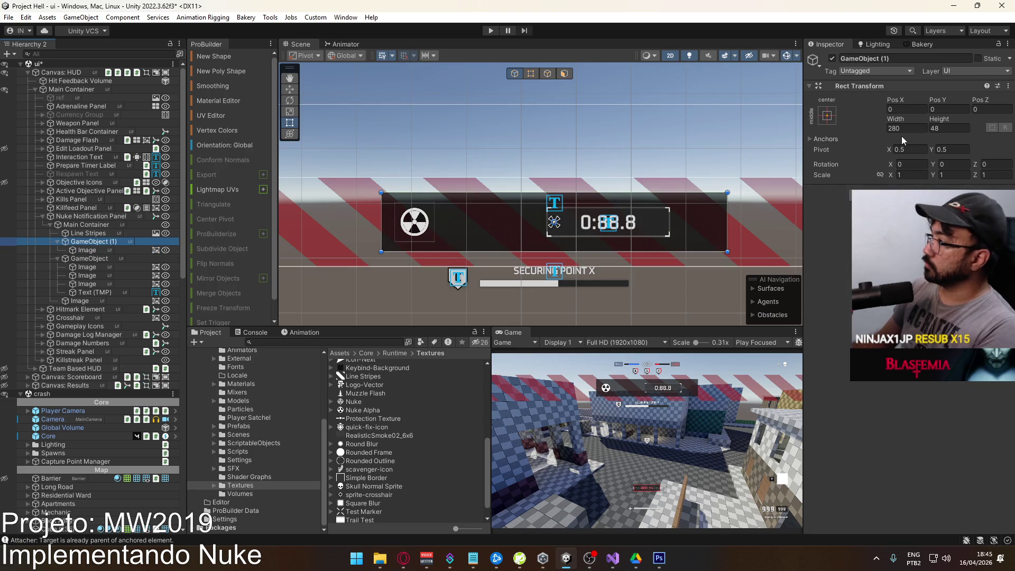
pyautogui.press('Down')
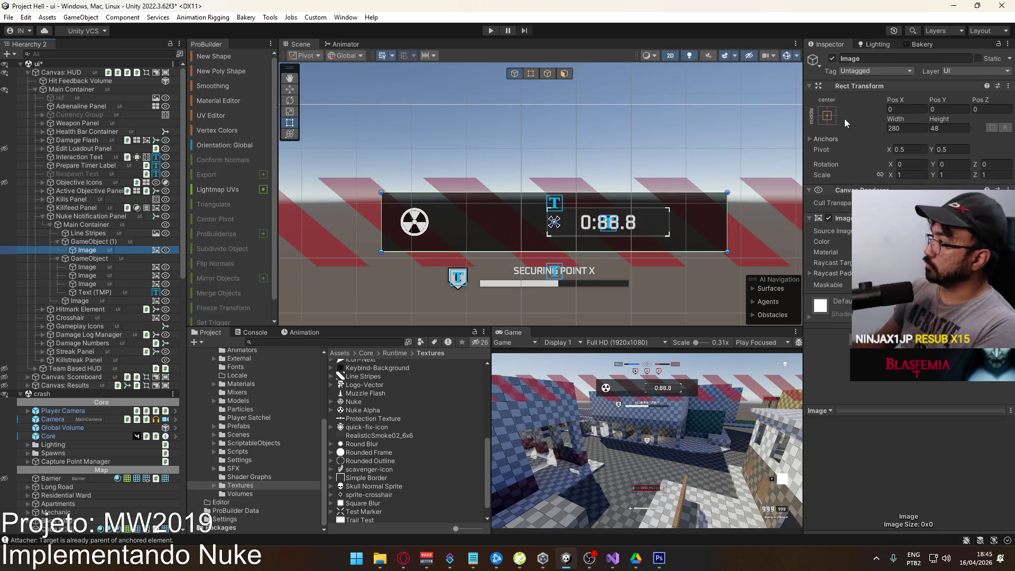
pyautogui.click(828, 116)
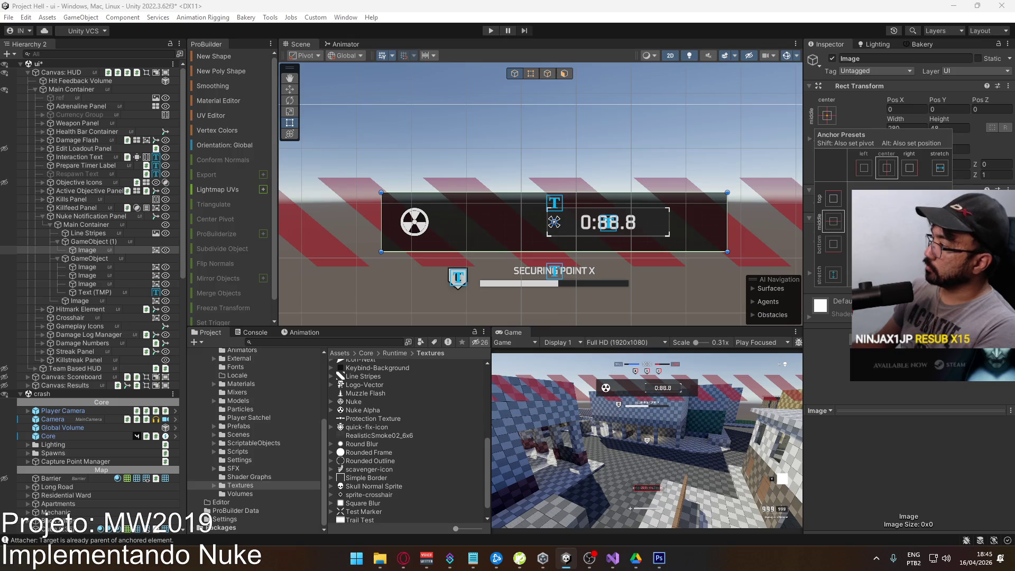
pyautogui.keyDown('alt'); pyautogui.click(940, 275); pyautogui.keyUp('alt')
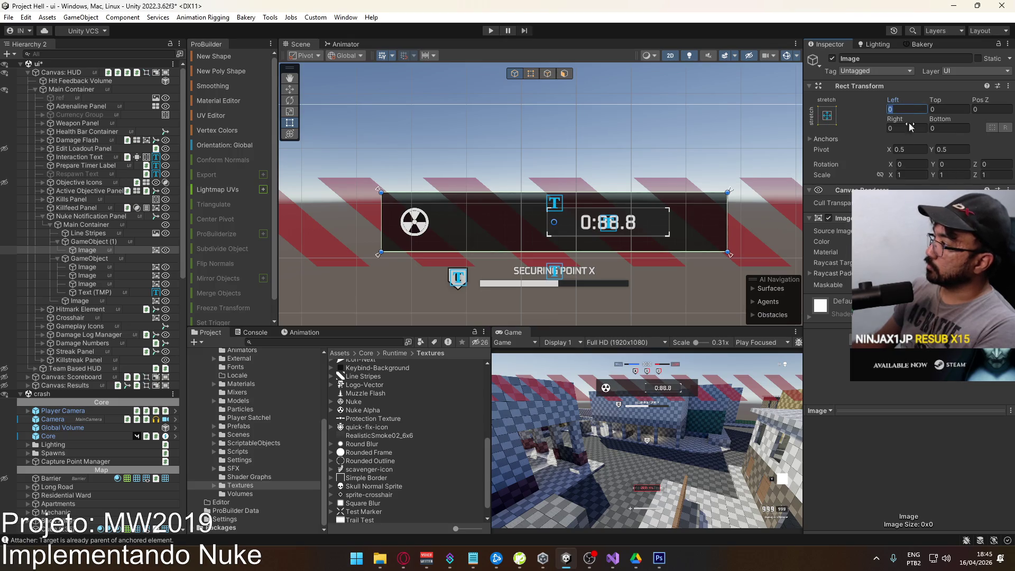
# Move the timer group into GameObject (1).
pyautogui.click(99, 258)
pyautogui.click(56, 259)
pyautogui.moveTo(70, 261); pyautogui.dragTo(84, 256)
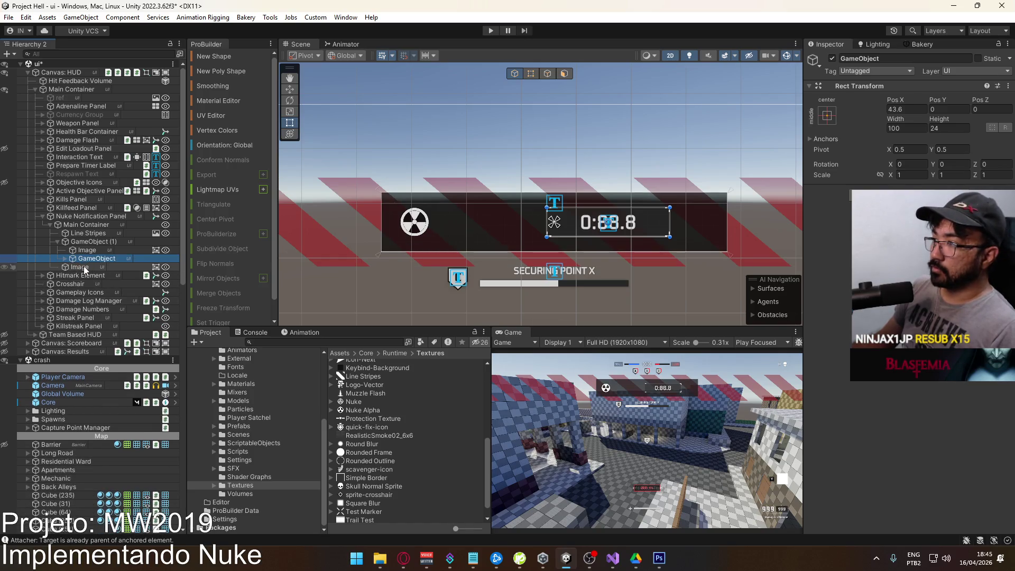
# Set the nuke icon's pivot X to 0 and anchor it to the left middle.
pyautogui.click(84, 266)
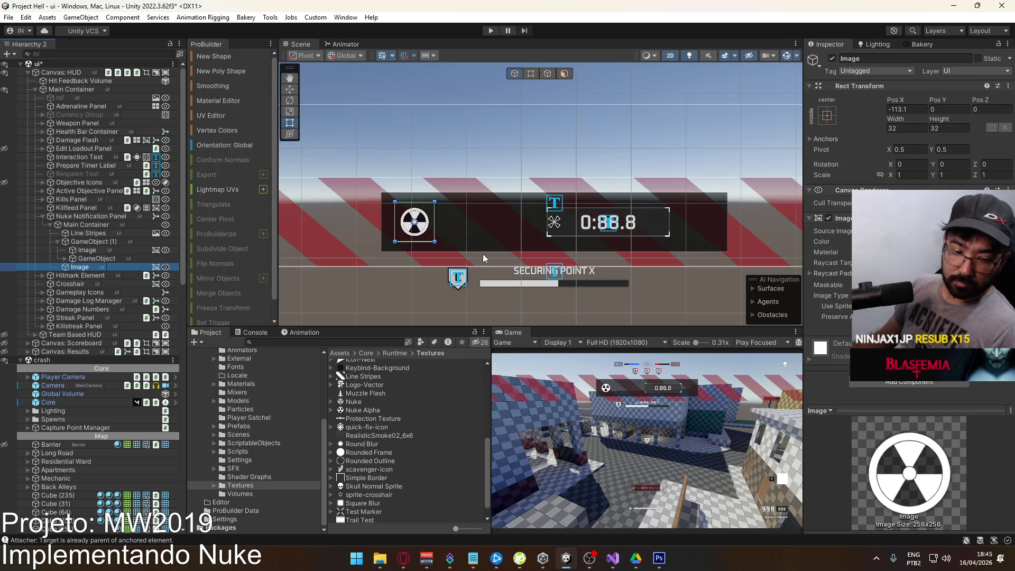
pyautogui.click(906, 150)
pyautogui.write('0')
pyautogui.click(914, 110)
pyautogui.write('0')
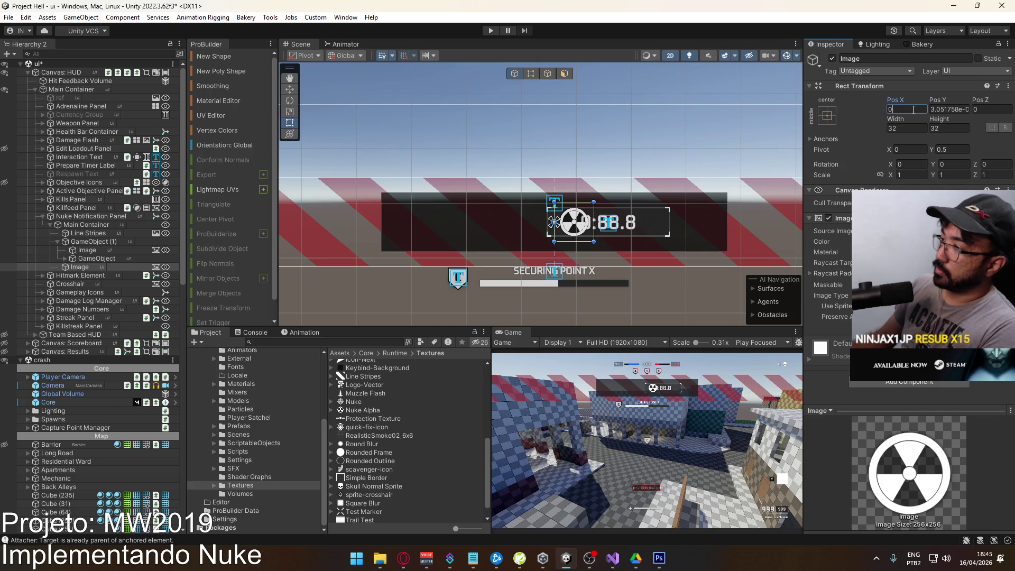
pyautogui.click(828, 116)
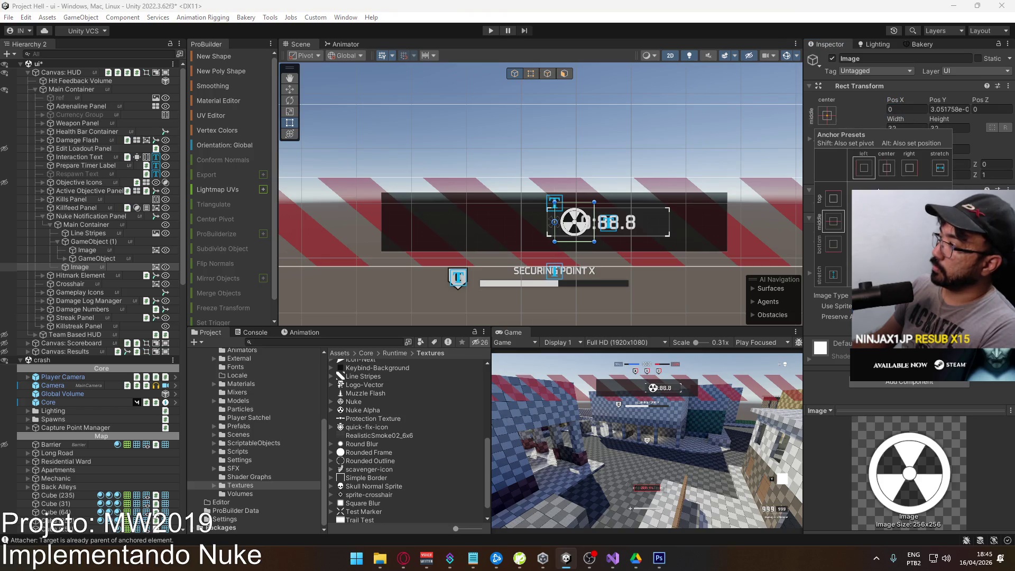
pyautogui.click(859, 196)
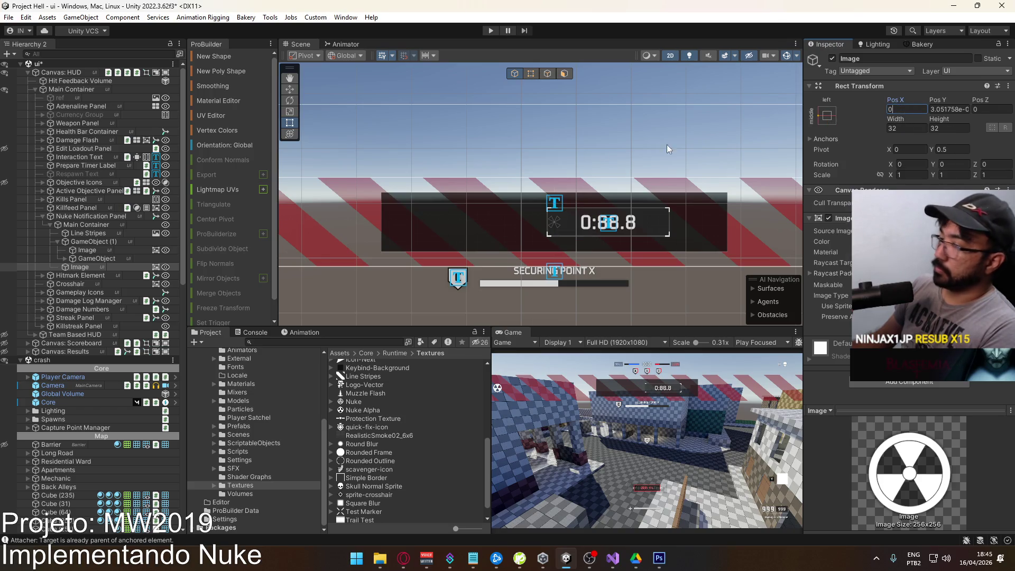
# Move the radiation Image into GameObject (1) at Pos X 16, Pos Y 0.
pyautogui.doubleClick(69, 226)
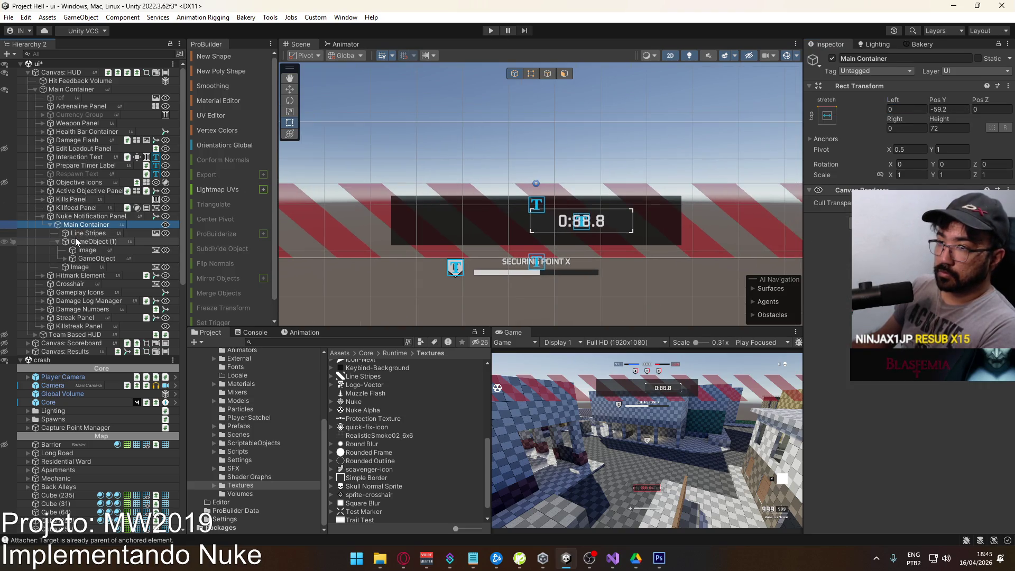
pyautogui.moveTo(85, 267)
pyautogui.mouseDown()
pyautogui.moveTo(91, 249)
pyautogui.moveTo(91, 268)
pyautogui.mouseUp()
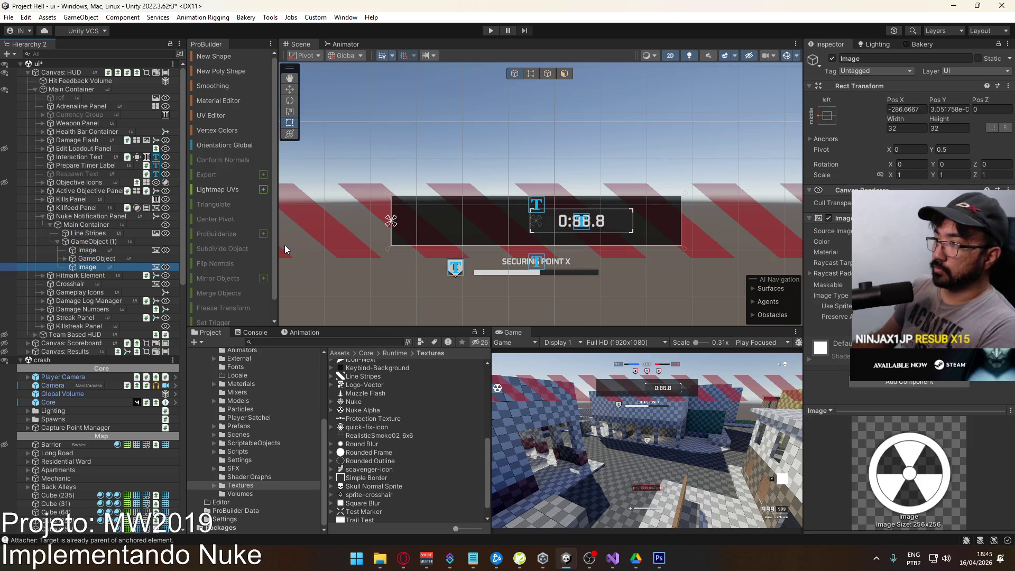
pyautogui.click(915, 110)
pyautogui.write('0')
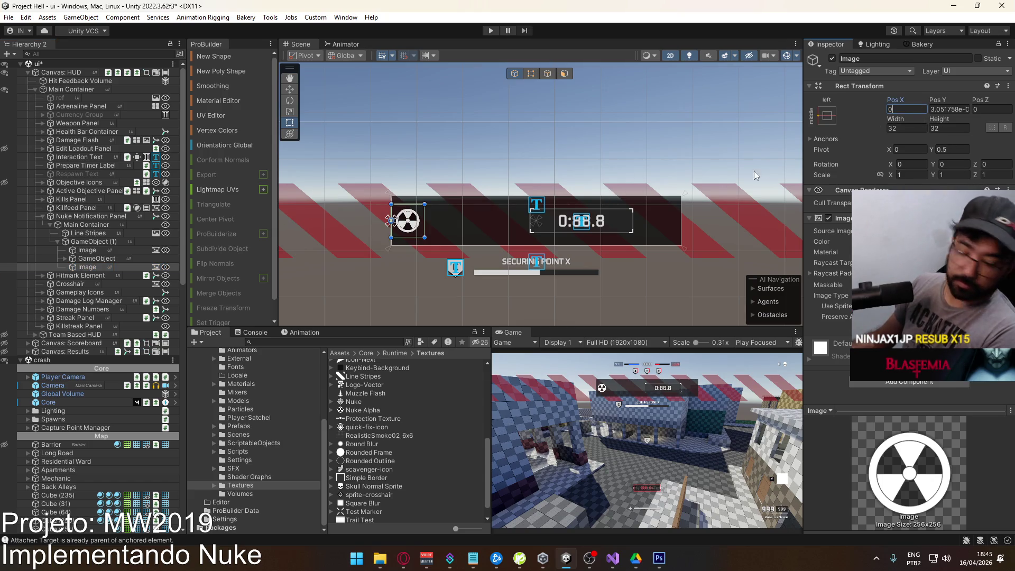
pyautogui.press('BackSpace')
pyautogui.write('8')
pyautogui.click(947, 108)
pyautogui.write('0')
pyautogui.click(907, 109)
pyautogui.write('16')
# Size the radiation icon to 24×24 and duplicate it.
pyautogui.scroll(2, 460, 228)
pyautogui.scroll(2, 453, 236)
pyautogui.click(905, 128)
pyautogui.write('2')
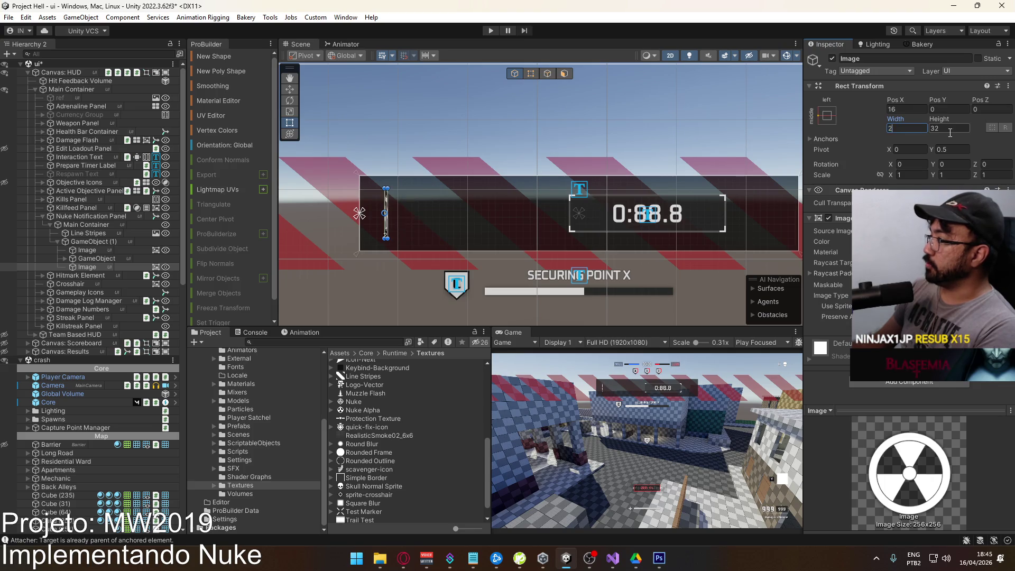
pyautogui.write('4')
pyautogui.click(951, 128)
pyautogui.write('2')
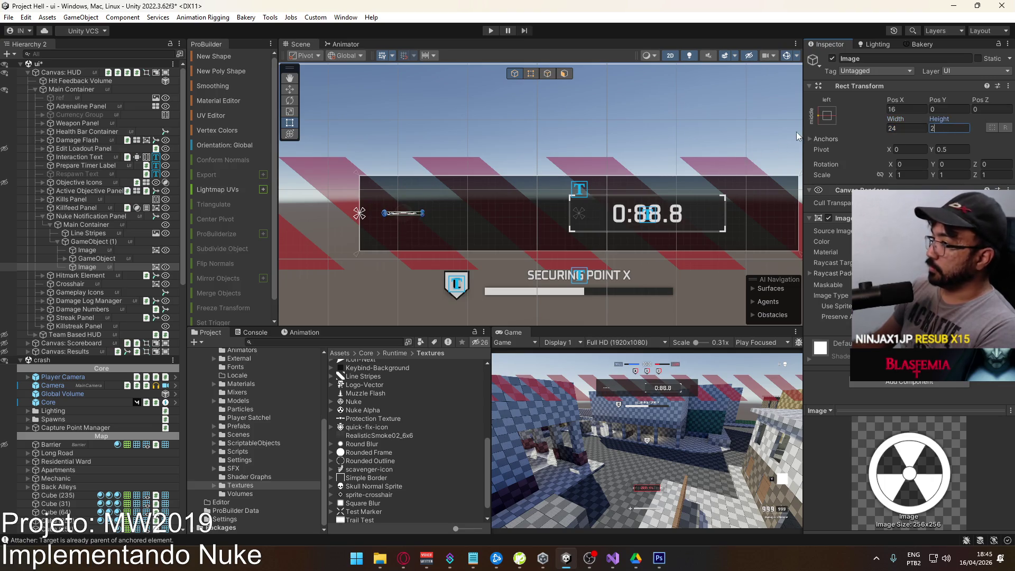
pyautogui.write('4')
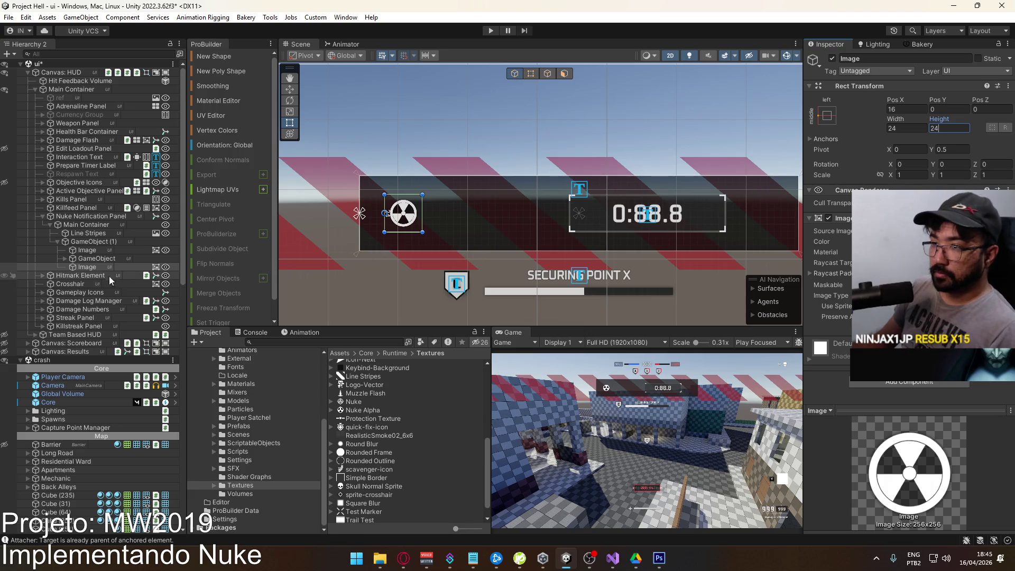
pyautogui.click(96, 265)
pyautogui.hotkey('ctrl', 'd')
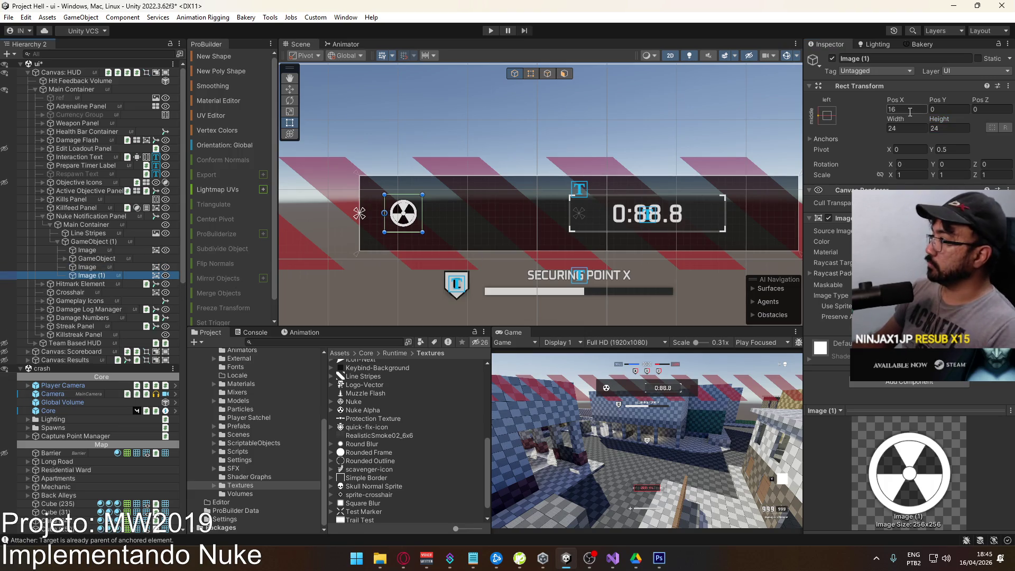
# Anchor the duplicate icon Image (1) to the right middle with pivot X 1.
pyautogui.click(827, 115)
pyautogui.click(910, 168)
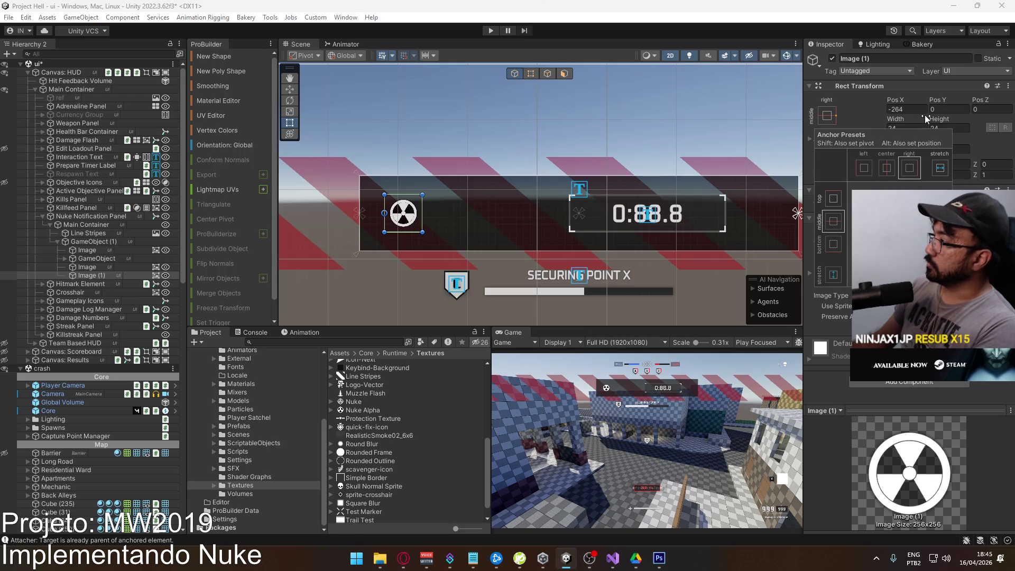
pyautogui.click(920, 110)
pyautogui.write('-1')
pyautogui.press('Return')
pyautogui.click(909, 150)
pyautogui.write('1')
pyautogui.press('Return')
# Position the duplicate icon at Pos Y 0 and Pos X -12.
pyautogui.click(949, 109)
pyautogui.write('0')
pyautogui.click(907, 110)
pyautogui.write('-16')
pyautogui.click(902, 129)
pyautogui.moveTo(672, 184)
pyautogui.mouseDown()
pyautogui.moveTo(593, 162)
pyautogui.moveTo(584, 146)
pyautogui.moveTo(604, 165)
pyautogui.moveTo(587, 180)
pyautogui.mouseUp()
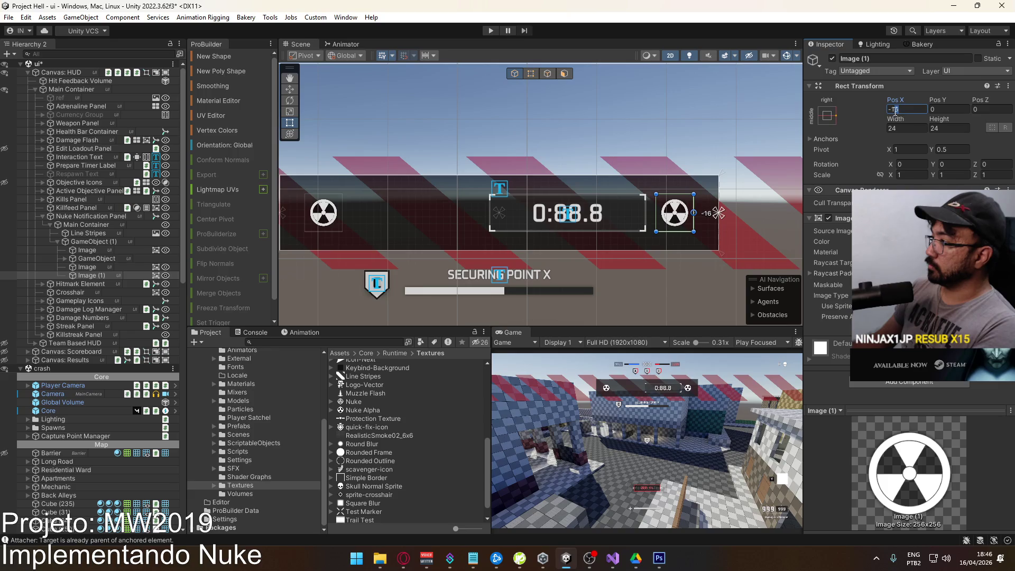
pyautogui.write('-12')
# Set the left radiation icon's Pos X to 12 and select both icons.
pyautogui.click(88, 267)
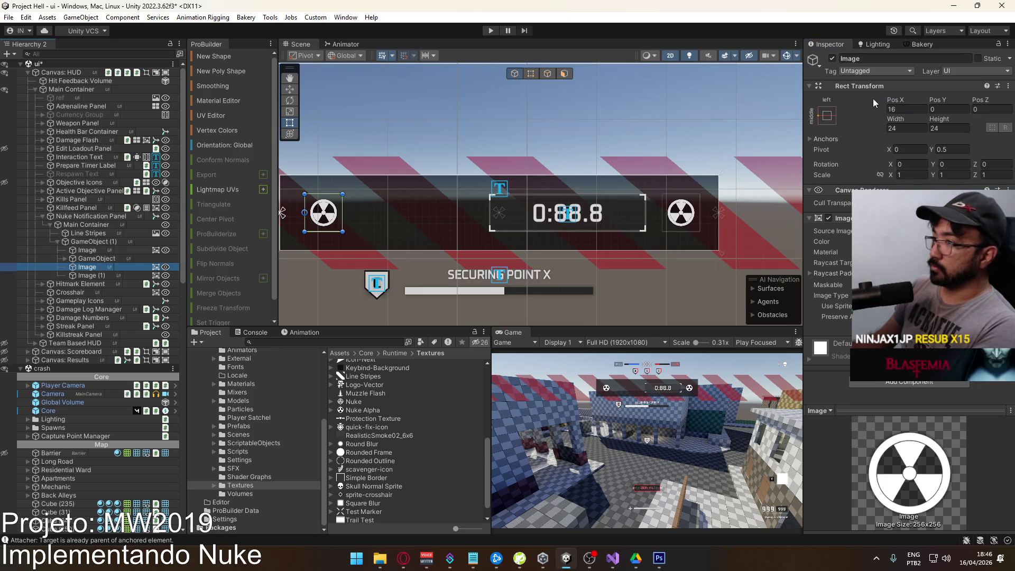
pyautogui.doubleClick(901, 109)
pyautogui.write('12')
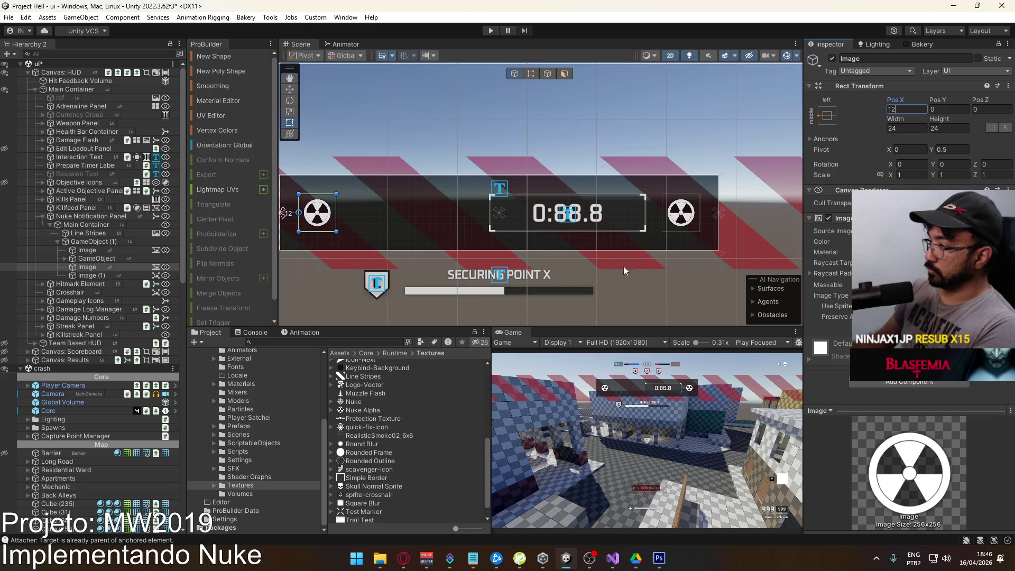
pyautogui.keyDown('ctrl'); pyautogui.click(91, 276); pyautogui.keyUp('ctrl')
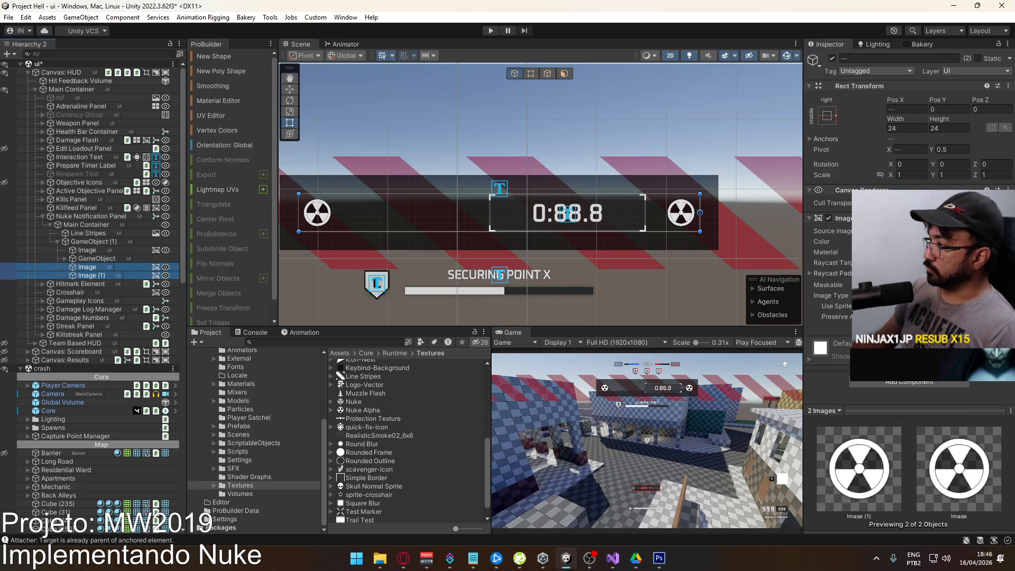
# Tint both radiation icons light grey E6E6E6 at about 70 alpha.
pyautogui.click(930, 242)
pyautogui.click(911, 484)
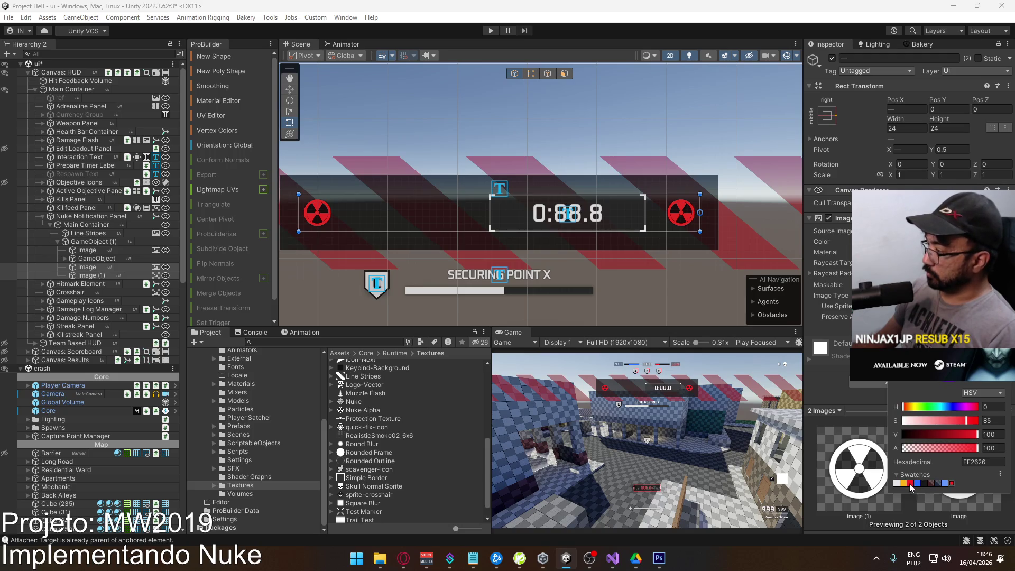
pyautogui.click(904, 483)
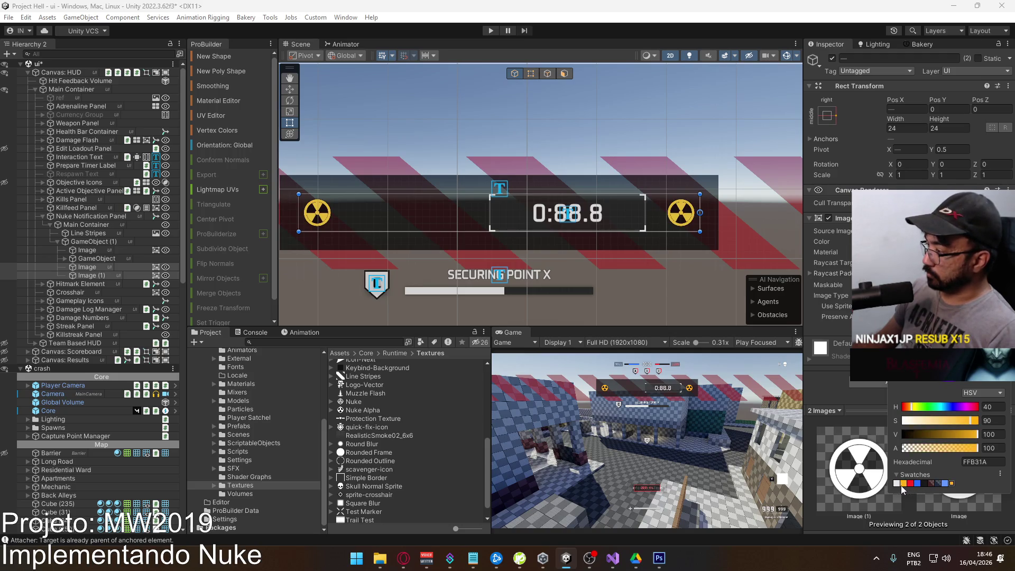
pyautogui.click(897, 484)
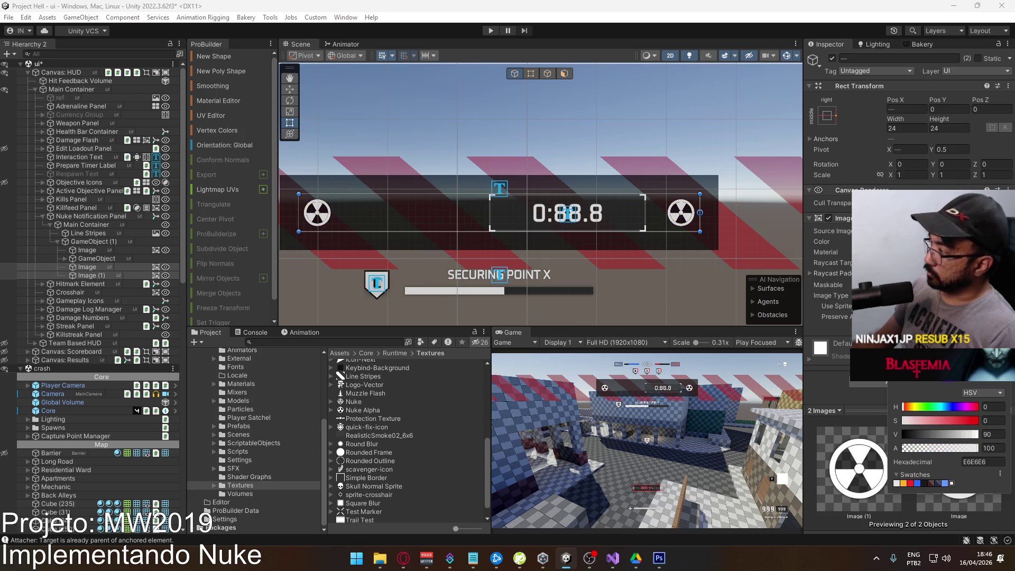
pyautogui.press('Return')
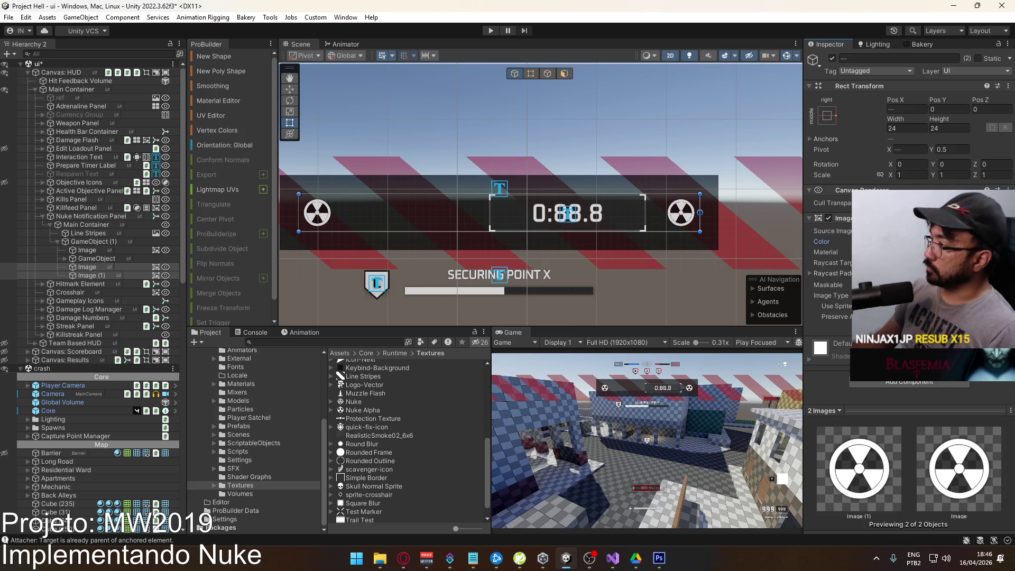
pyautogui.press('Return')
pyautogui.click(958, 444)
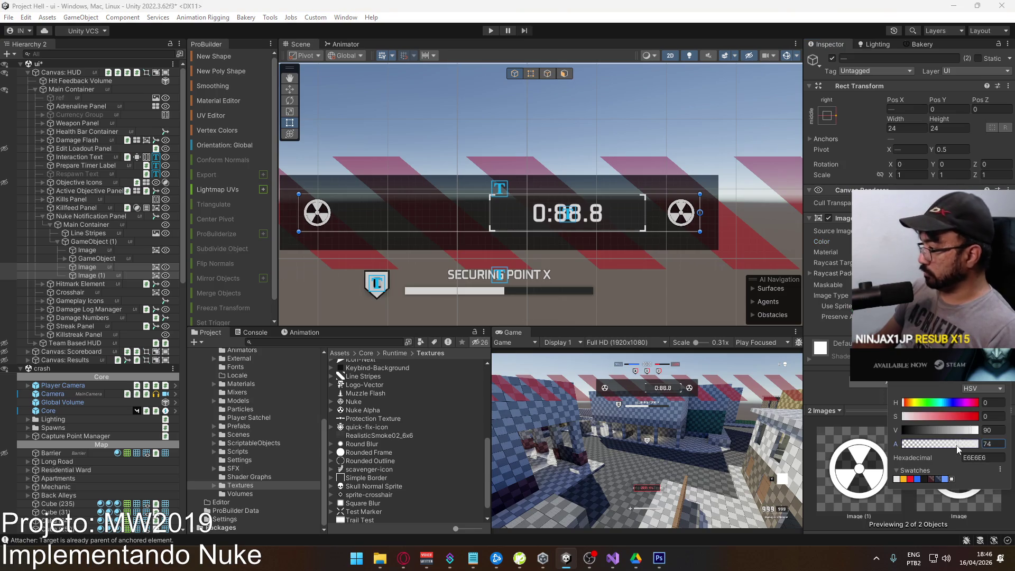
pyautogui.moveTo(956, 446); pyautogui.dragTo(956, 447)
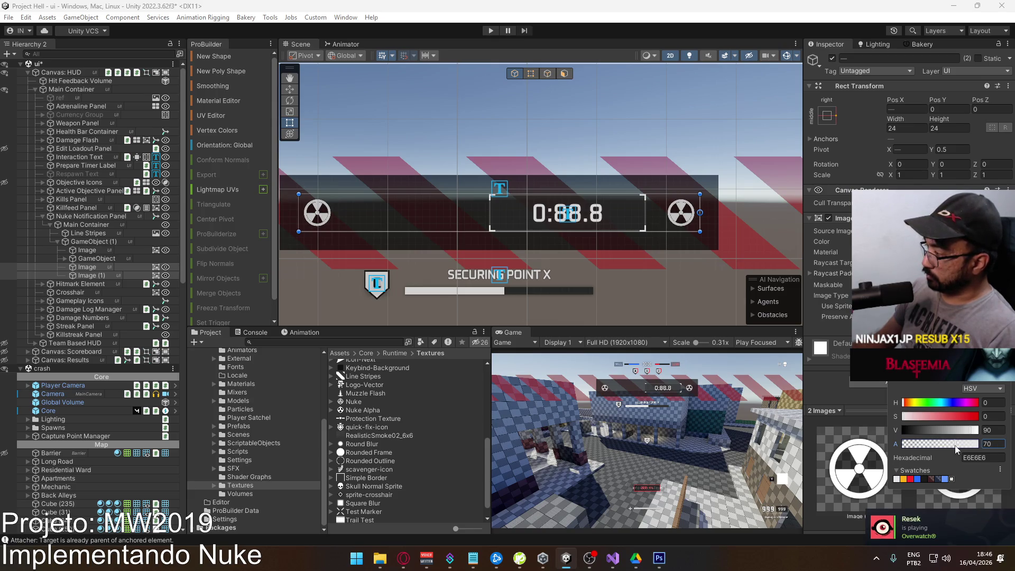
pyautogui.click(791, 250)
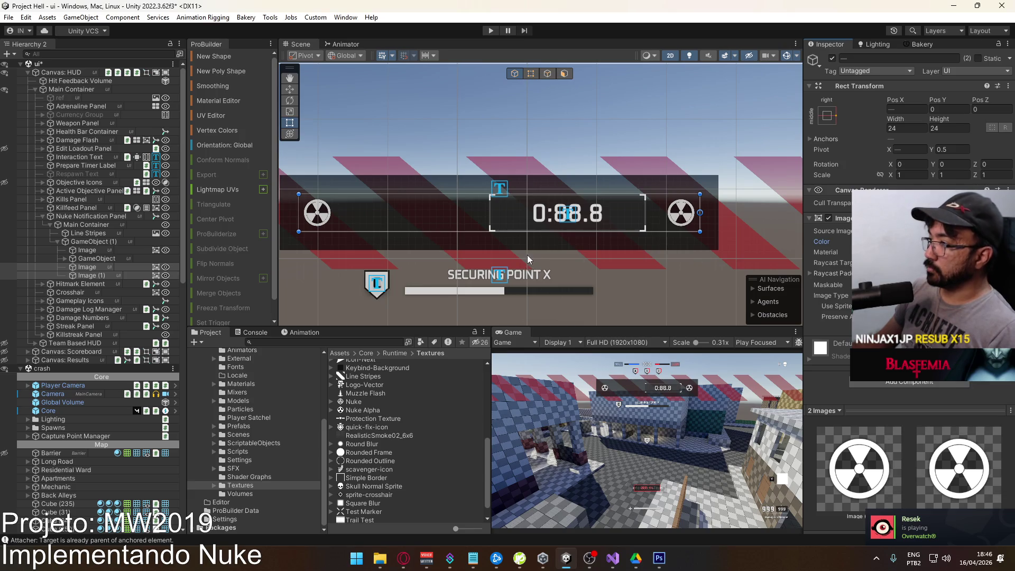
# Add a new TextMeshPro text object inside GameObject (1).
pyautogui.moveTo(372, 230)
pyautogui.mouseDown()
pyautogui.moveTo(440, 186)
pyautogui.moveTo(445, 212)
pyautogui.moveTo(460, 206)
pyautogui.moveTo(464, 228)
pyautogui.mouseUp()
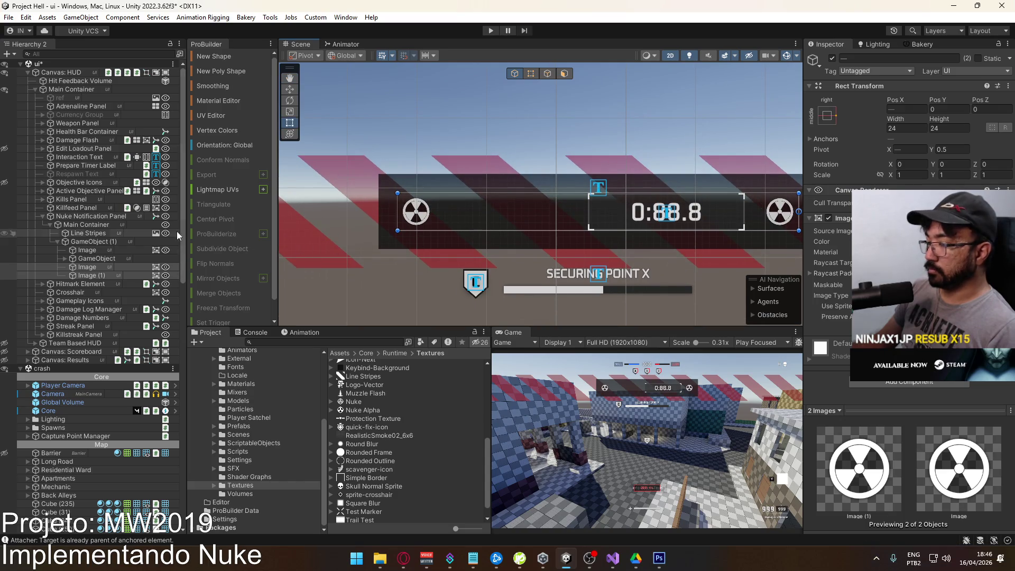
pyautogui.click(97, 258)
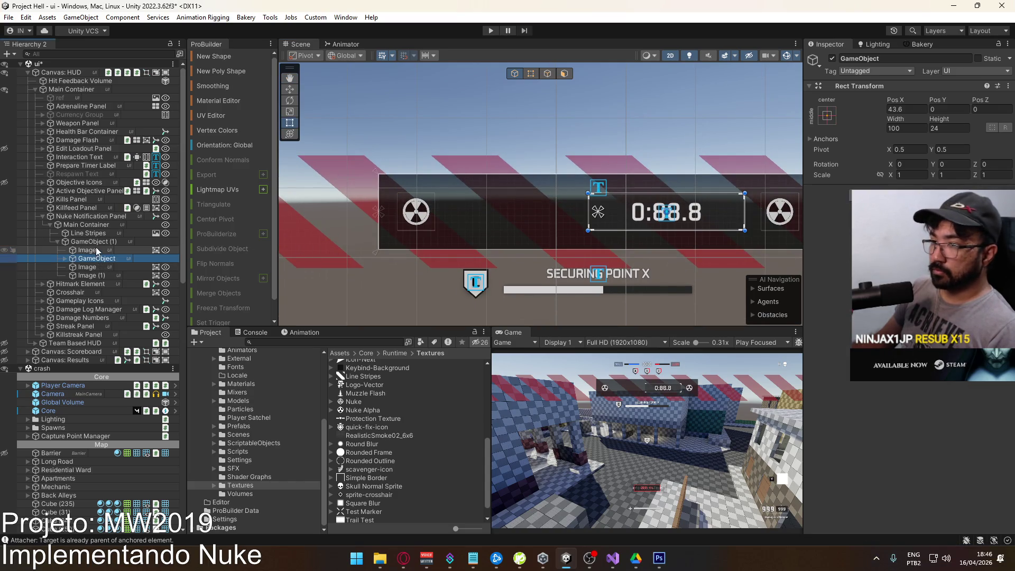
pyautogui.click(98, 242)
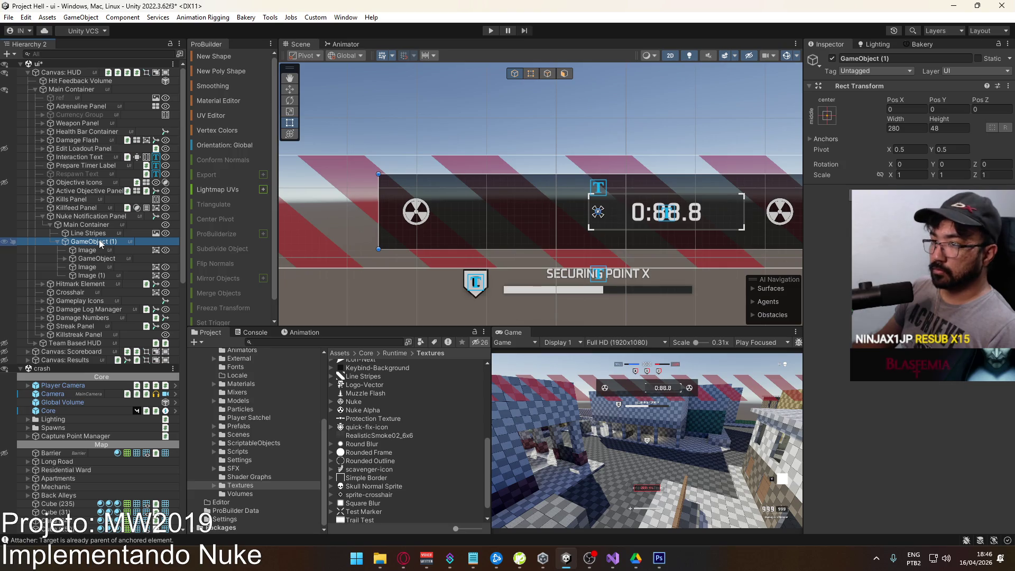
pyautogui.rightClick(99, 240)
pyautogui.moveTo(159, 348)
pyautogui.click(285, 359)
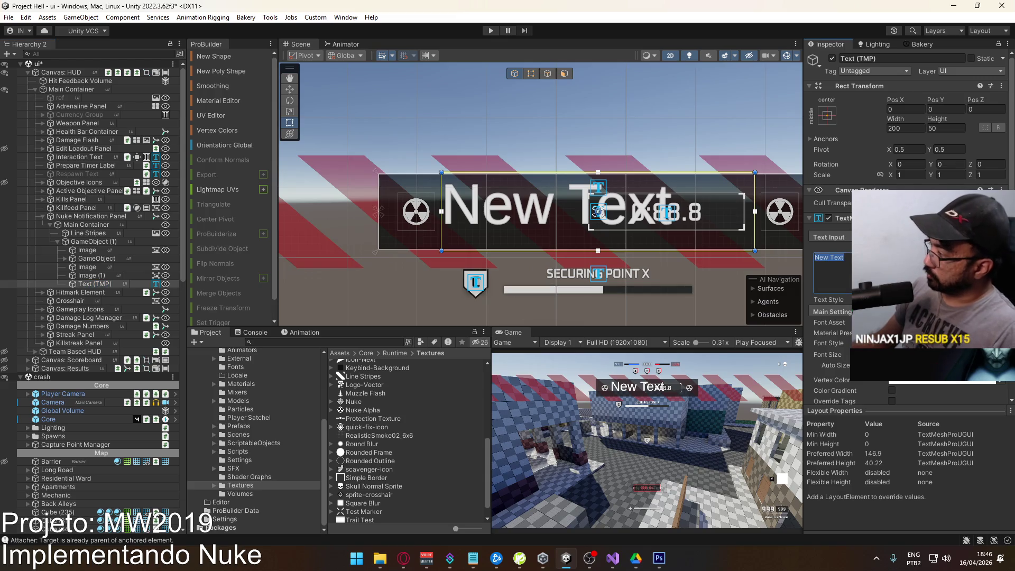
# Make the text read 'warning' in uppercase with the Oxanium-Medium SDF font.
pyautogui.click(978, 343)
pyautogui.write('warning')
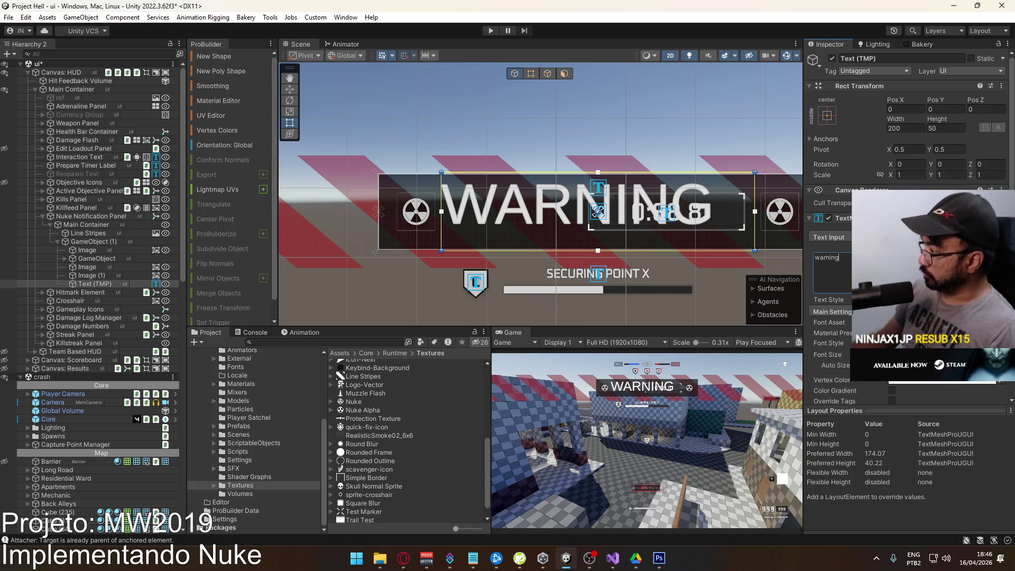
pyautogui.click(1001, 322)
pyautogui.click(795, 407)
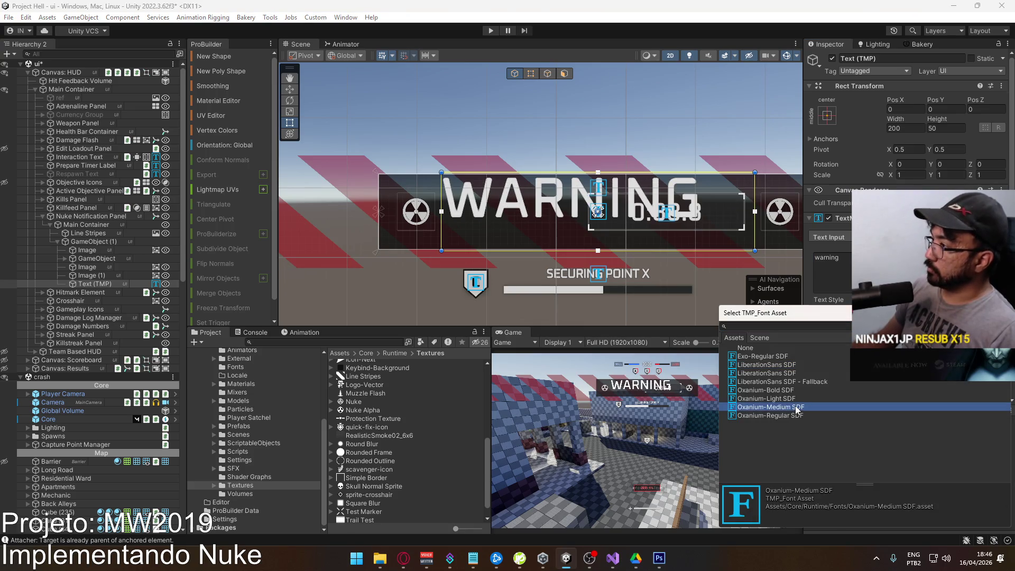
pyautogui.click(797, 408)
# Set the WARNING font size to 16 and align it middle/centre.
pyautogui.scroll(-3, 907, 238)
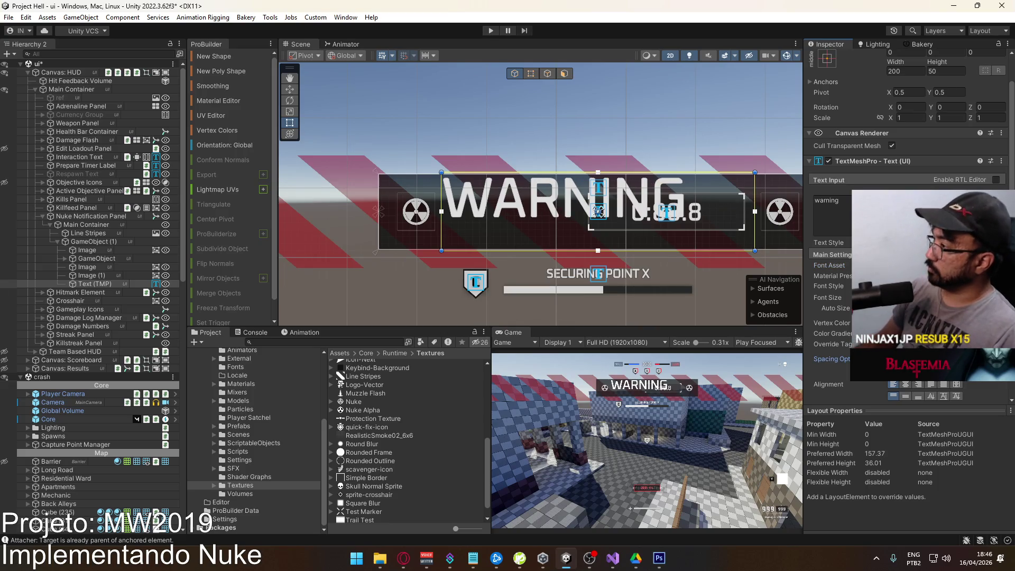
pyautogui.click(899, 297)
pyautogui.write('16')
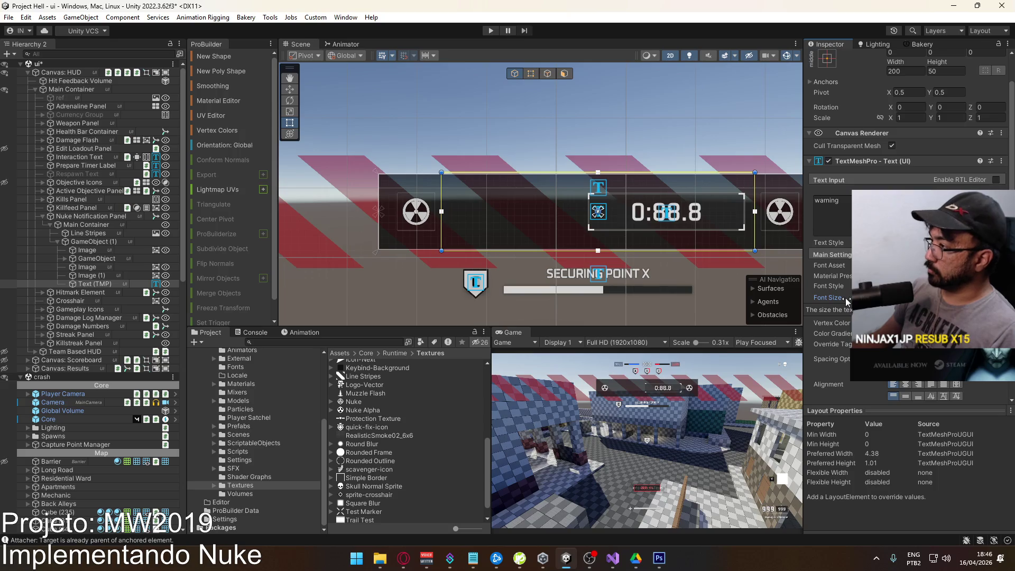
pyautogui.scroll(3, 899, 238)
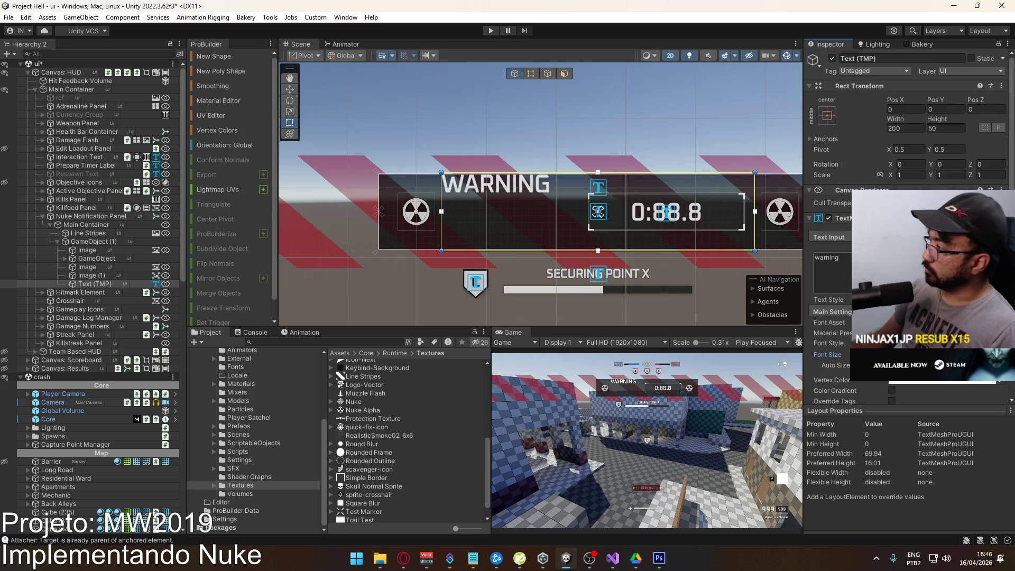
pyautogui.scroll(-3, 899, 238)
pyautogui.click(904, 396)
pyautogui.click(906, 385)
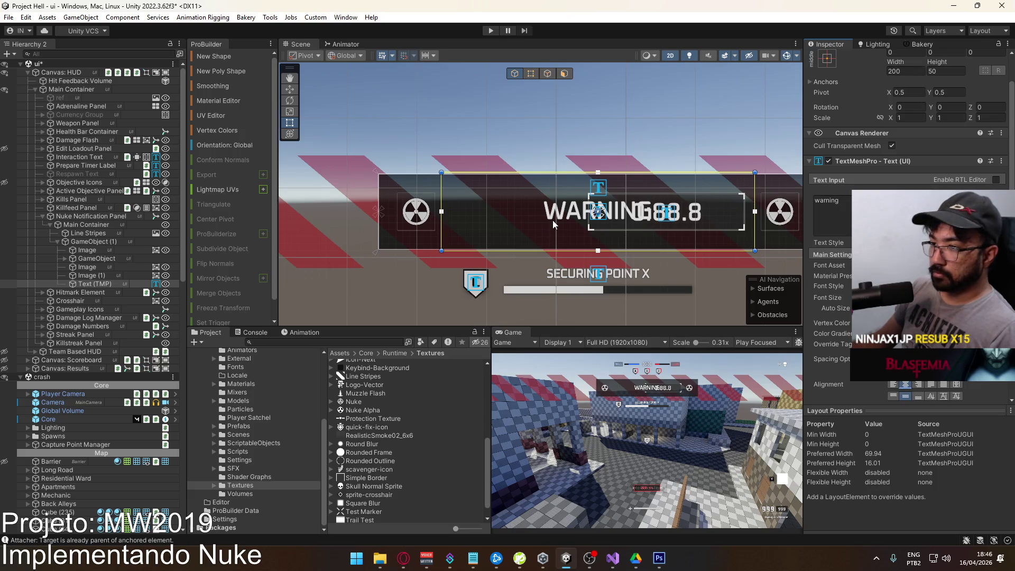
# Resize the WARNING text box to 80 by 24.
pyautogui.moveTo(895, 62)
pyautogui.mouseDown()
pyautogui.moveTo(671, 79)
pyautogui.moveTo(471, 110)
pyautogui.mouseUp()
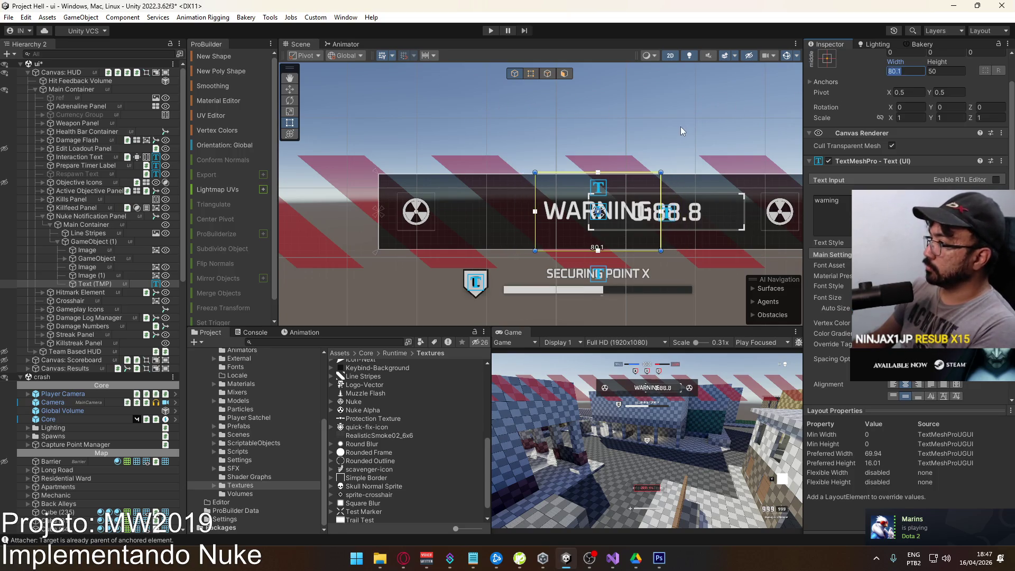
pyautogui.write('80')
pyautogui.press('Return')
pyautogui.write('24')
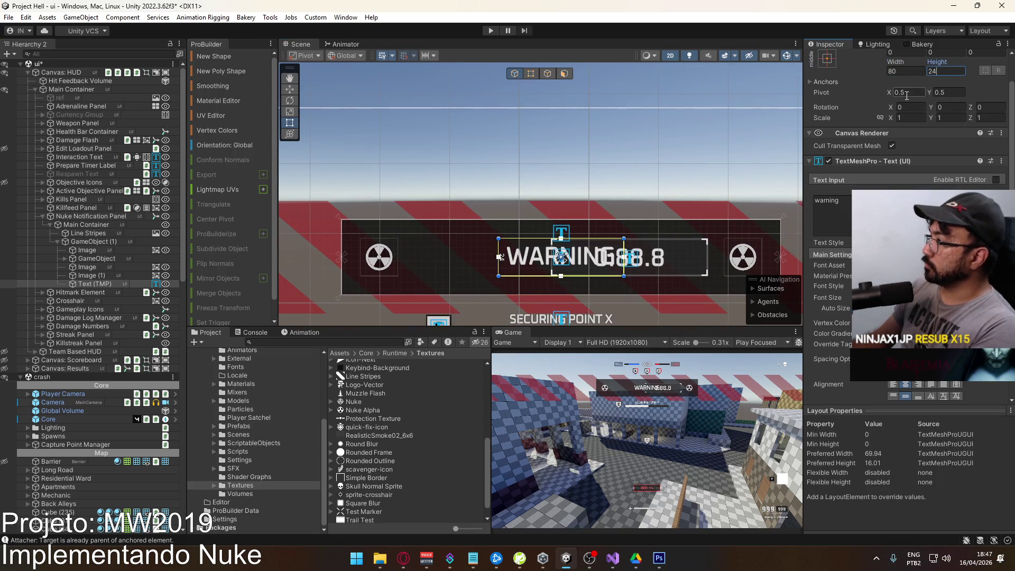
pyautogui.click(825, 59)
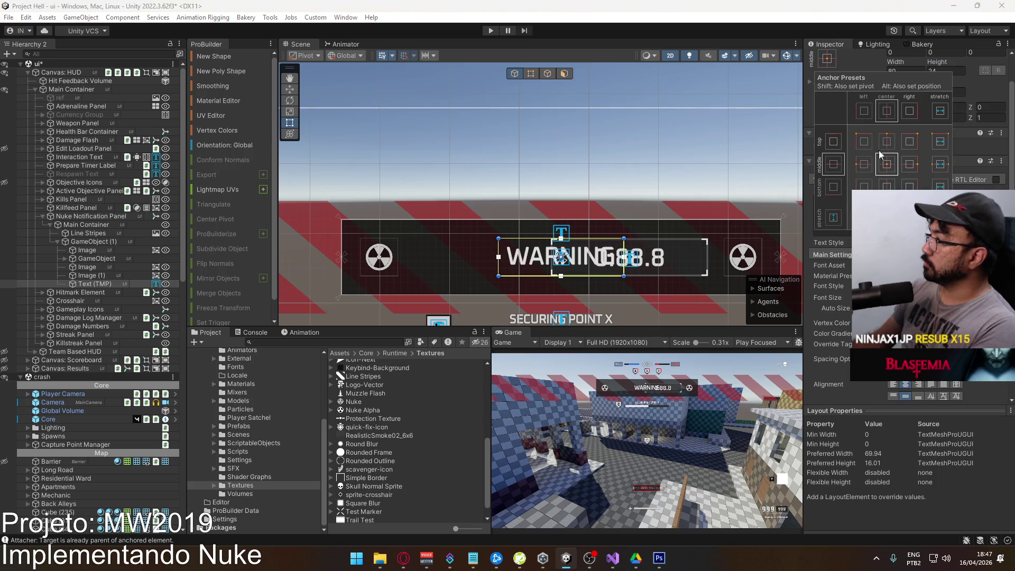
# Anchor the WARNING text left-middle with pivot X 0 and position reset to 0.
pyautogui.click(897, 63)
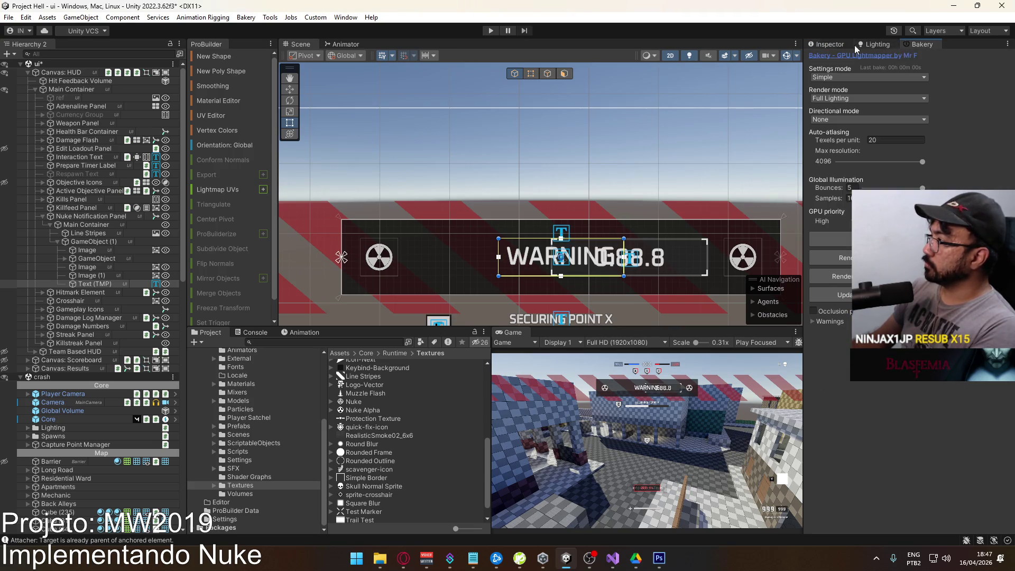
pyautogui.scroll(3, 1012, 112)
pyautogui.doubleClick(904, 109)
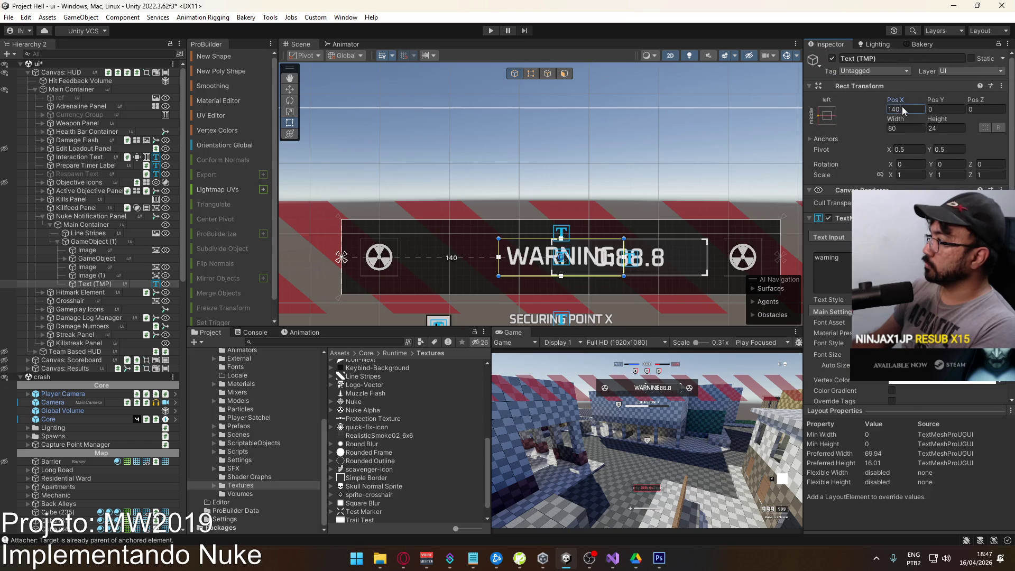
pyautogui.write('0')
pyautogui.click(897, 149)
pyautogui.write('0')
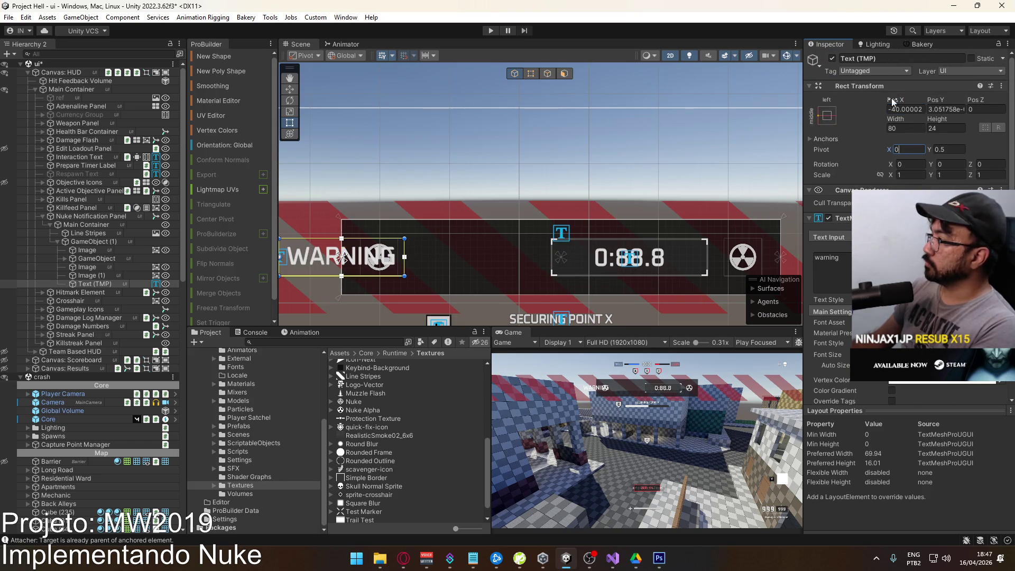
pyautogui.doubleClick(917, 109)
pyautogui.write('0')
pyautogui.press('Tab')
pyautogui.write('0')
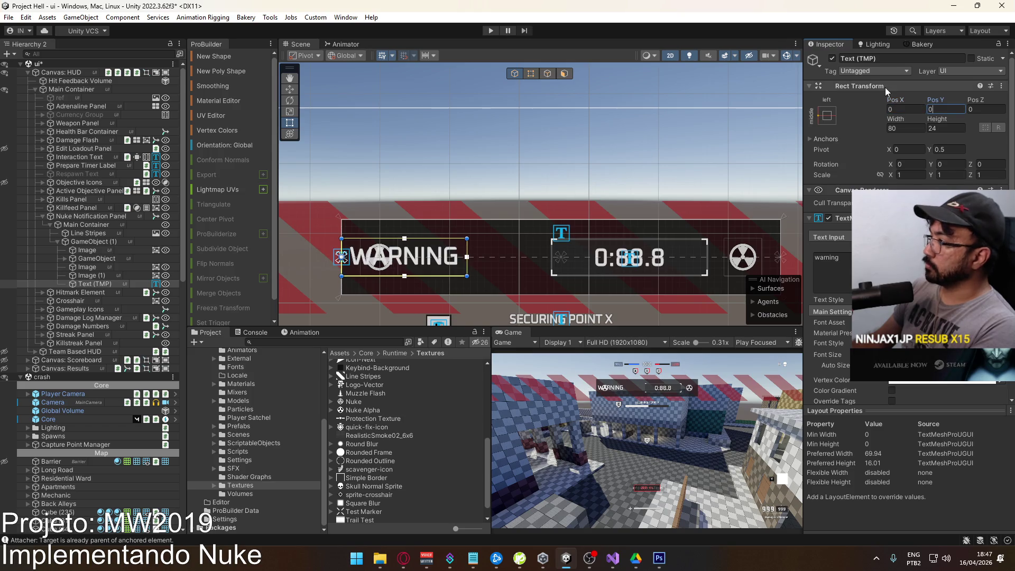
# Shrink the WARNING font size and place the text at Pos X 45, Y 7.
pyautogui.moveTo(892, 100); pyautogui.dragTo(957, 100)
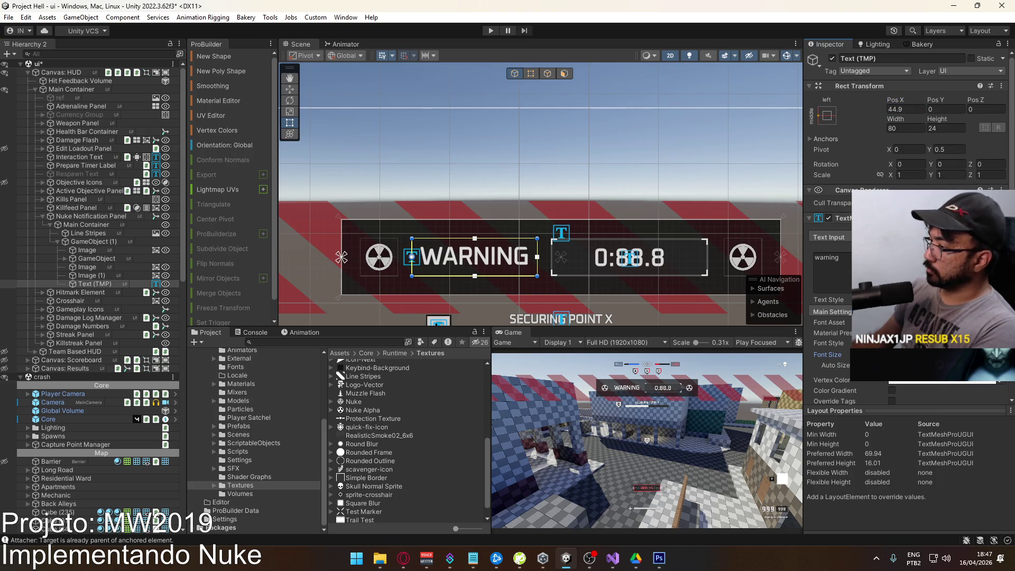
pyautogui.moveTo(941, 100)
pyautogui.mouseDown()
pyautogui.moveTo(31, 83)
pyautogui.moveTo(48, 84)
pyautogui.moveTo(22, 93)
pyautogui.moveTo(68, 92)
pyautogui.mouseUp()
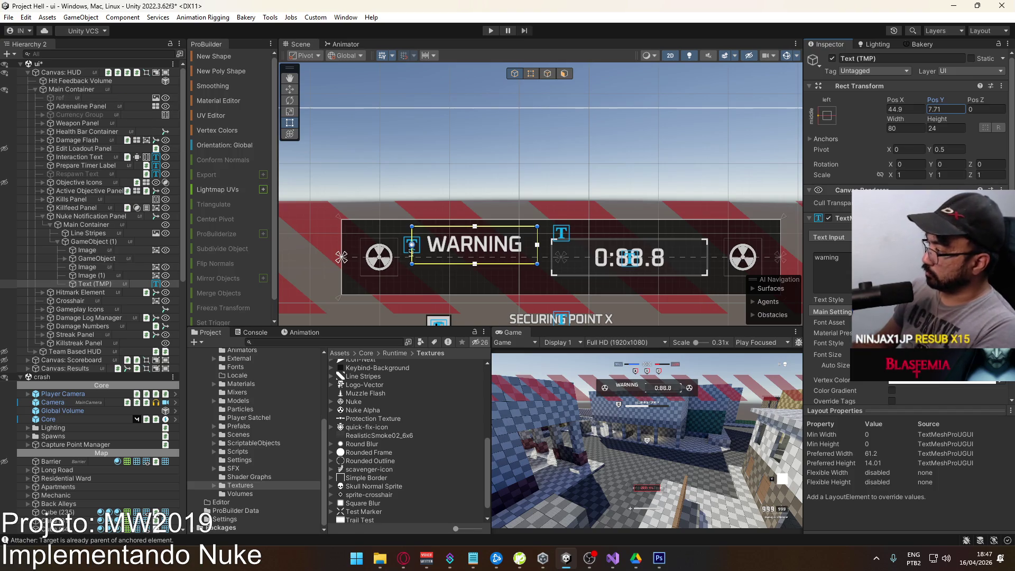
pyautogui.moveTo(827, 354); pyautogui.dragTo(821, 313)
pyautogui.moveTo(949, 100); pyautogui.dragTo(938, 106)
pyautogui.write('7')
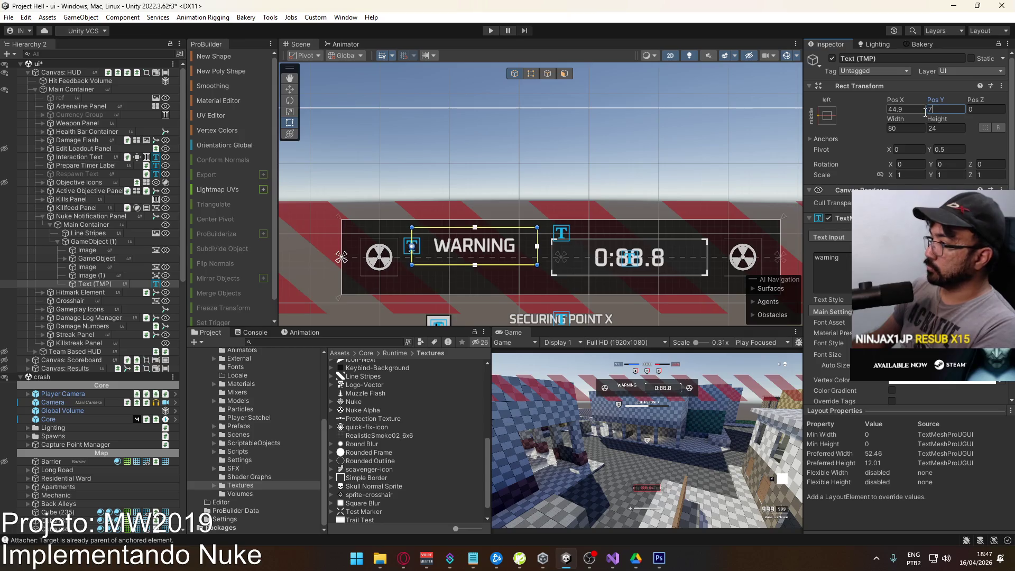
pyautogui.click(900, 109)
pyautogui.write('45')
# Set the WARNING box height to 16 and duplicate the text object.
pyautogui.click(946, 128)
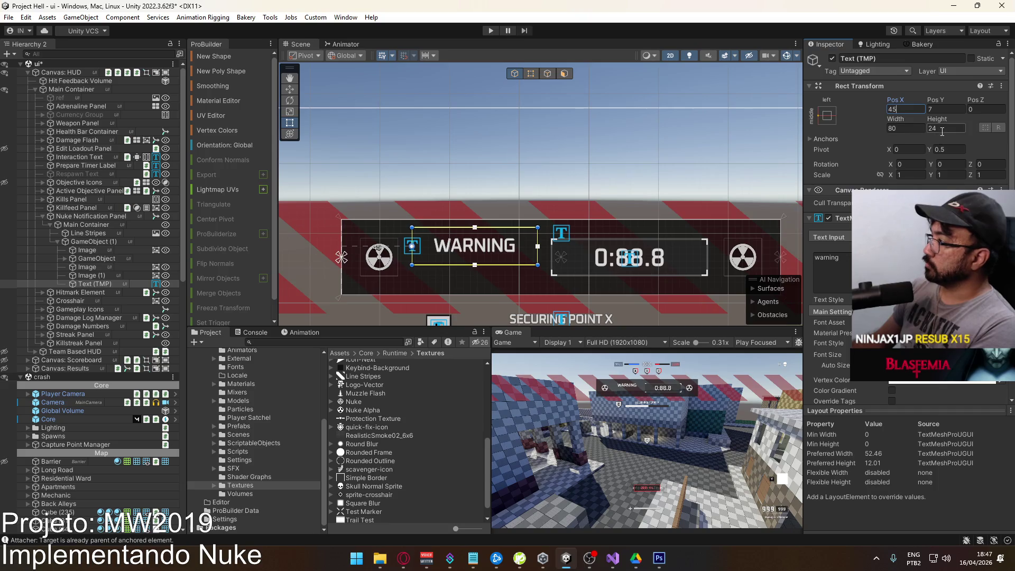
pyautogui.write('0')
pyautogui.press('BackSpace')
pyautogui.write('20')
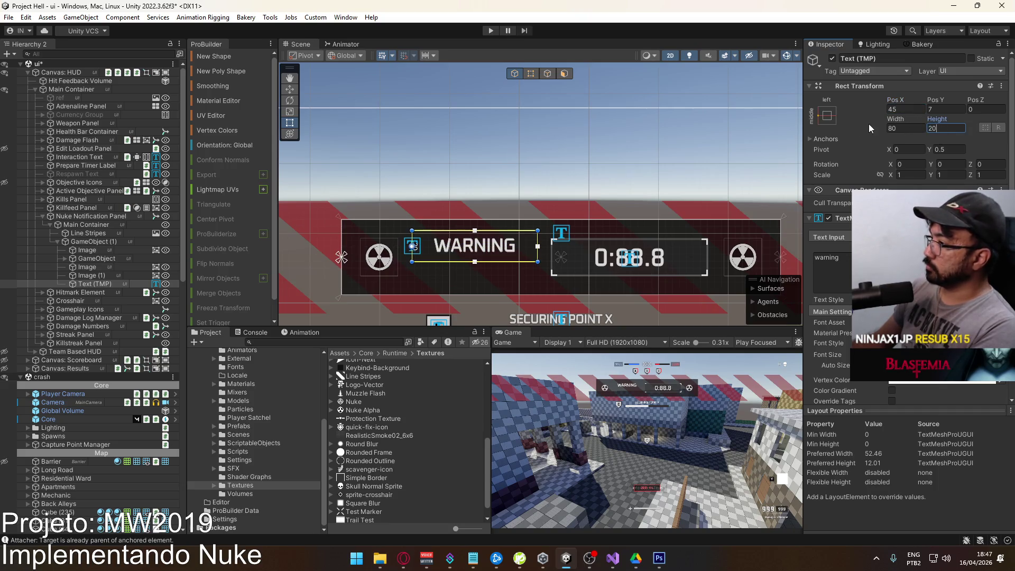
pyautogui.write('16')
pyautogui.press('Return')
pyautogui.click(108, 285)
pyautogui.hotkey('ctrl', 'd')
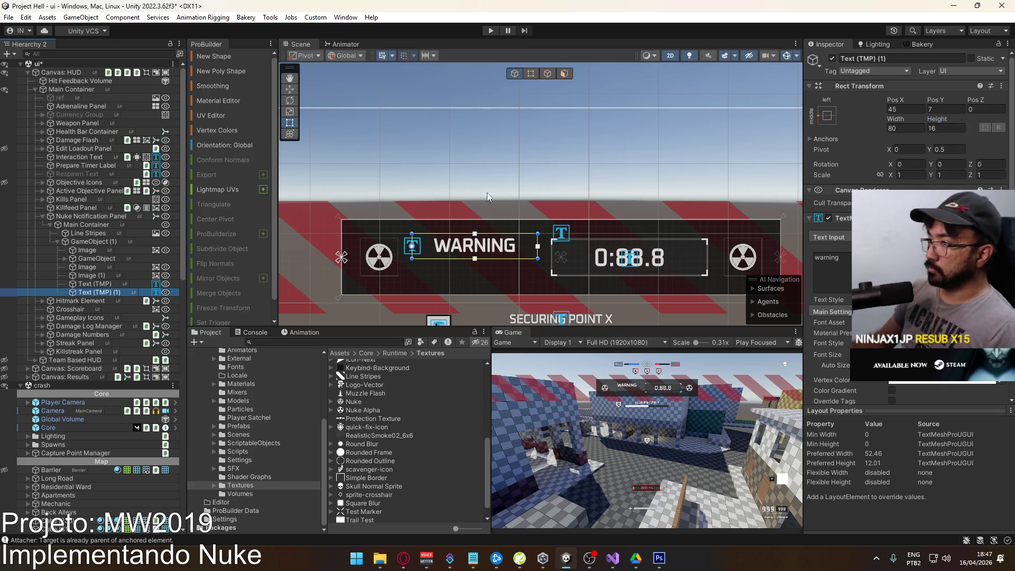
# Move the copied text below WARNING and set its font to Oxanium-Regular SDF.
pyautogui.press('w')
pyautogui.moveTo(410, 212); pyautogui.dragTo(405, 233)
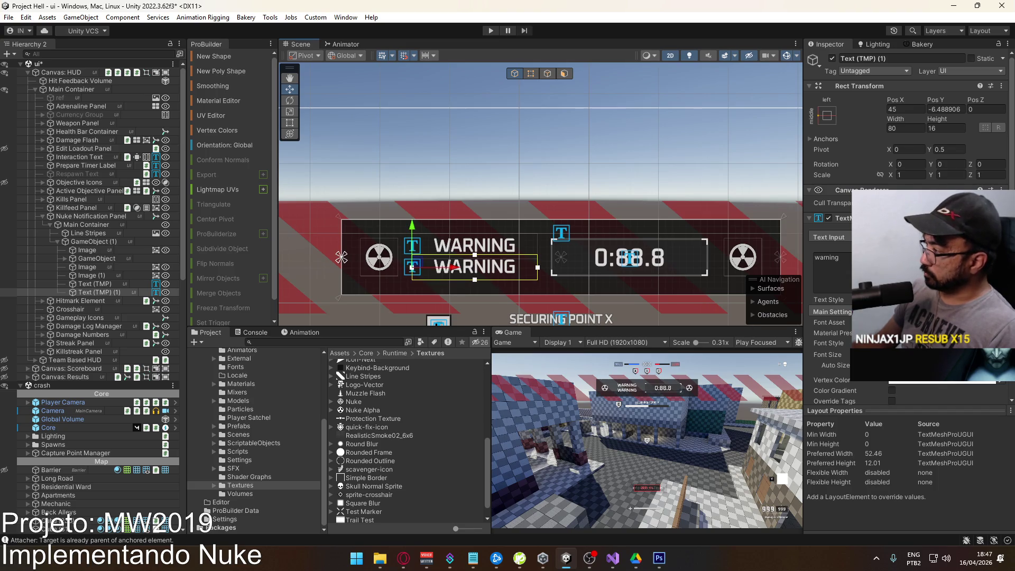
pyautogui.click(1001, 322)
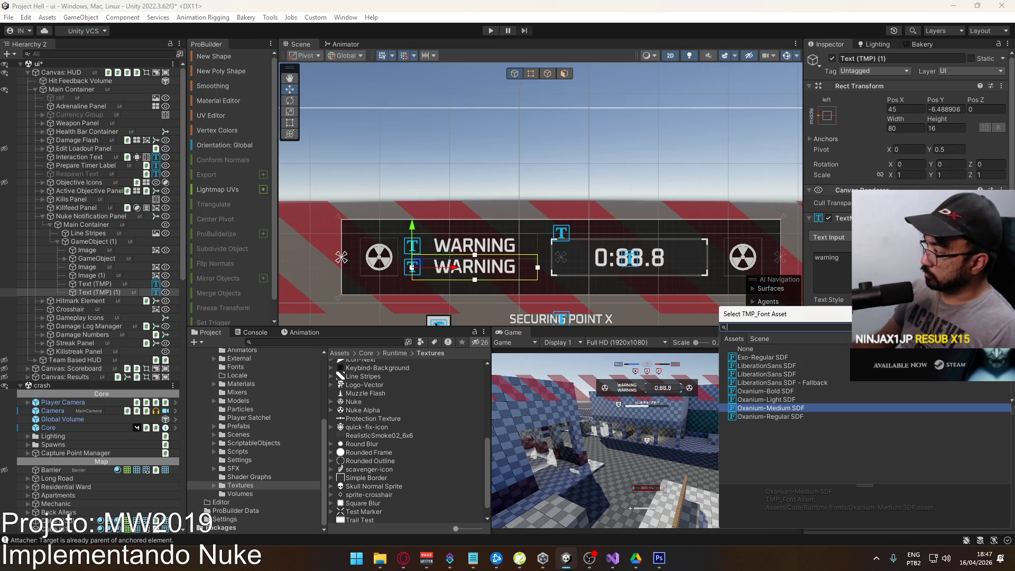
pyautogui.press('Down')
pyautogui.click(791, 401)
pyautogui.click(796, 393)
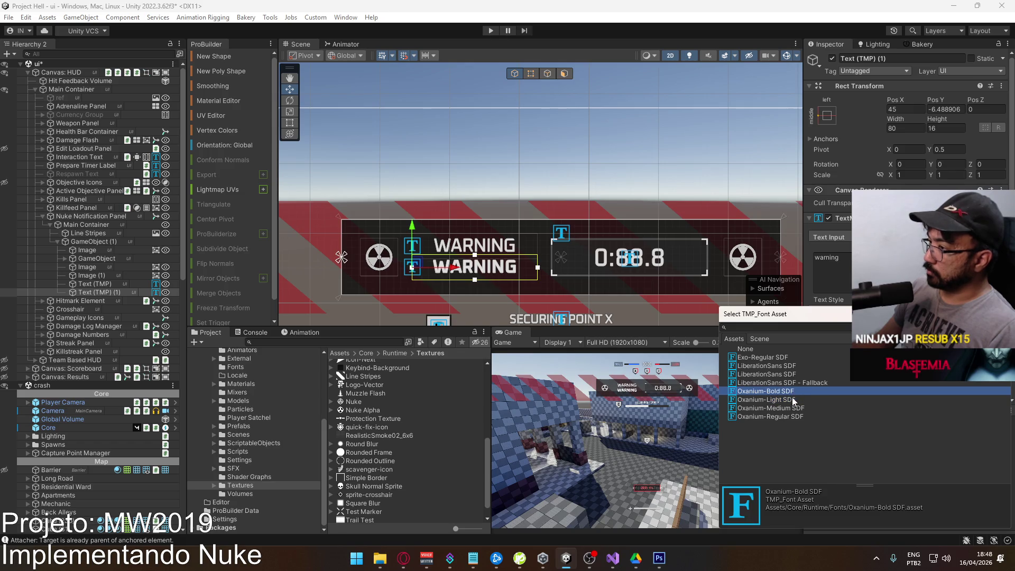
pyautogui.click(792, 408)
pyautogui.click(789, 416)
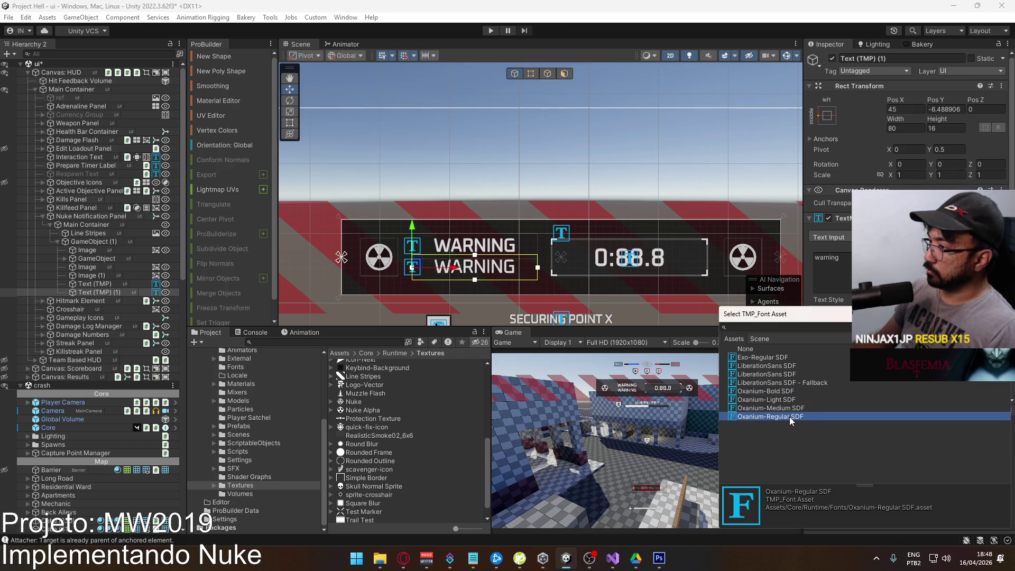
pyautogui.doubleClick(788, 417)
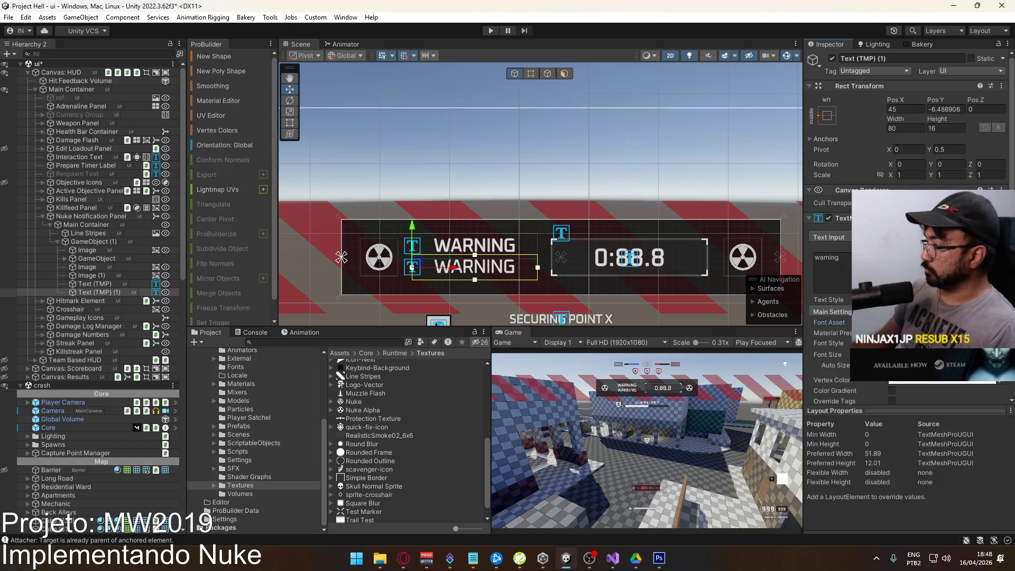
# Replace the copy's text with 'TACTICAL NUKE INBOUND' at a smaller size fitting one line.
pyautogui.scroll(-3, 899, 264)
pyautogui.click(920, 297)
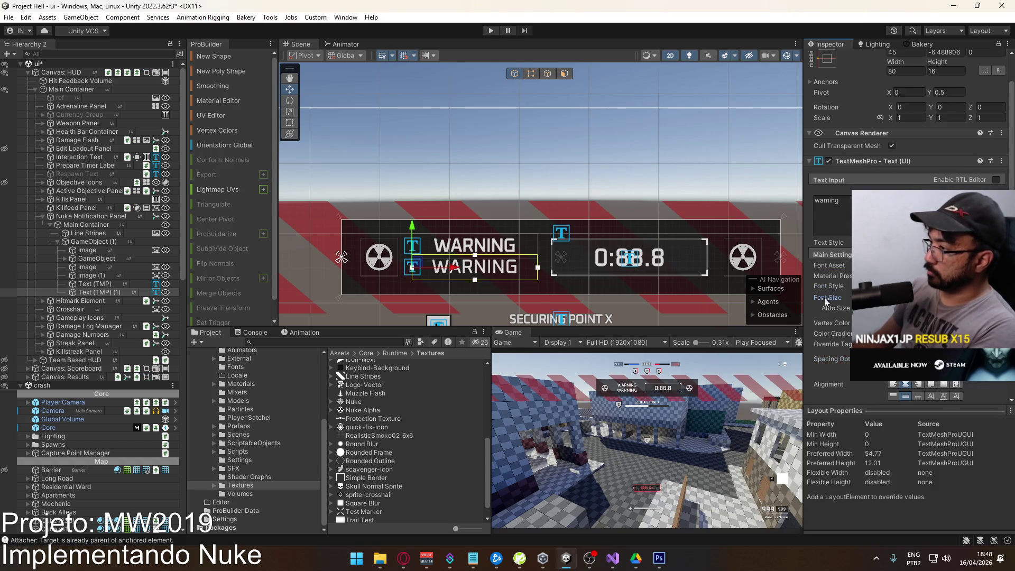
pyautogui.doubleClick(826, 200)
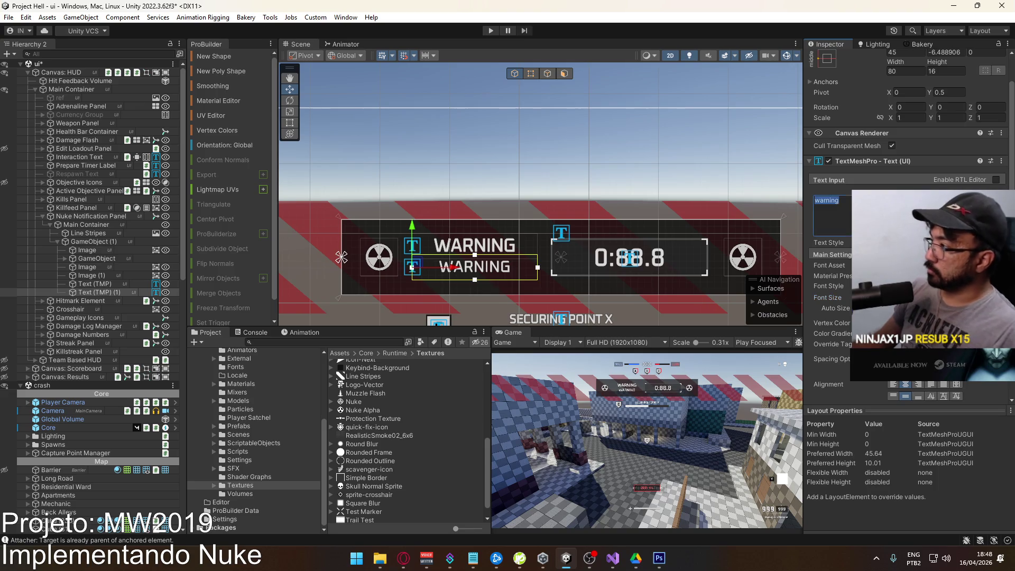
pyautogui.write('TACTICAL N')
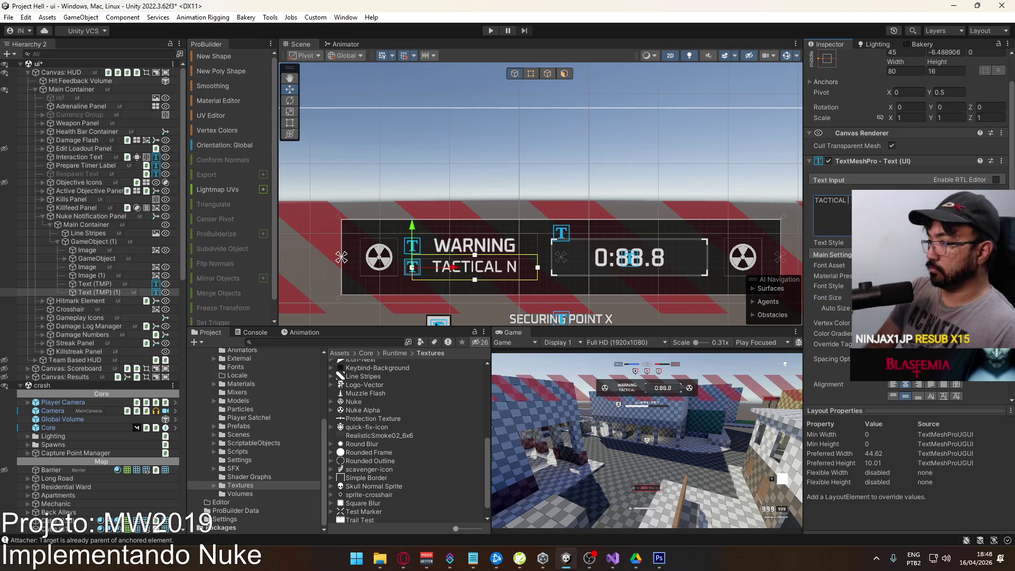
pyautogui.write('UKE INBOUND')
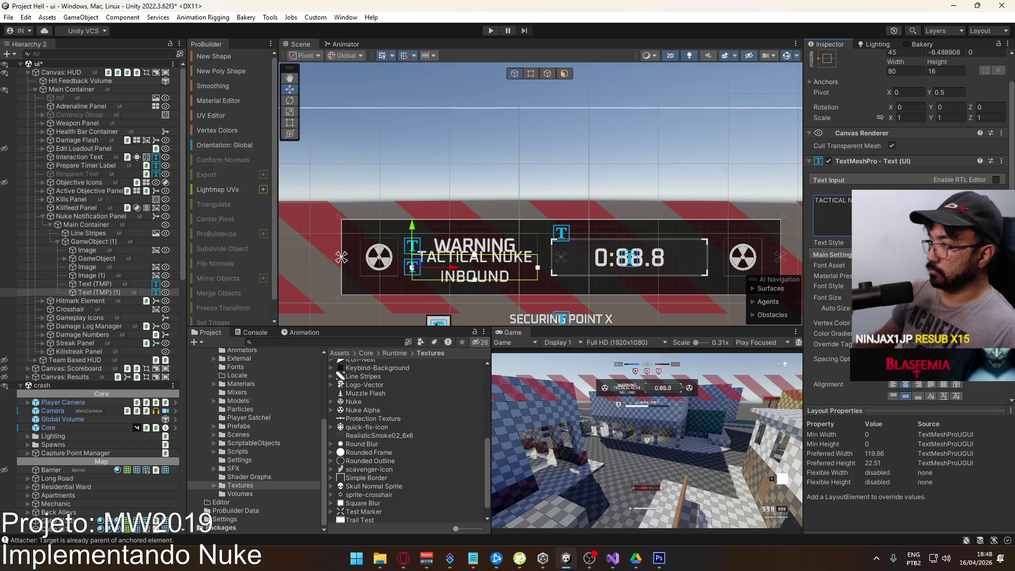
pyautogui.moveTo(862, 295)
pyautogui.mouseDown()
pyautogui.moveTo(829, 299)
pyautogui.moveTo(840, 299)
pyautogui.mouseUp()
# Nudge the original WARNING text down to Pos Y 4.25.
pyautogui.scroll(5, 528, 261)
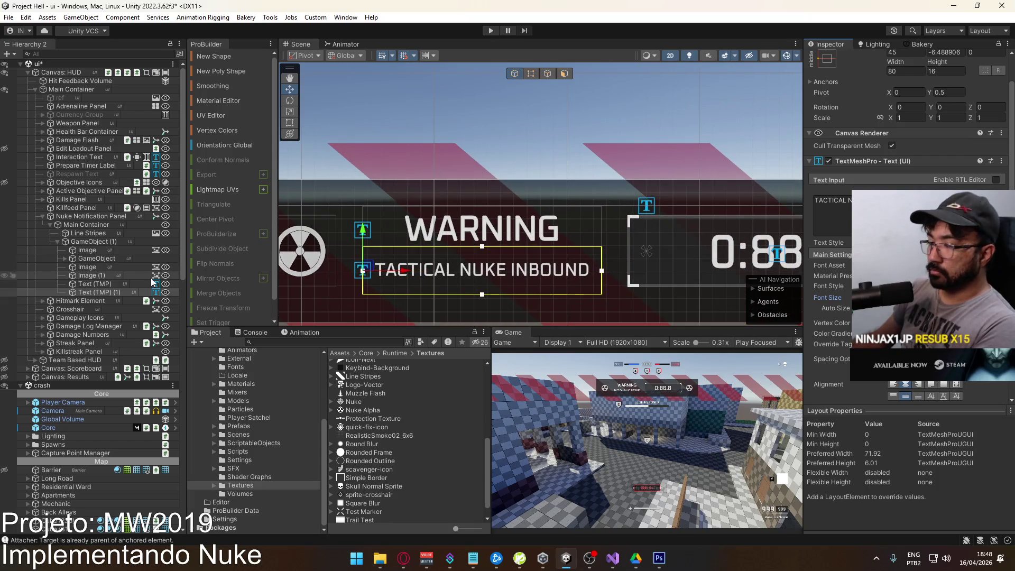
pyautogui.click(115, 285)
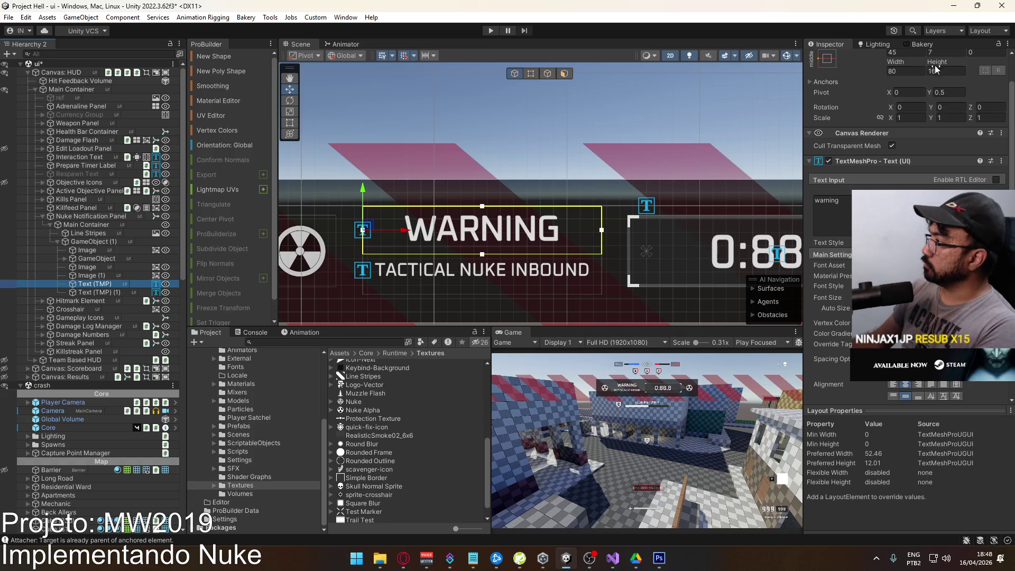
pyautogui.scroll(1, 950, 87)
pyautogui.moveTo(933, 71); pyautogui.dragTo(918, 78)
# Tint the WARNING text a deep red (FF1111).
pyautogui.click(941, 352)
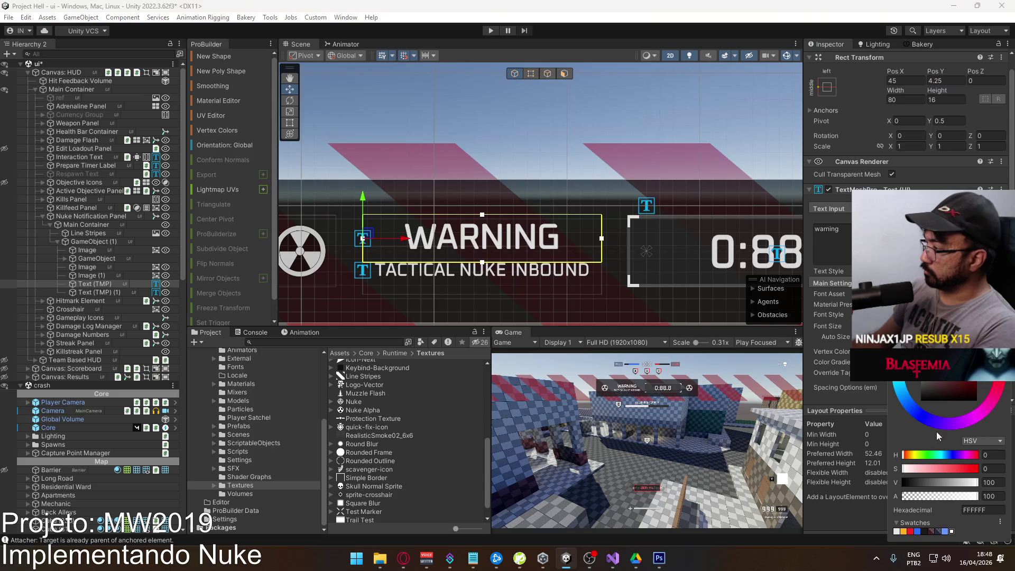
pyautogui.click(911, 532)
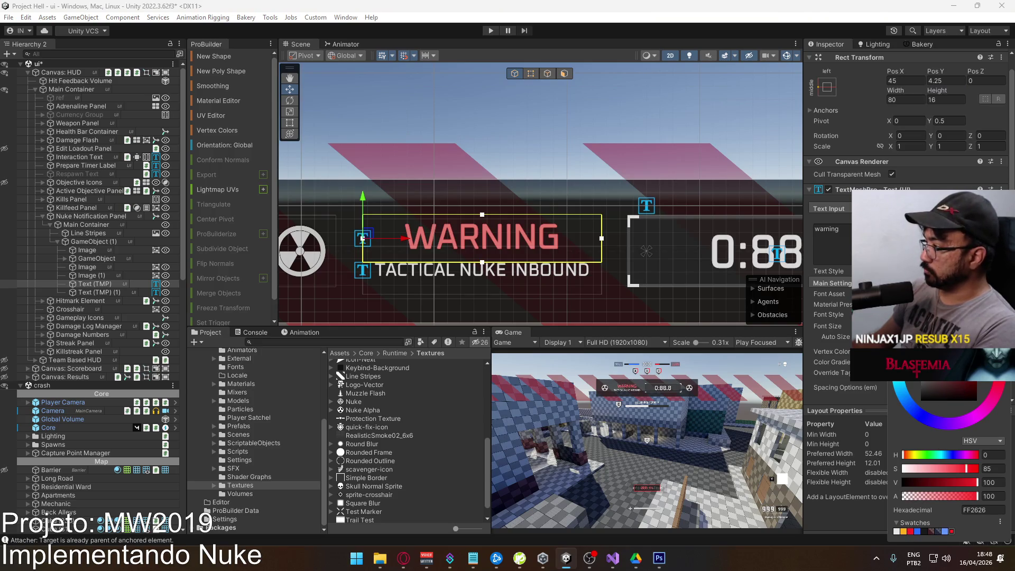
pyautogui.click(973, 468)
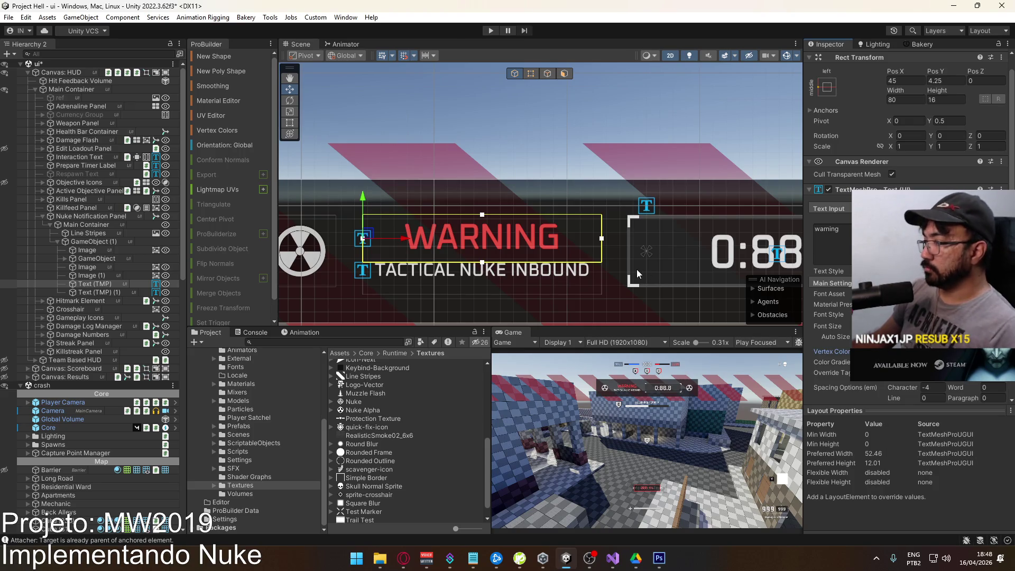
pyautogui.scroll(-1, 536, 274)
pyautogui.scroll(-4, 536, 274)
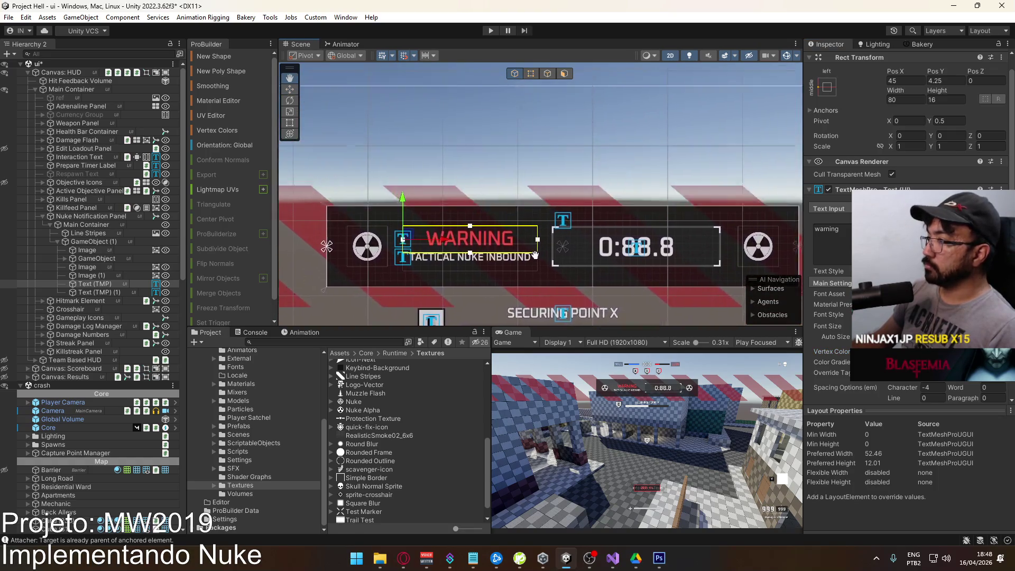
pyautogui.moveTo(459, 244)
pyautogui.mouseDown()
pyautogui.moveTo(550, 202)
pyautogui.moveTo(541, 229)
pyautogui.moveTo(503, 242)
pyautogui.moveTo(508, 207)
pyautogui.moveTo(604, 229)
pyautogui.mouseUp()
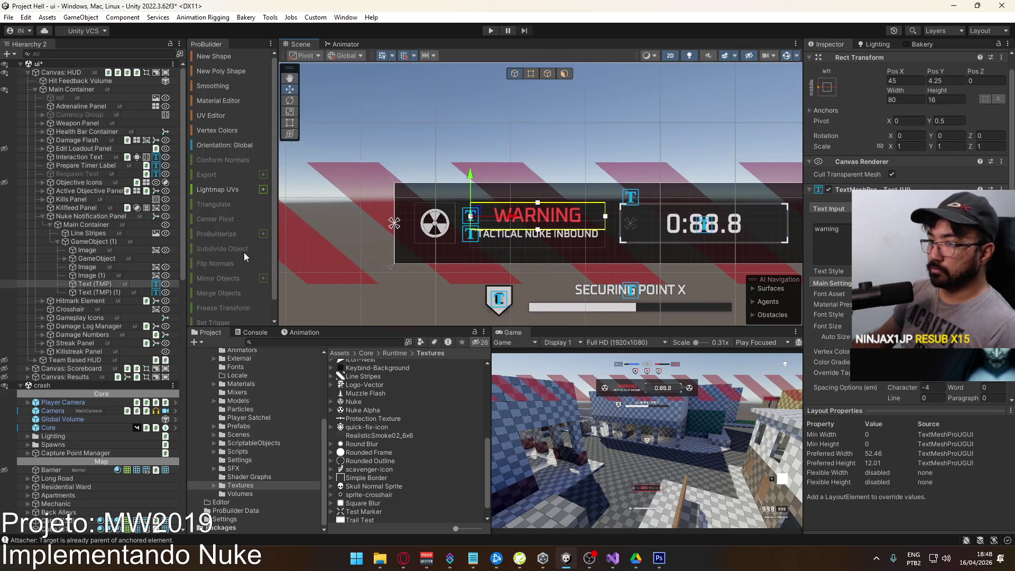
pyautogui.click(98, 249)
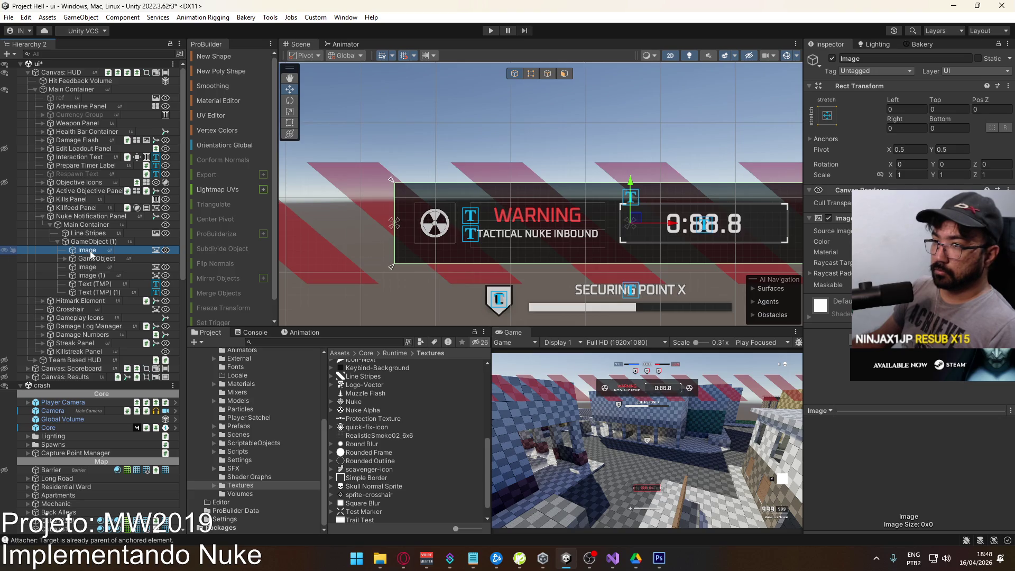
# Add a child UI Image under Image with width 4.
pyautogui.rightClick(90, 250)
pyautogui.moveTo(140, 352)
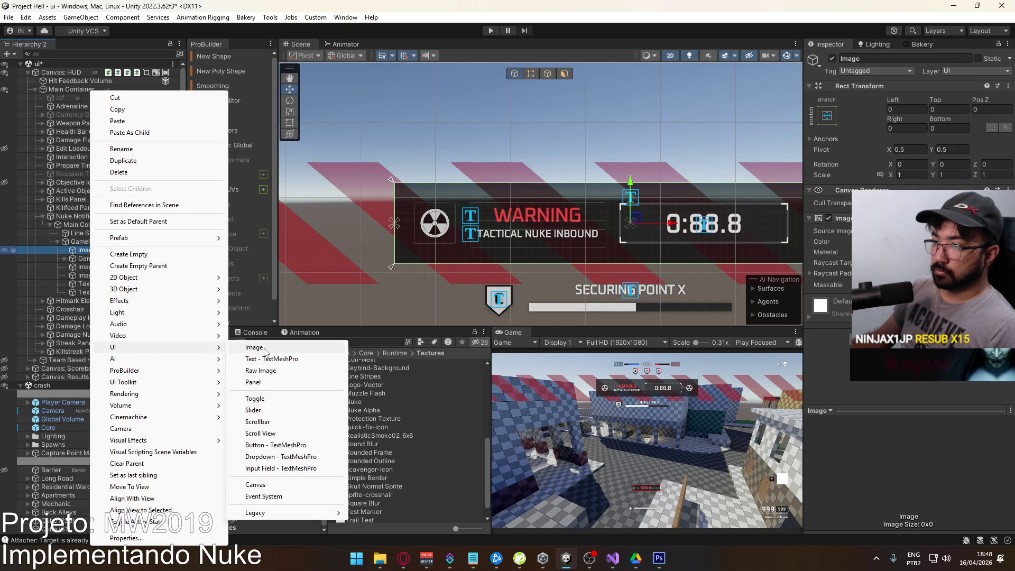
pyautogui.click(254, 347)
pyautogui.write('4')
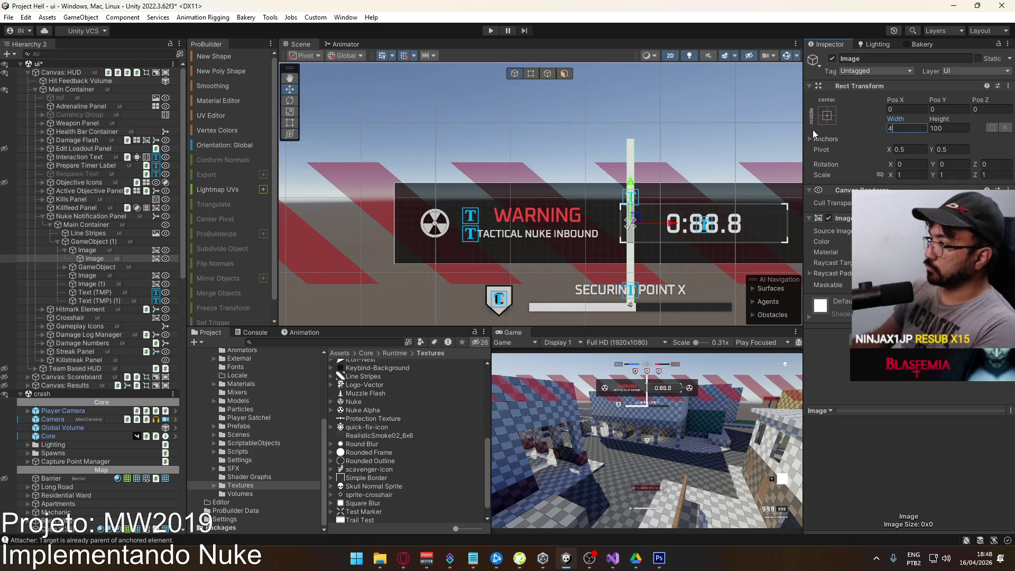
# Anchor the bar right/stretch with Top and Bottom 0 and Pos X 0.
pyautogui.click(828, 116)
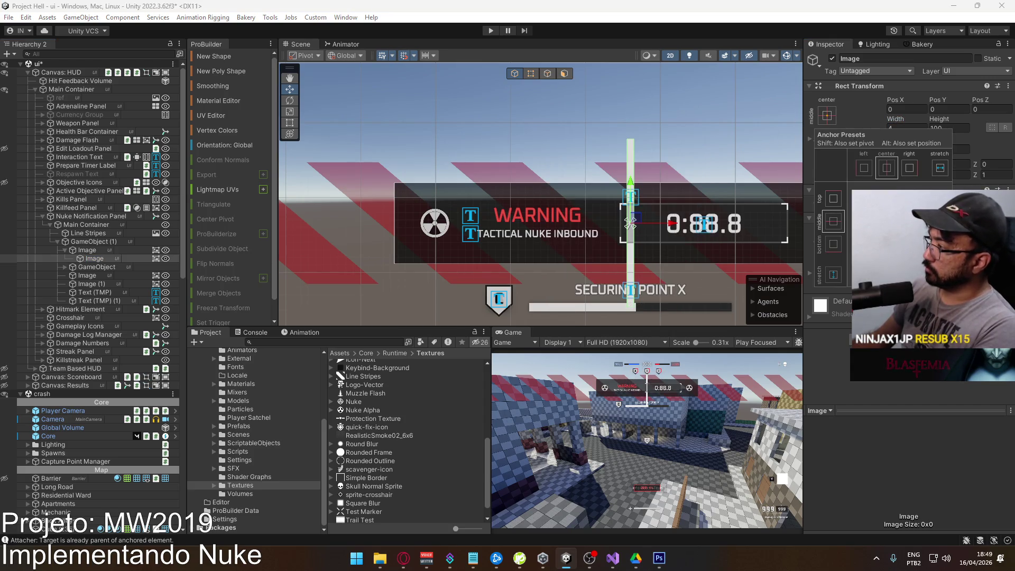
pyautogui.click(910, 274)
pyautogui.click(949, 109)
pyautogui.write('0')
pyautogui.press('Tab')
pyautogui.write('0')
pyautogui.click(908, 107)
pyautogui.write('0')
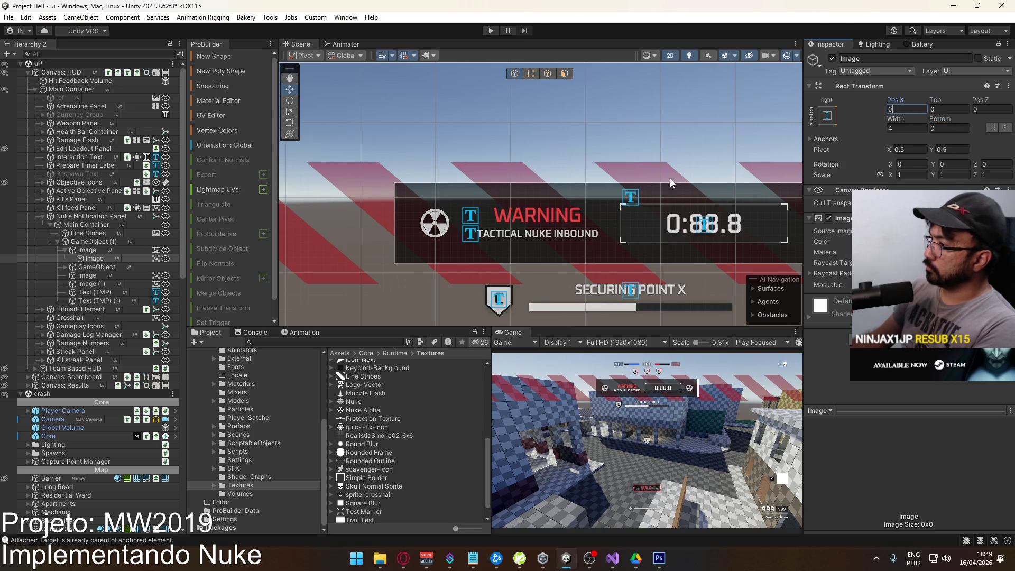
pyautogui.press('Return')
# Set the bar's pivot X to 0 and keep its top offset at 0.
pyautogui.press('f')
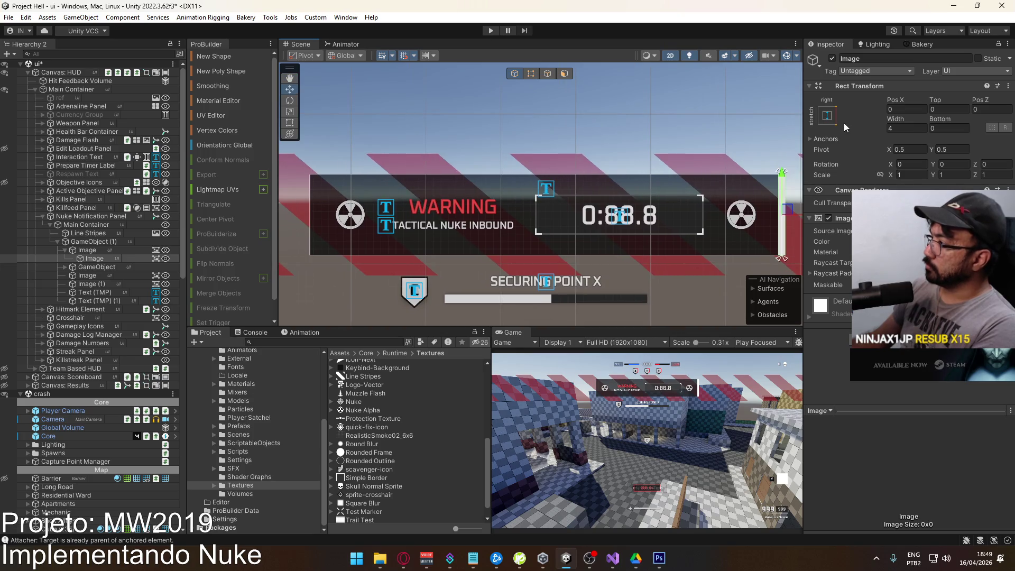
pyautogui.click(908, 149)
pyautogui.write('0')
pyautogui.press('Return')
pyautogui.click(908, 109)
pyautogui.click(951, 109)
pyautogui.write('0')
pyautogui.click(962, 129)
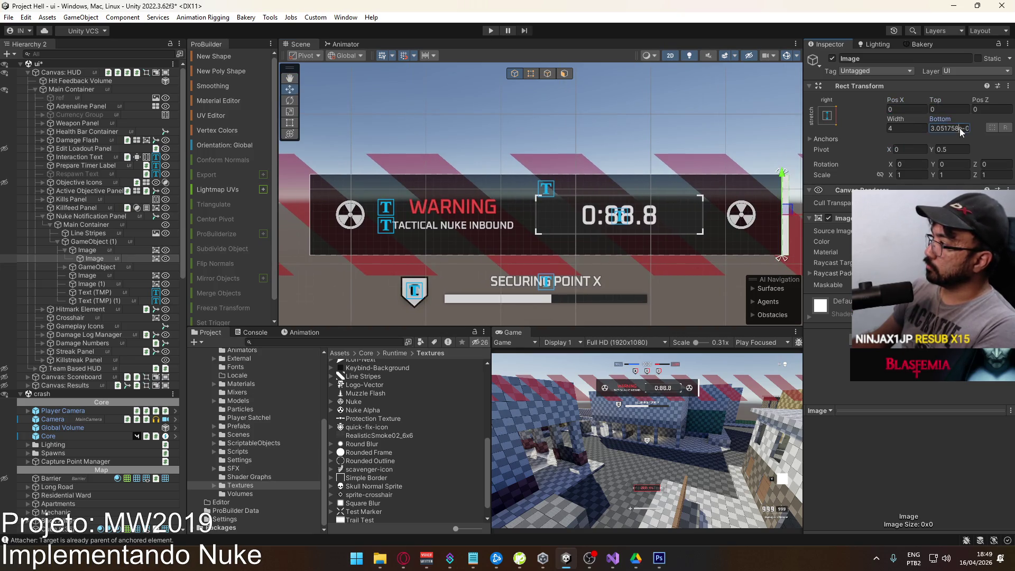
# Colour the thin bar red.
pyautogui.click(113, 254)
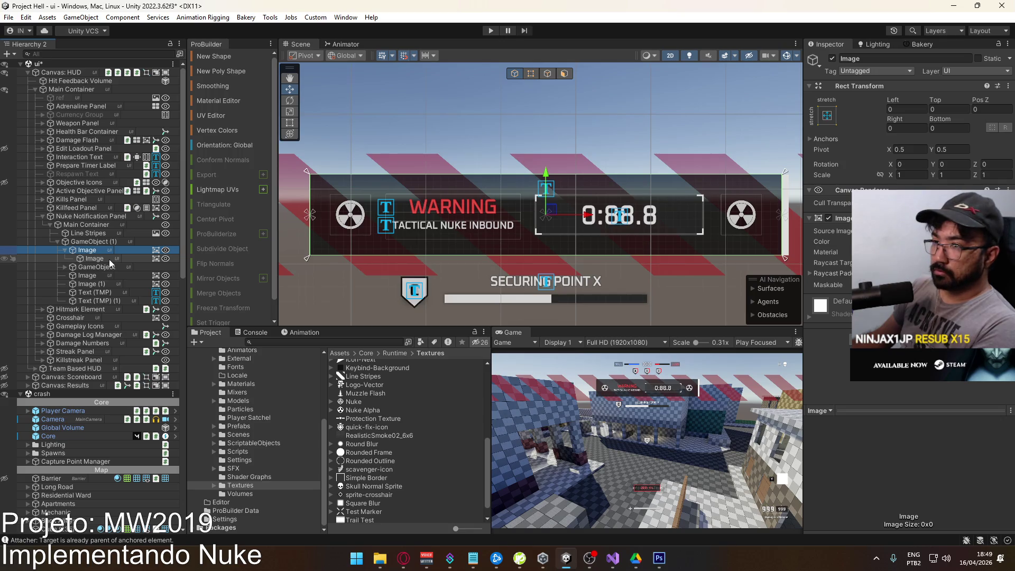
pyautogui.click(103, 256)
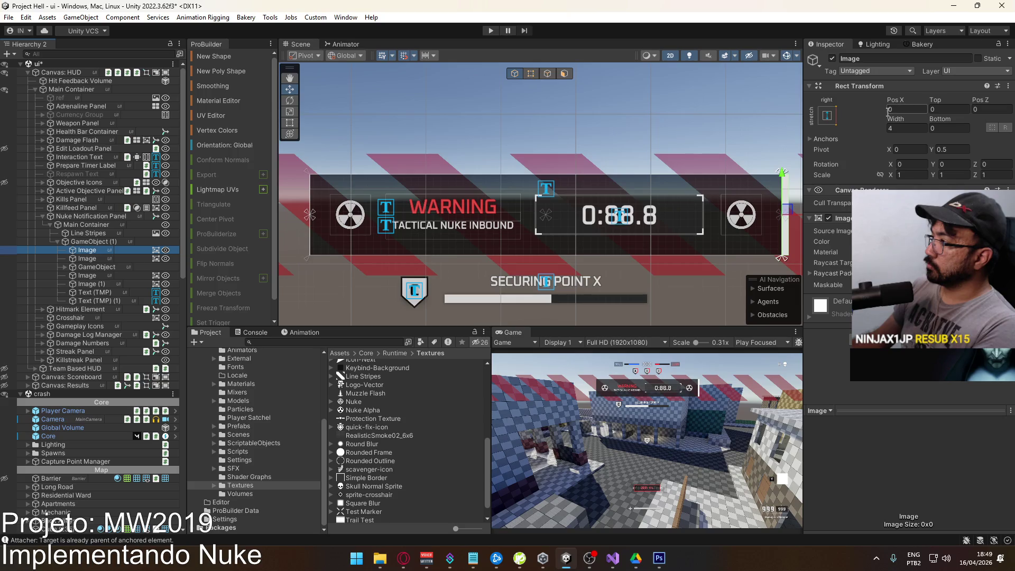
pyautogui.moveTo(655, 187)
pyautogui.mouseDown()
pyautogui.moveTo(517, 197)
pyautogui.moveTo(551, 211)
pyautogui.mouseUp()
pyautogui.click(931, 242)
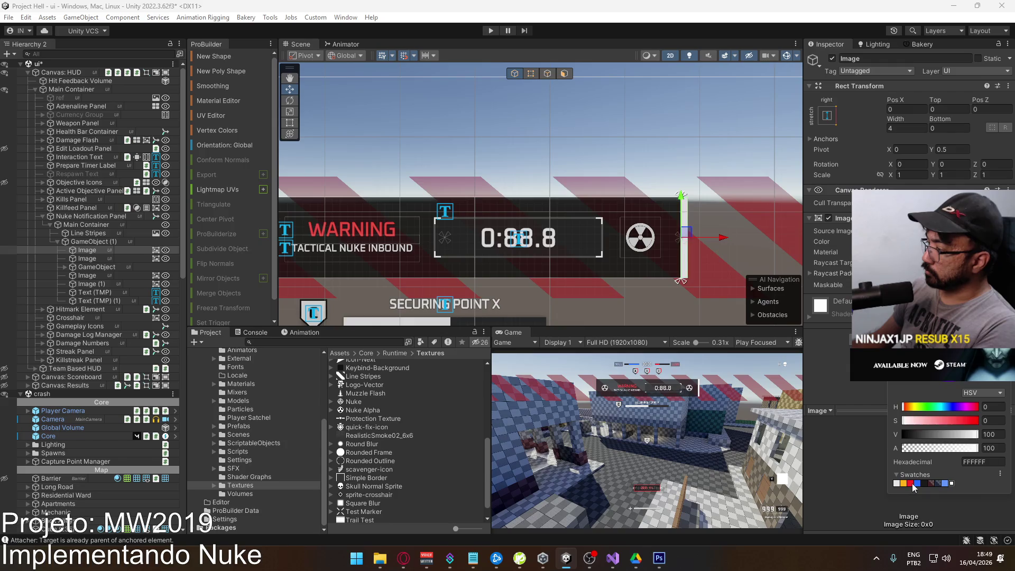
pyautogui.click(913, 484)
pyautogui.moveTo(540, 222)
pyautogui.mouseDown()
pyautogui.moveTo(700, 213)
pyautogui.moveTo(725, 239)
pyautogui.mouseUp()
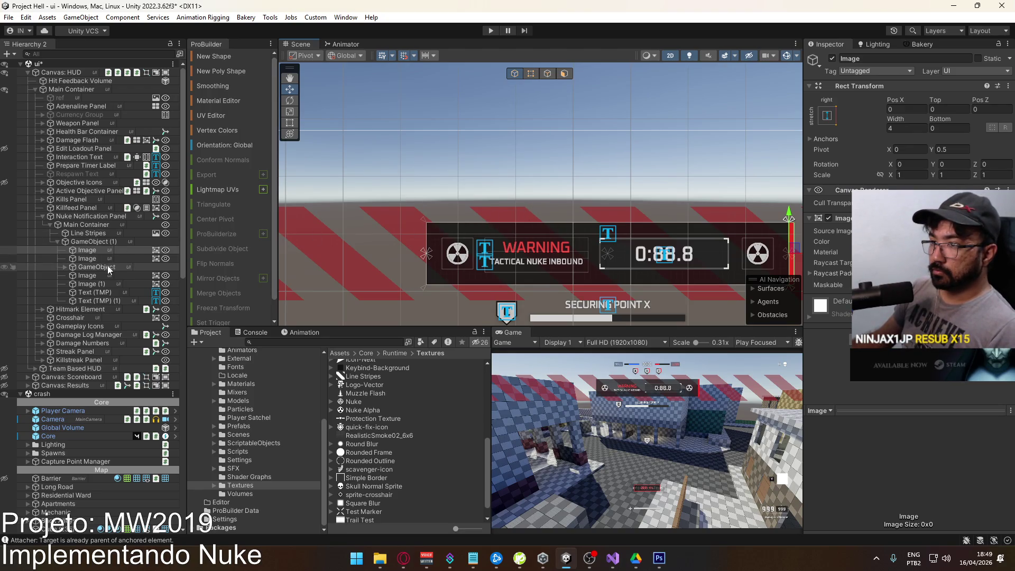
# Raise the dark grey 1F1F1F background's alpha to about 96.
pyautogui.click(173, 258)
pyautogui.click(942, 242)
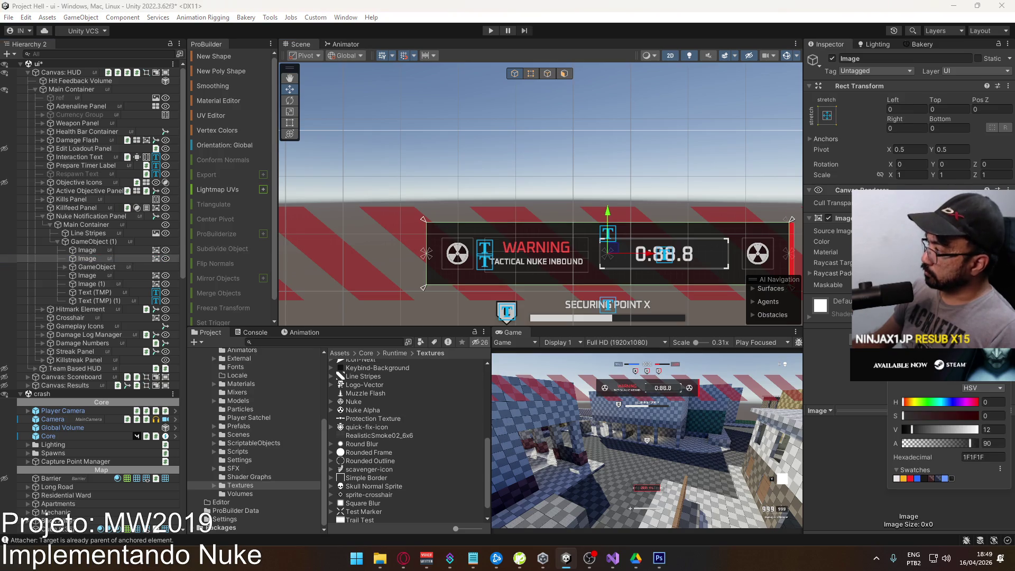
pyautogui.moveTo(974, 446); pyautogui.dragTo(974, 445)
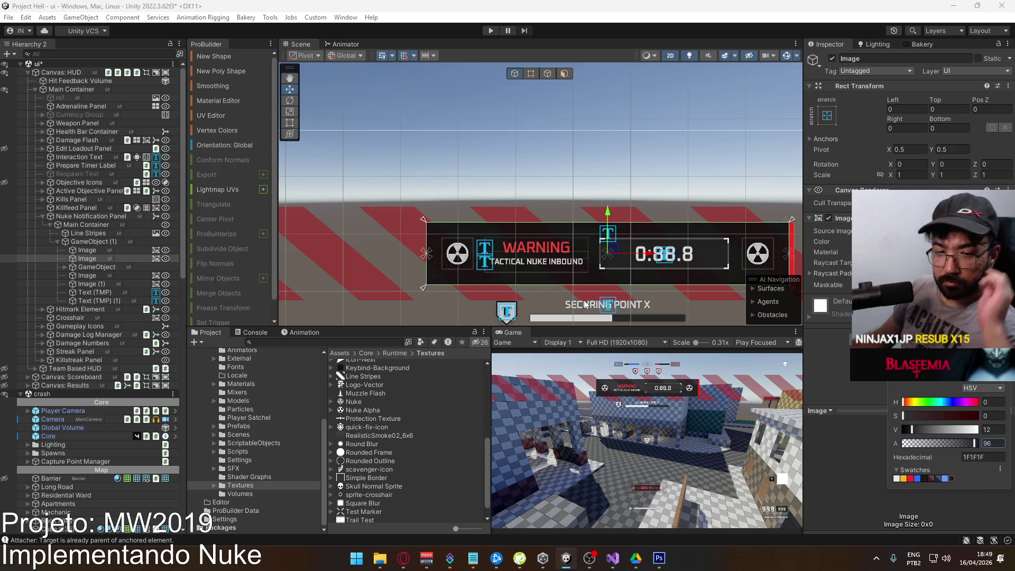
pyautogui.click(99, 257)
pyautogui.moveTo(532, 245)
pyautogui.mouseDown()
pyautogui.moveTo(531, 259)
pyautogui.moveTo(470, 227)
pyautogui.moveTo(487, 222)
pyautogui.mouseUp()
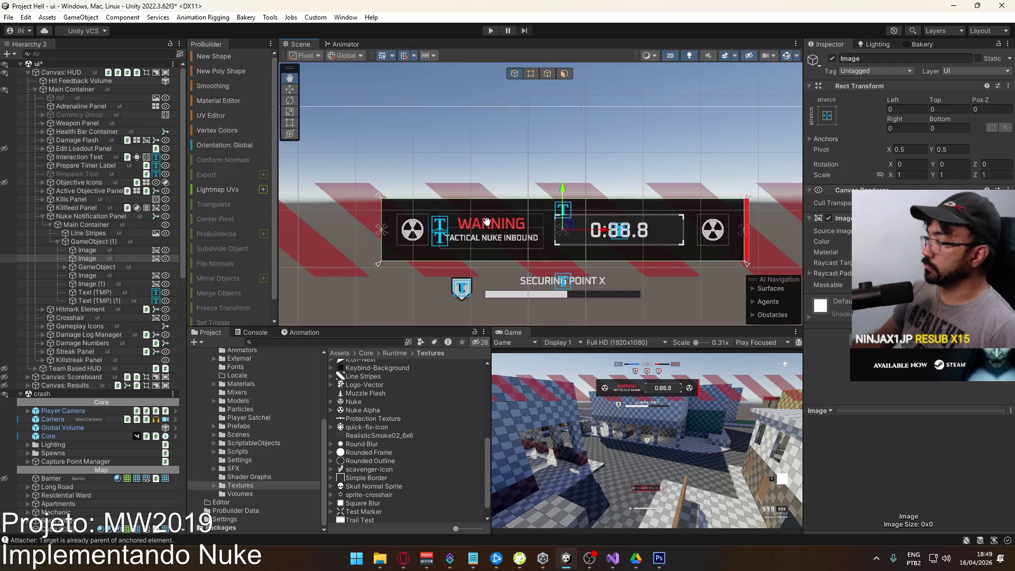
# Duplicate the red bar, anchor the copy left/stretch, and set Pos X to -4.
pyautogui.click(97, 248)
pyautogui.hotkey('ctrl', 'd')
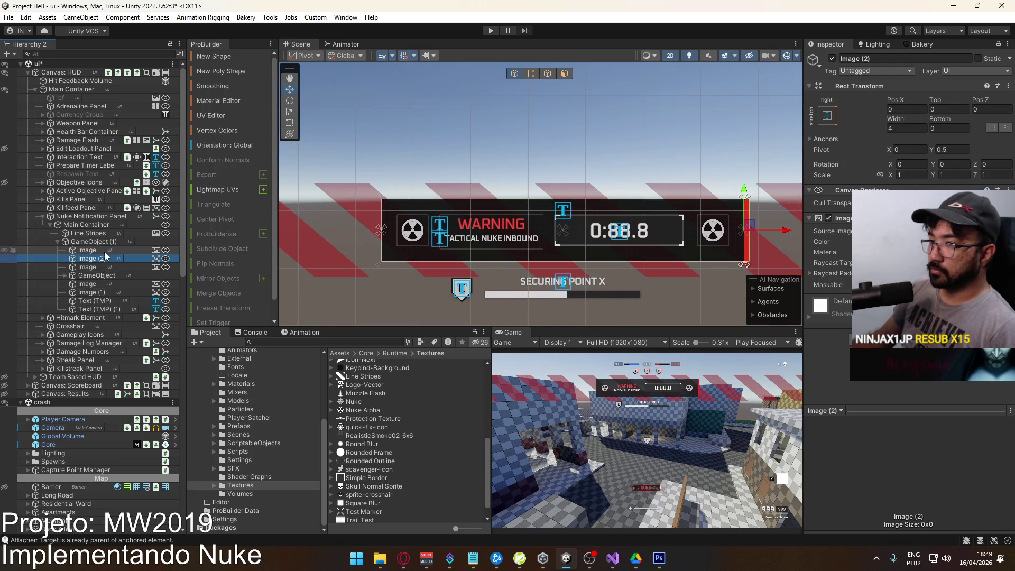
pyautogui.click(828, 116)
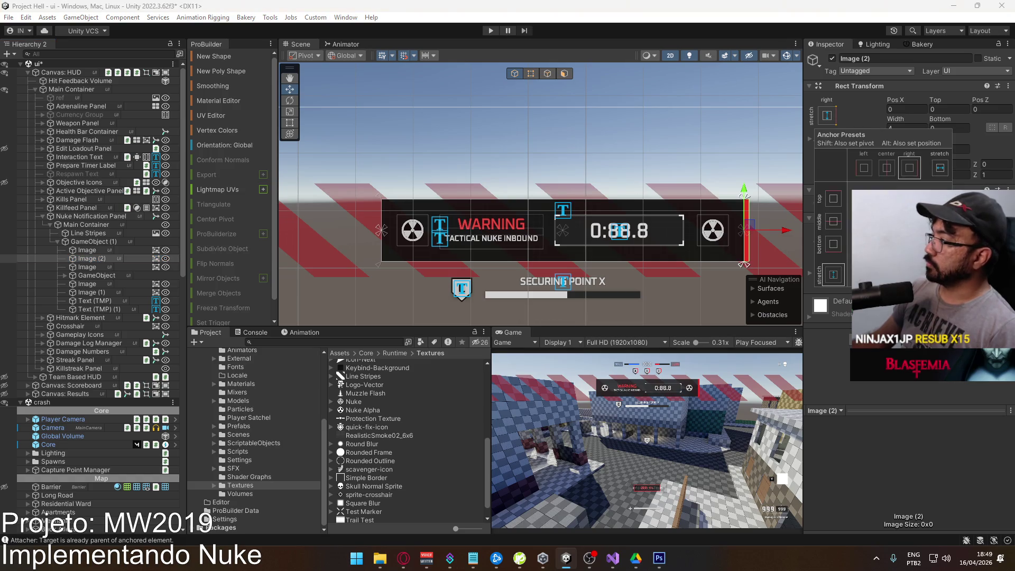
pyautogui.keyDown('alt'); pyautogui.keyDown('shift'); pyautogui.click(864, 168); pyautogui.keyUp('shift'); pyautogui.keyUp('alt')
pyautogui.click(916, 110)
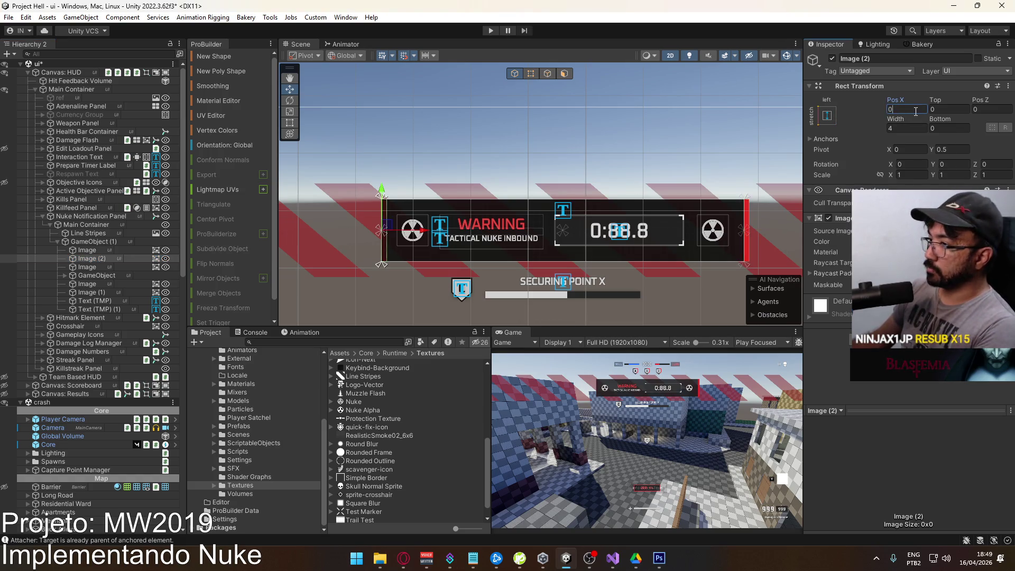
pyautogui.write('-4')
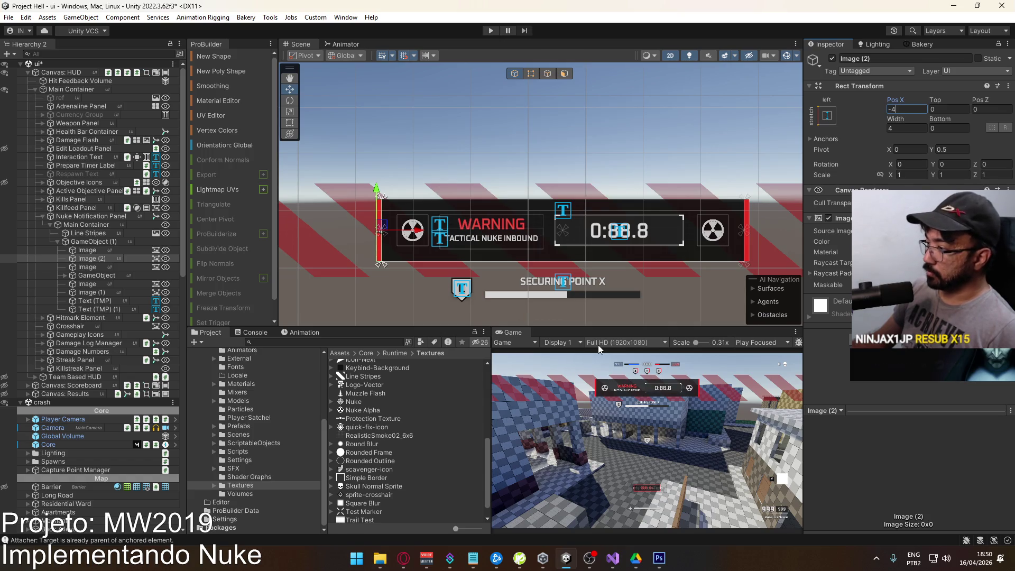
pyautogui.click(116, 275)
# Dim the TACTICAL NUKE INBOUND text to light grey E6E6E6 and compare with the reference video.
pyautogui.click(112, 293)
pyautogui.click(112, 310)
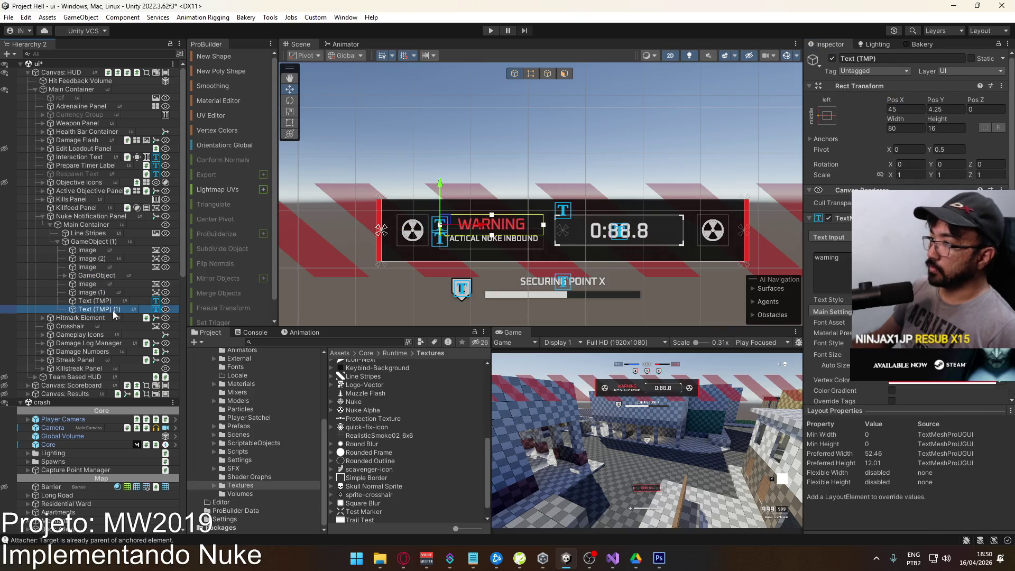
pyautogui.click(923, 383)
pyautogui.moveTo(969, 487)
pyautogui.mouseDown()
pyautogui.moveTo(952, 482)
pyautogui.moveTo(972, 476)
pyautogui.moveTo(919, 484)
pyautogui.moveTo(962, 483)
pyautogui.mouseUp()
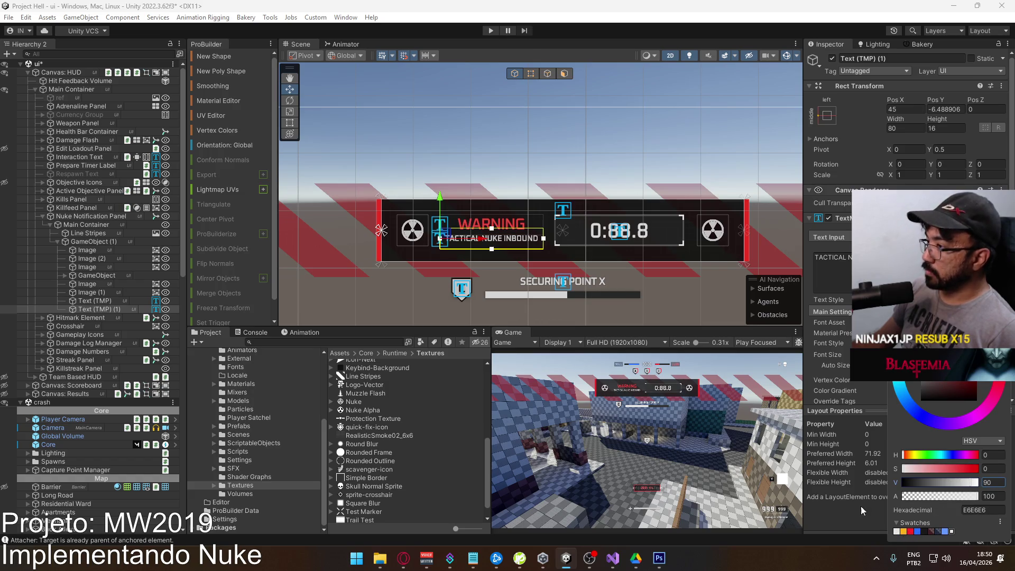
pyautogui.moveTo(640, 264); pyautogui.dragTo(591, 237)
pyautogui.hotkey('alt', 'Tab')
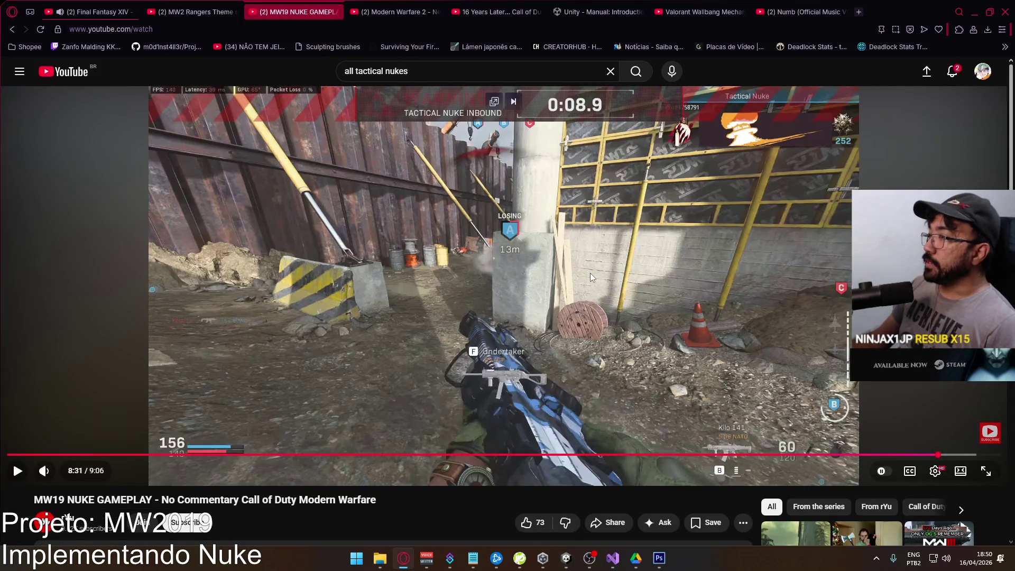
pyautogui.hotkey('alt', 'Tab')
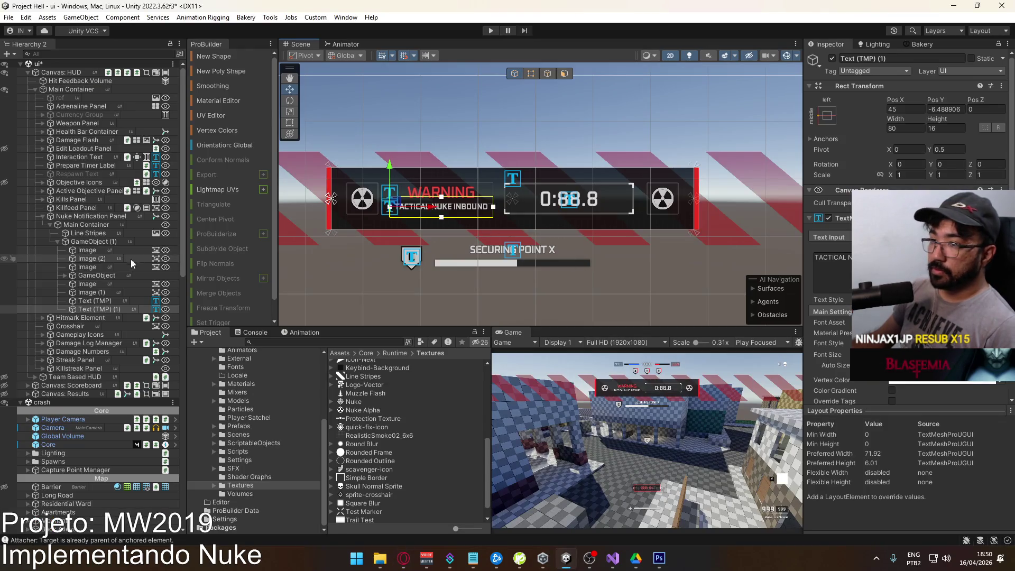
pyautogui.click(90, 233)
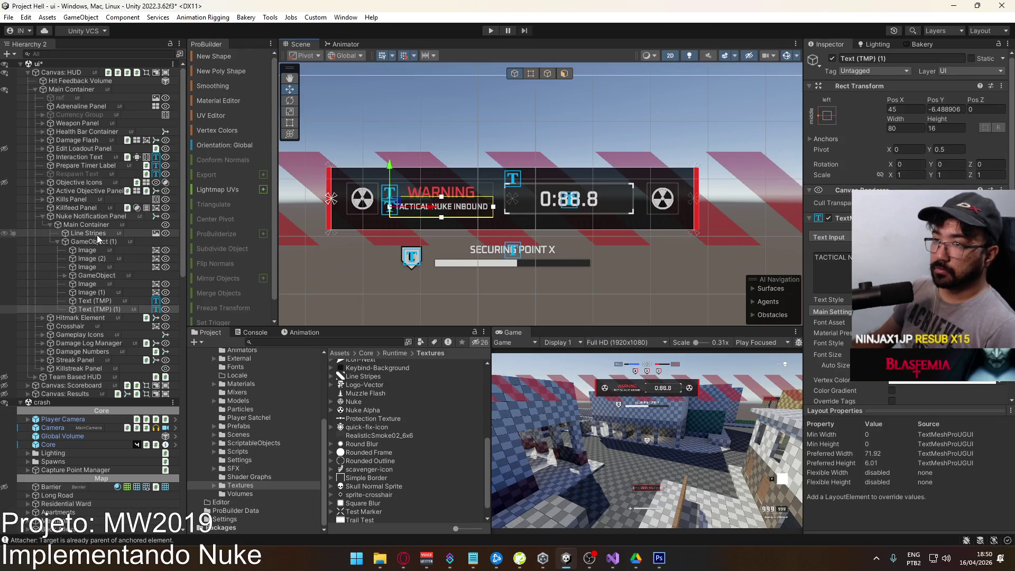
# Set the Main Container's height to 48, then select Line Stripes.
pyautogui.moveTo(298, 230); pyautogui.dragTo(498, 242)
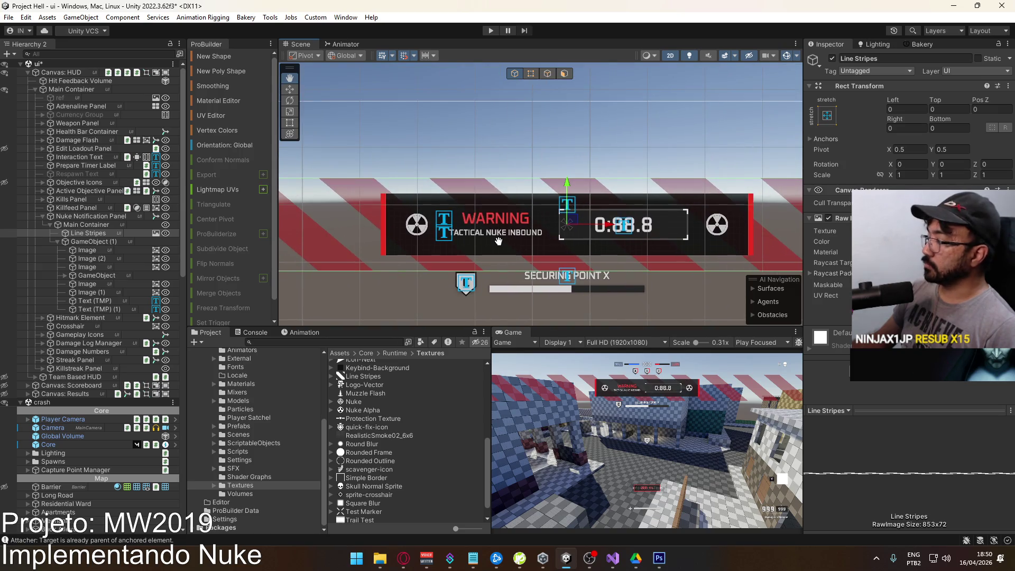
pyautogui.click(87, 227)
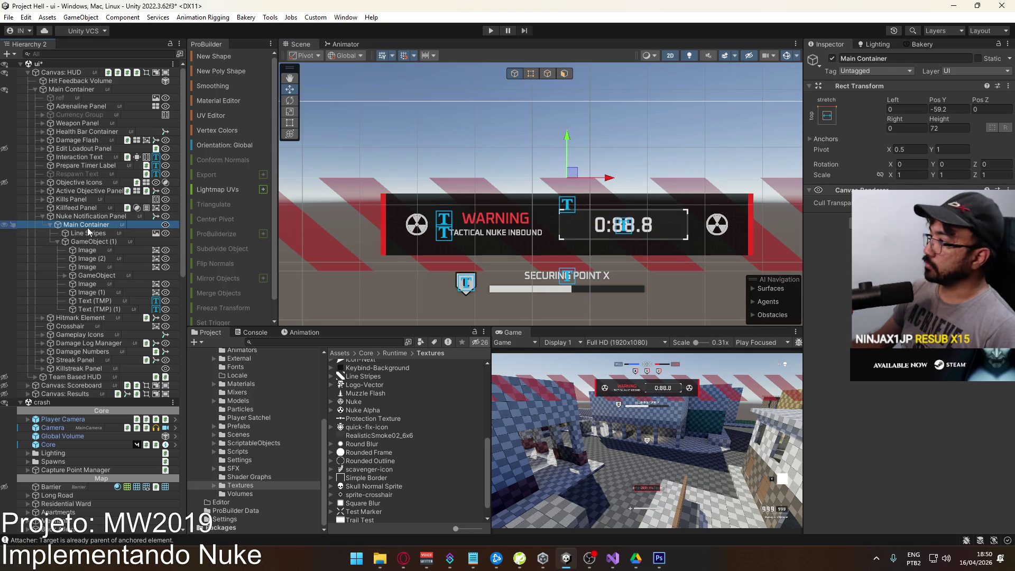
pyautogui.moveTo(932, 119); pyautogui.dragTo(868, 129)
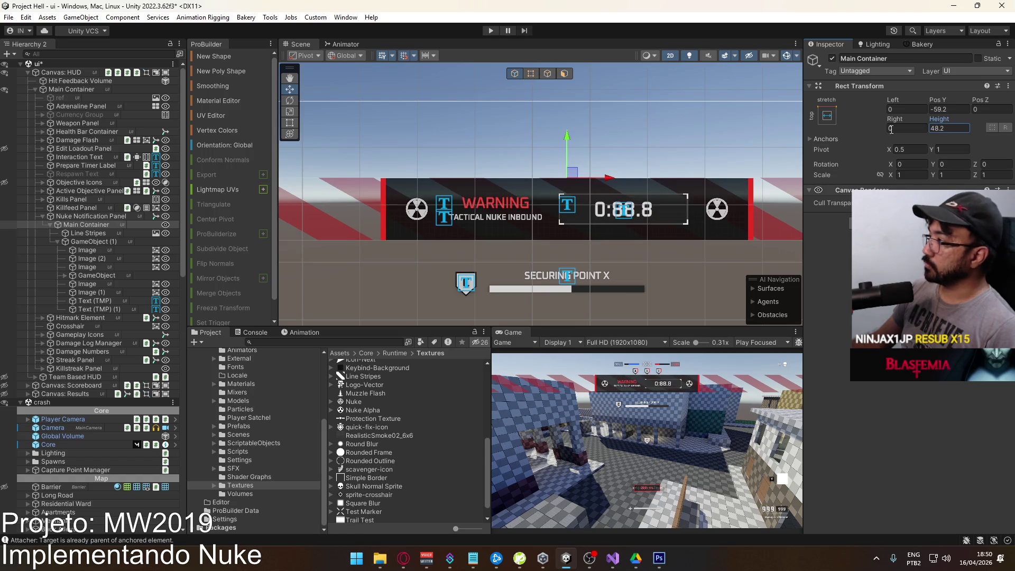
pyautogui.click(937, 128)
pyautogui.write('48')
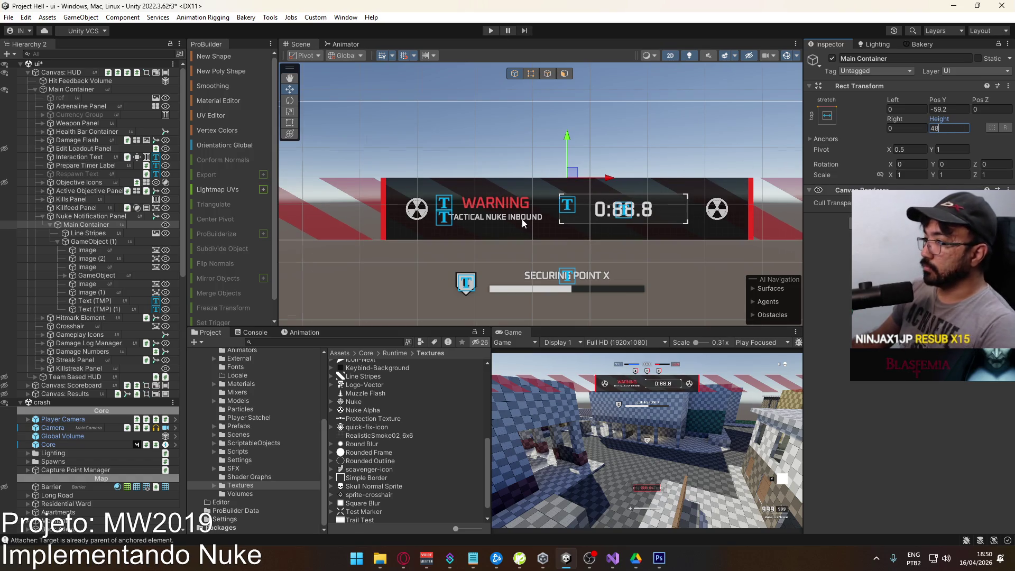
pyautogui.scroll(-3, 515, 226)
pyautogui.click(407, 252)
pyautogui.click(408, 252)
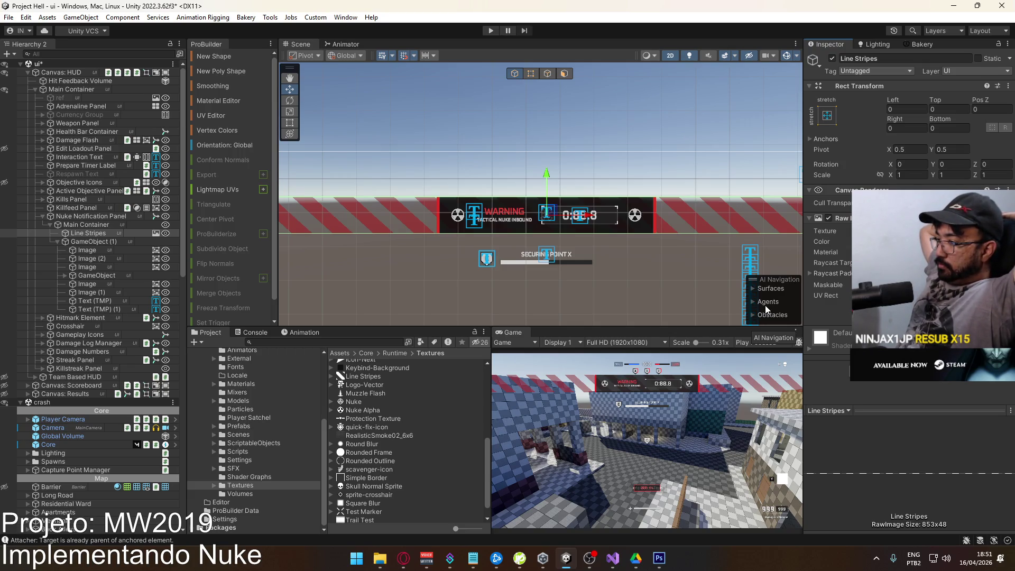
# Disable the banner's two red side-border images, Image and Image (2).
pyautogui.click(119, 266)
pyautogui.keyDown('ctrl'); pyautogui.click(106, 250); pyautogui.keyUp('ctrl')
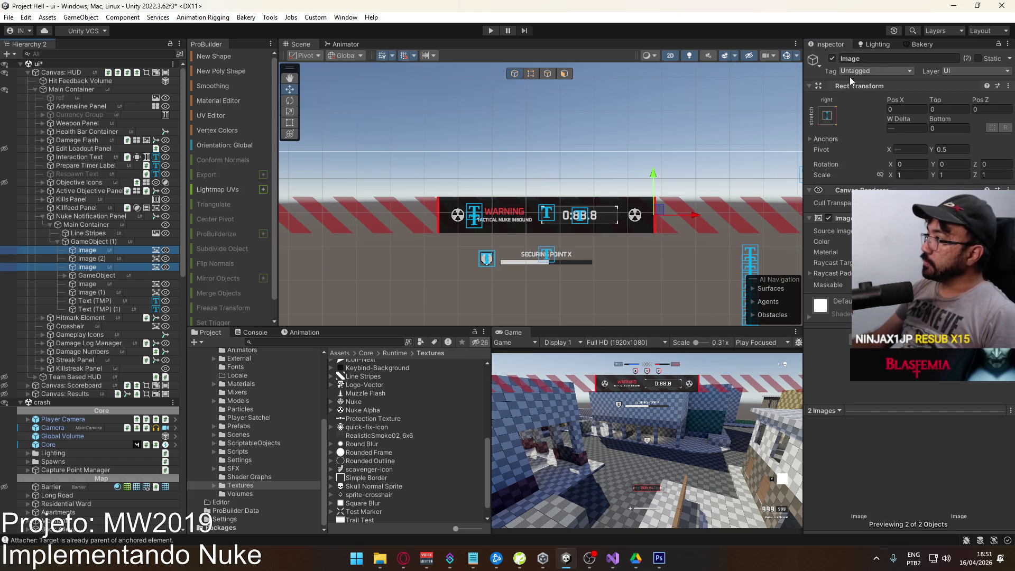
pyautogui.click(832, 58)
pyautogui.click(833, 58)
pyautogui.click(93, 259)
pyautogui.click(95, 252)
pyautogui.keyDown('ctrl'); pyautogui.click(93, 259); pyautogui.keyUp('ctrl')
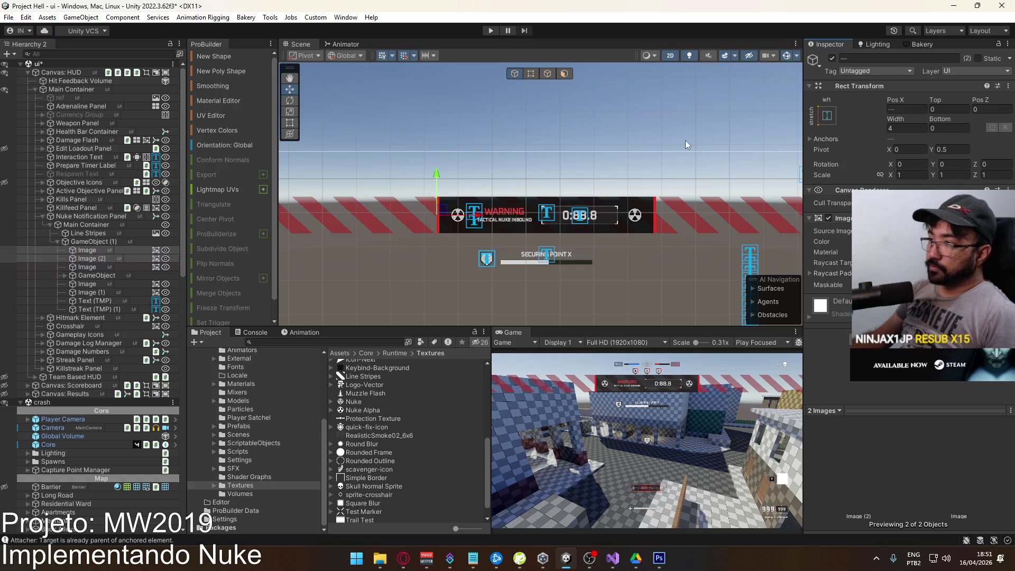
pyautogui.click(832, 58)
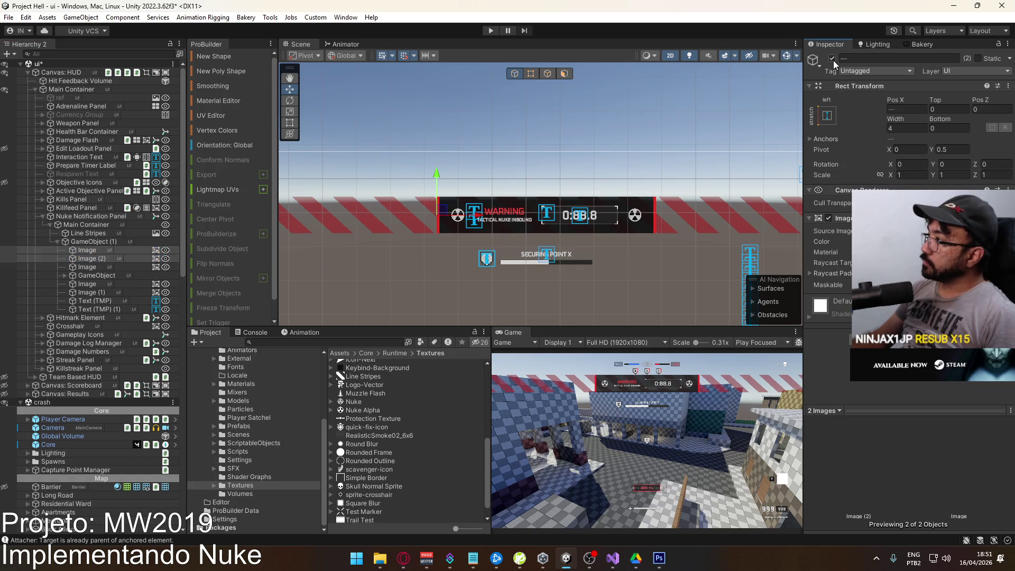
# Duplicate Image as an enabled Image (3) placed below Image (2).
pyautogui.click(92, 249)
pyautogui.hotkey('ctrl', 'd')
pyautogui.moveTo(93, 257); pyautogui.dragTo(94, 270)
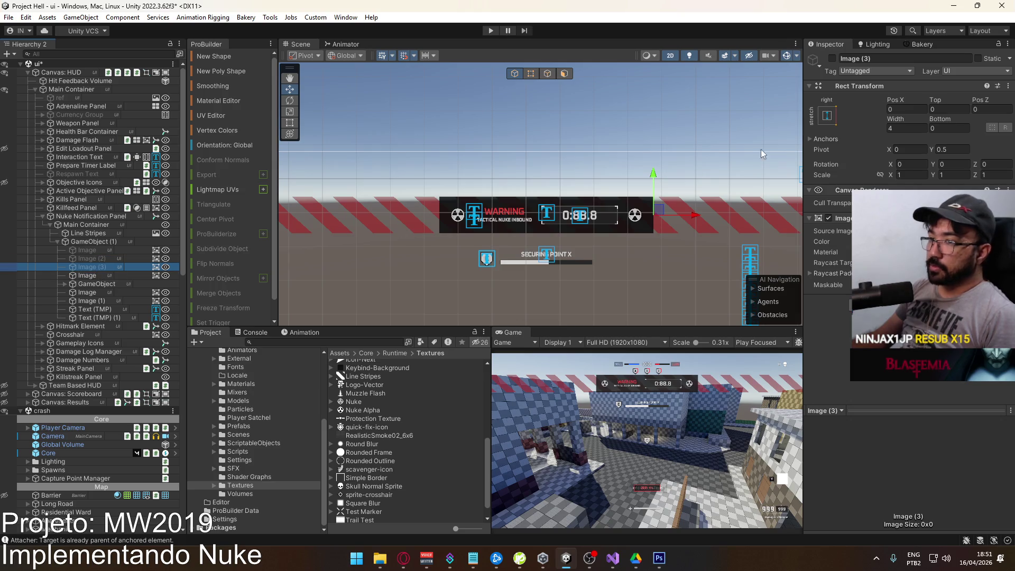
pyautogui.click(833, 59)
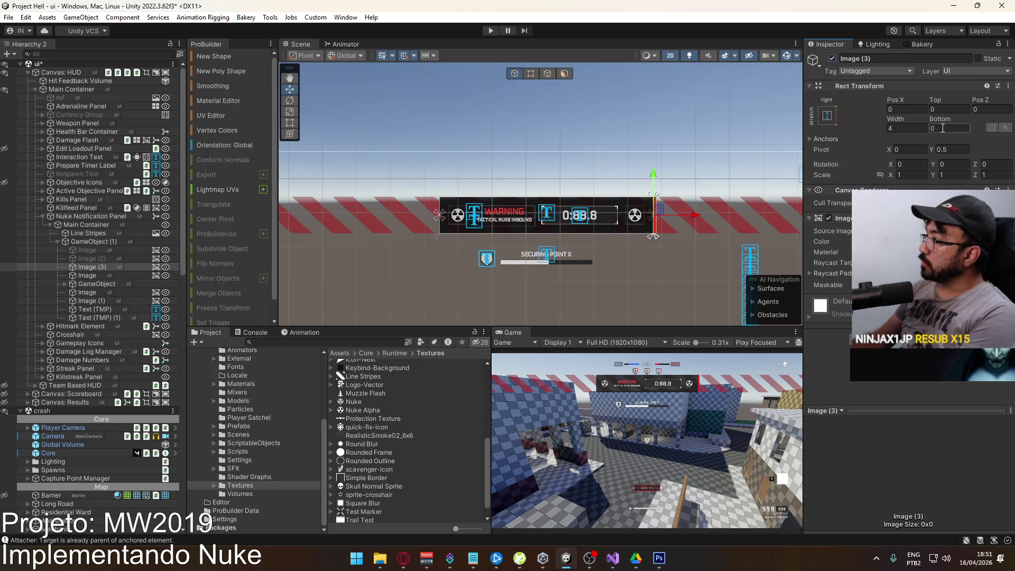
# Anchor Image (3) stretched along the bottom with Left, Right and Pos Y at 0.
pyautogui.click(827, 115)
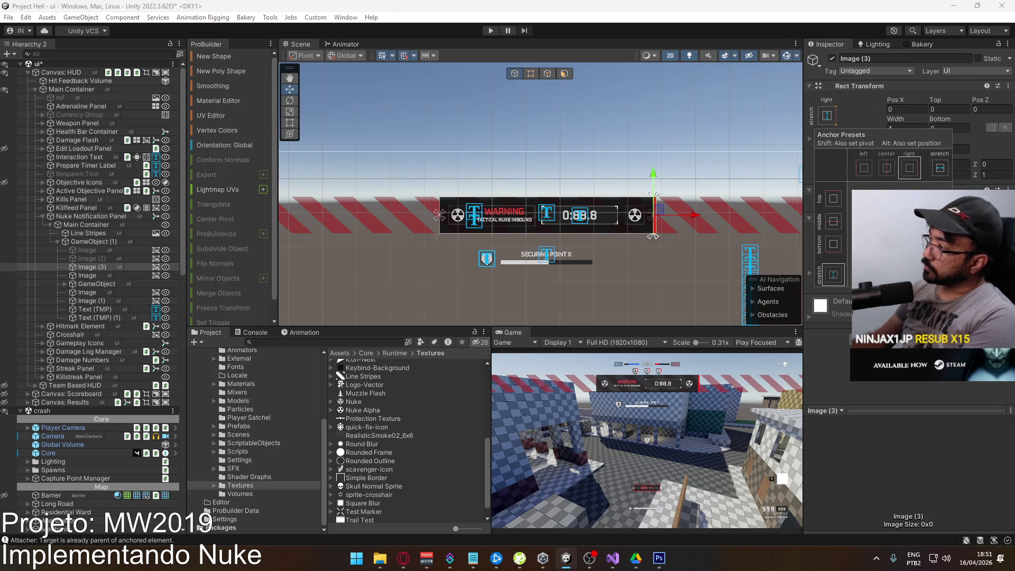
pyautogui.click(941, 244)
pyautogui.click(899, 109)
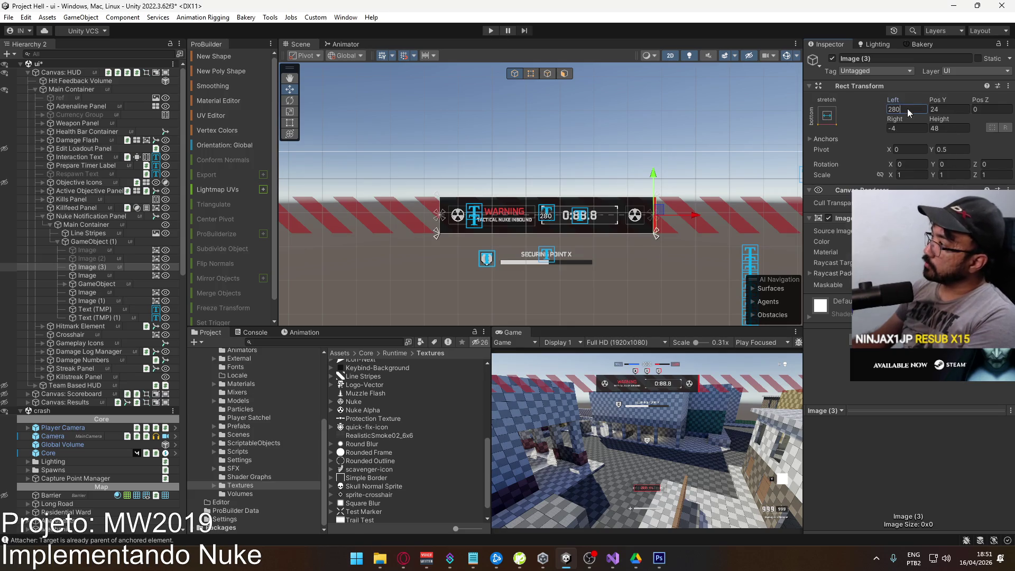
pyautogui.write('0')
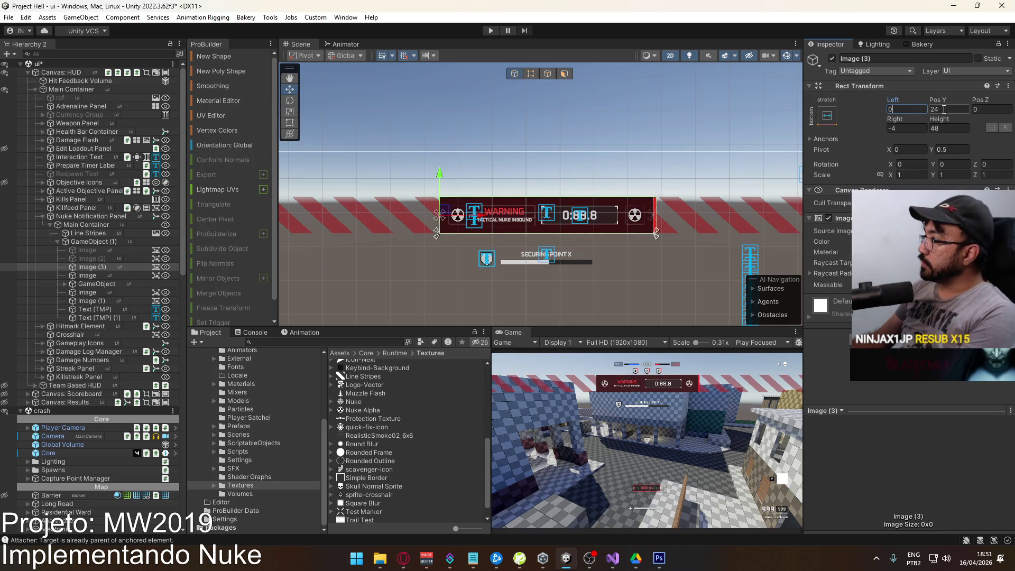
pyautogui.press('Tab')
pyautogui.write('0')
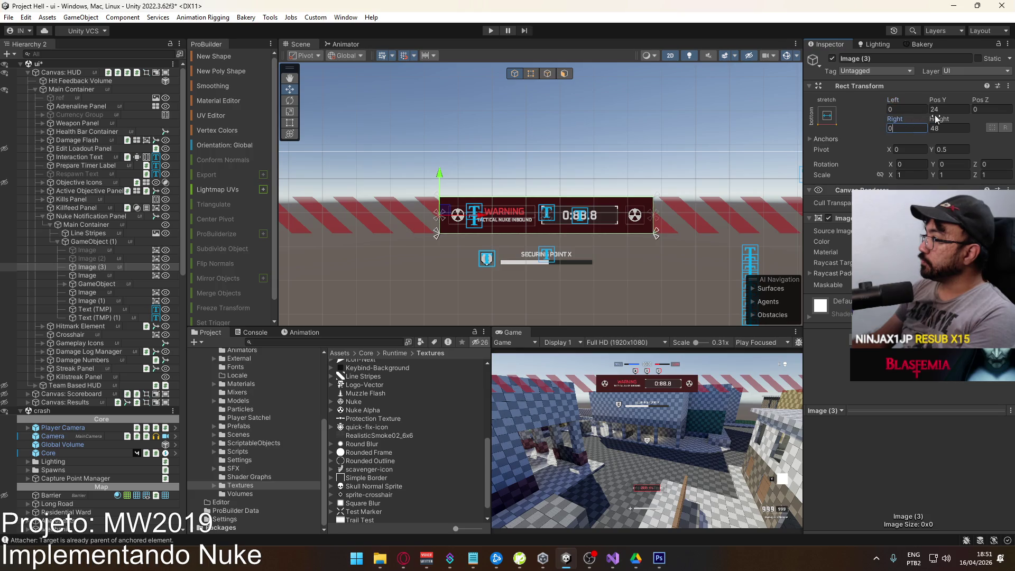
pyautogui.click(947, 110)
pyautogui.write('0')
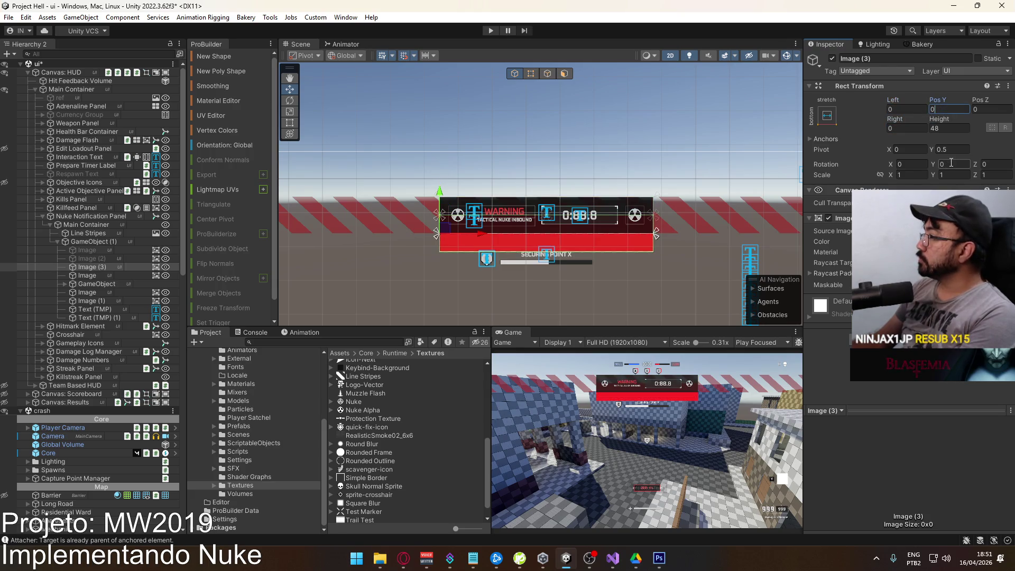
# Give the bar Pivot Y 1, Pos Y 0 and a height of 18.
pyautogui.click(939, 149)
pyautogui.write('1')
pyautogui.press('BackSpace')
pyautogui.write('1')
pyautogui.click(947, 111)
pyautogui.write('0')
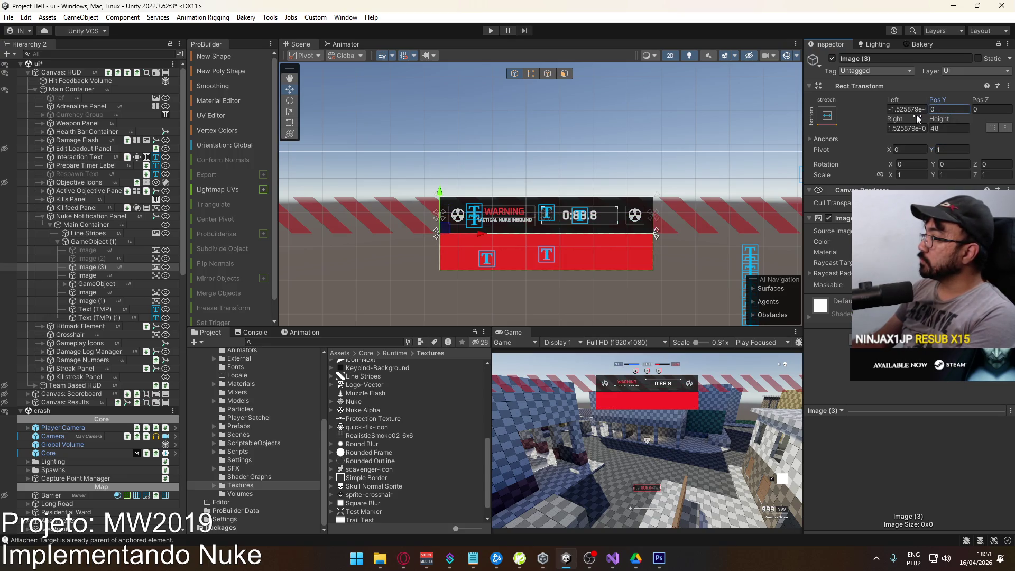
pyautogui.moveTo(939, 119); pyautogui.dragTo(750, 128)
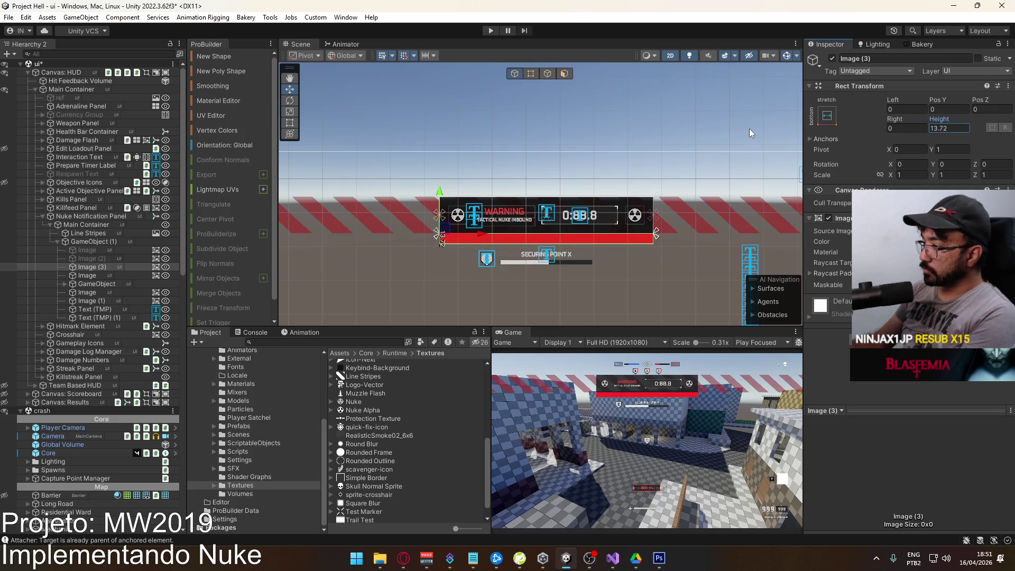
pyautogui.click(936, 128)
pyautogui.write('16')
# Adjust the bar's red colour to CD2A2A.
pyautogui.click(952, 241)
pyautogui.moveTo(961, 420)
pyautogui.mouseDown()
pyautogui.moveTo(969, 442)
pyautogui.moveTo(963, 424)
pyautogui.mouseUp()
pyautogui.click(961, 423)
pyautogui.scroll(3, 511, 259)
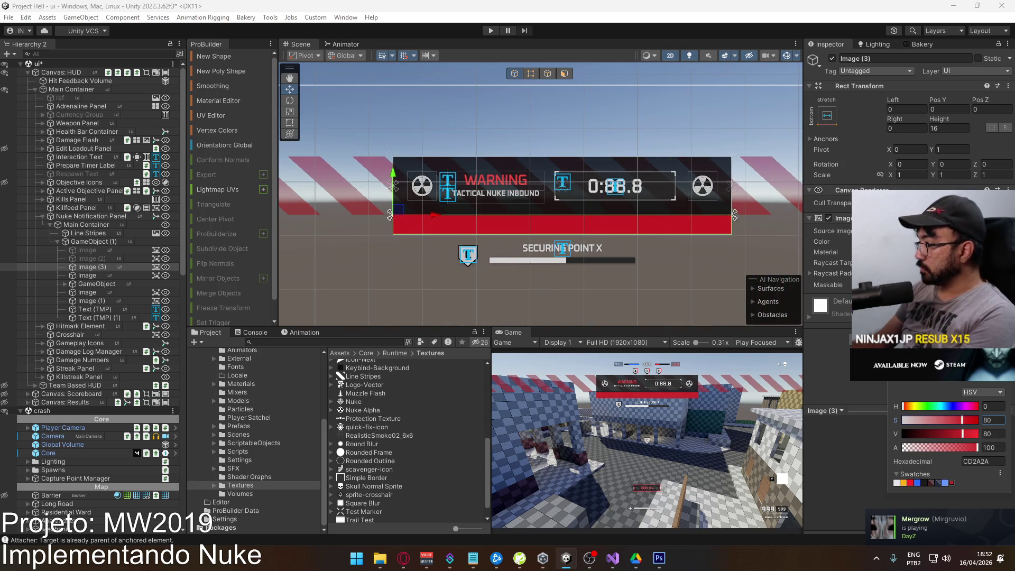
pyautogui.click(935, 123)
pyautogui.click(96, 268)
pyautogui.rightClick(96, 268)
# Add a TextMeshPro text child to Image (3), stretched to fill it with zero offsets.
pyautogui.moveTo(152, 337)
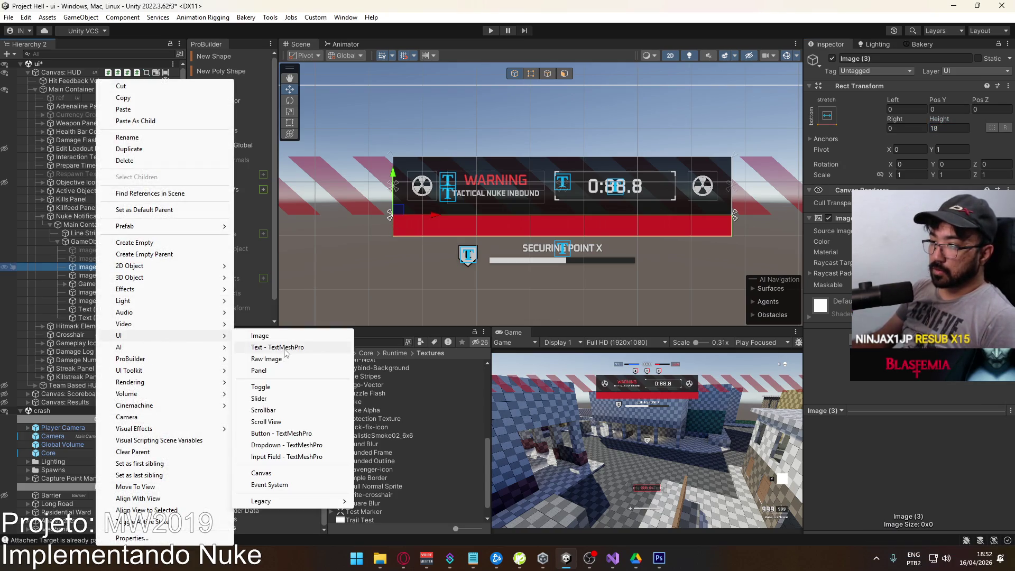
pyautogui.click(262, 347)
pyautogui.click(828, 116)
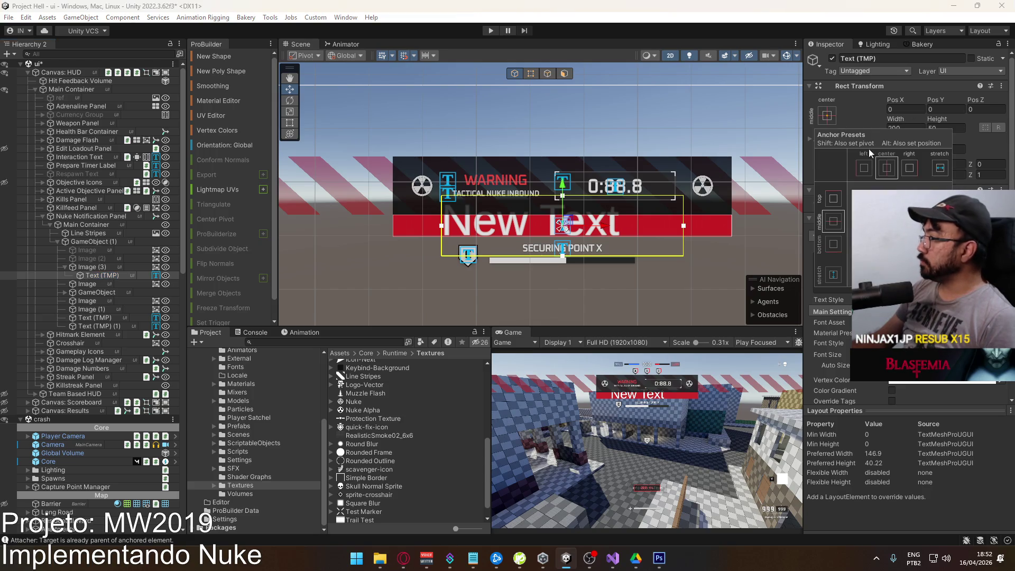
pyautogui.click(938, 274)
pyautogui.write('0')
pyautogui.click(905, 128)
pyautogui.write('0')
pyautogui.click(946, 128)
pyautogui.write('0')
pyautogui.click(945, 110)
pyautogui.write('0')
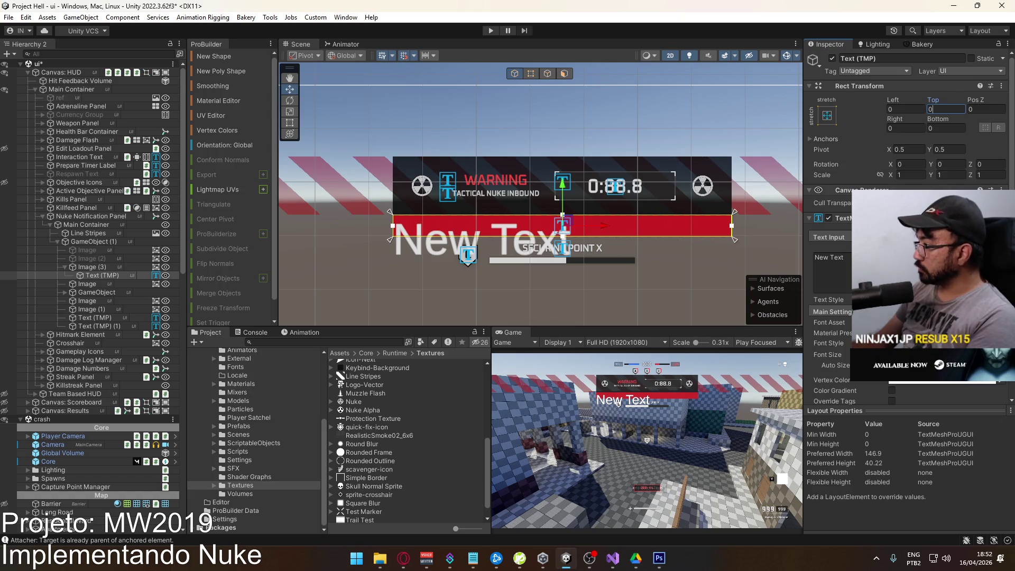
# Make the text centred, smaller Oxanium-Medium reading 'Called in by Spacebar', and maximize the Game view.
pyautogui.click(1003, 323)
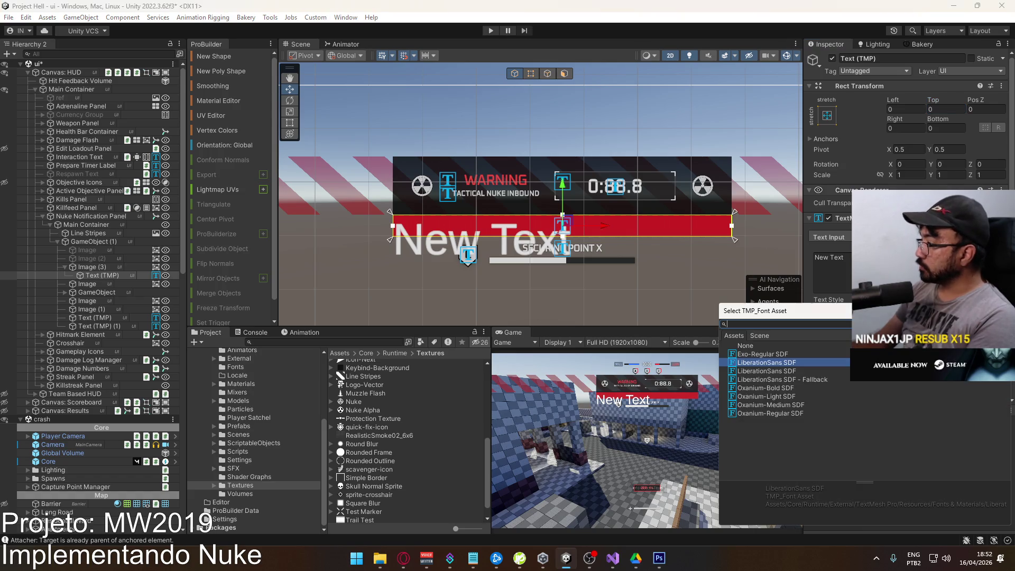
pyautogui.doubleClick(779, 406)
pyautogui.scroll(-3, 899, 238)
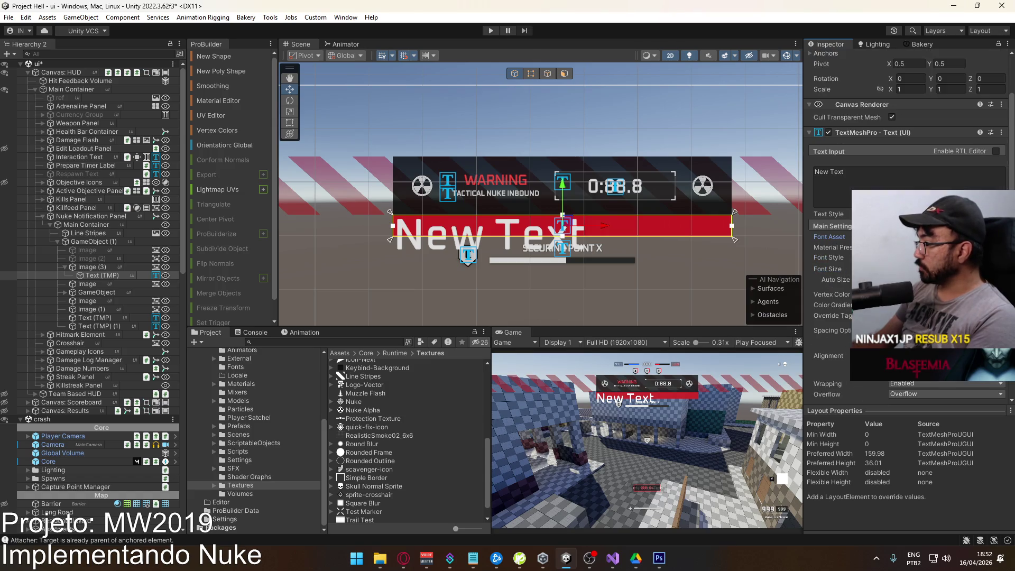
pyautogui.click(908, 356)
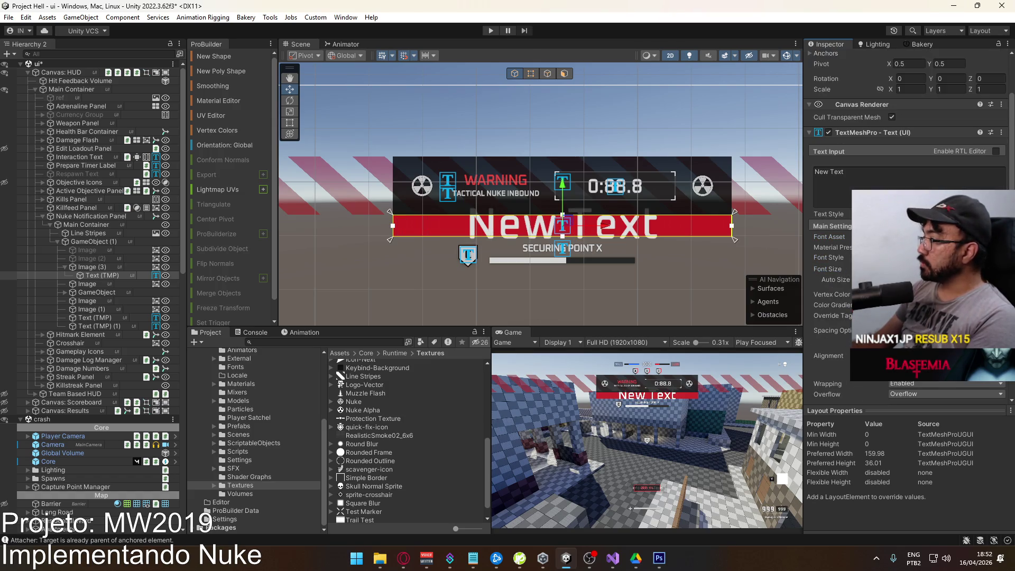
pyautogui.moveTo(846, 269); pyautogui.dragTo(822, 261)
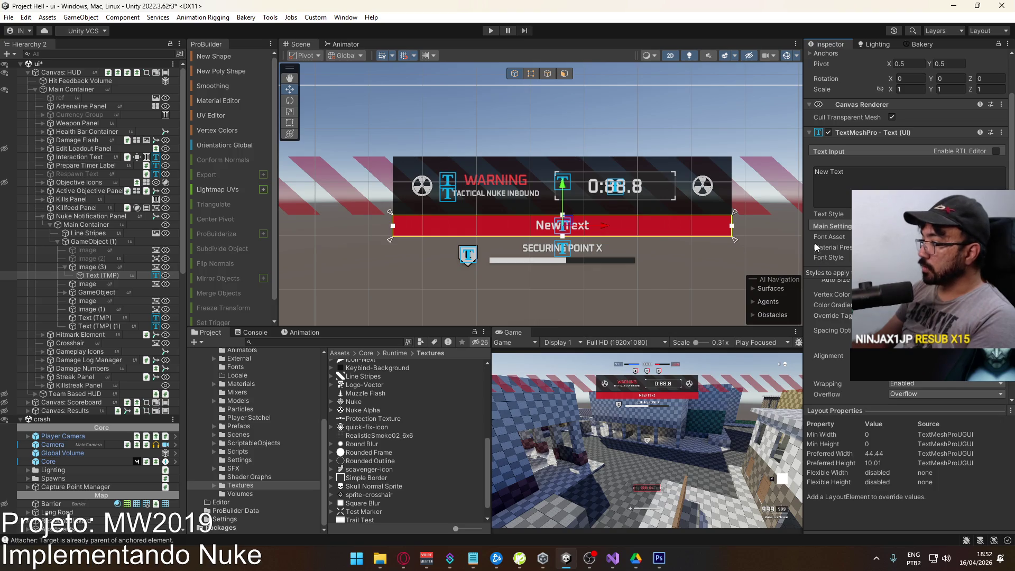
pyautogui.click(867, 188)
pyautogui.write('Call')
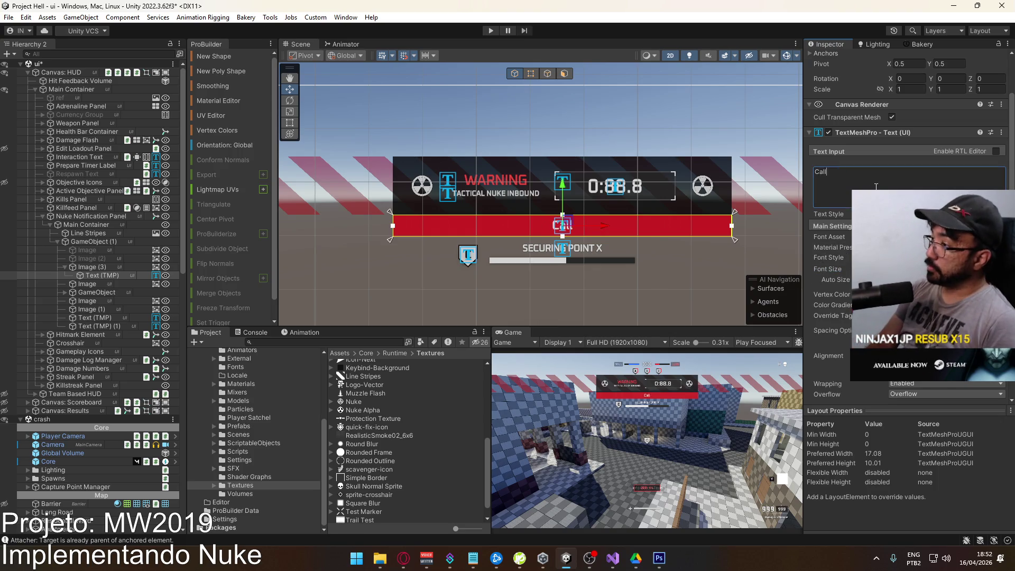
pyautogui.write('ed in by Spacebar')
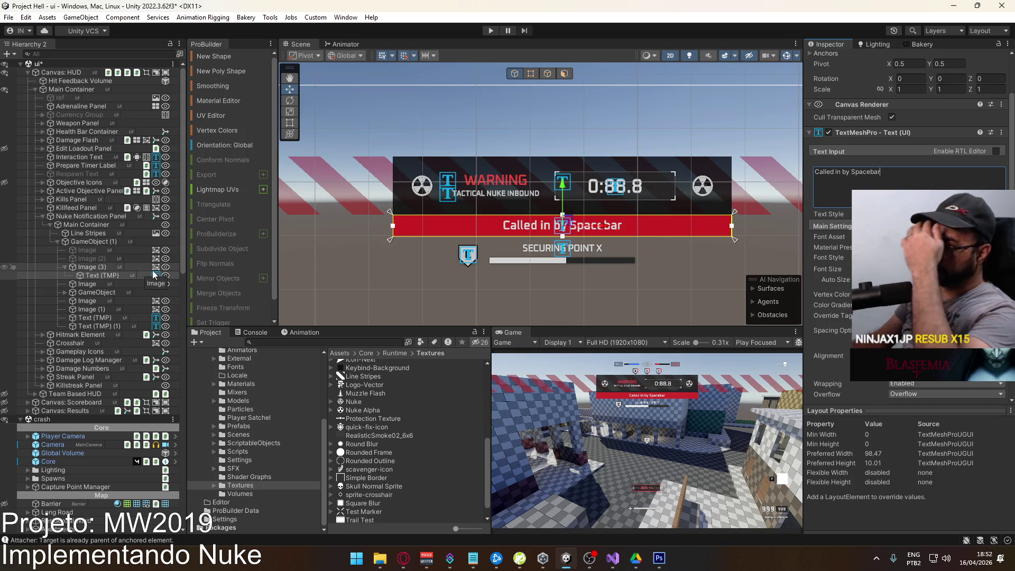
pyautogui.click(550, 369)
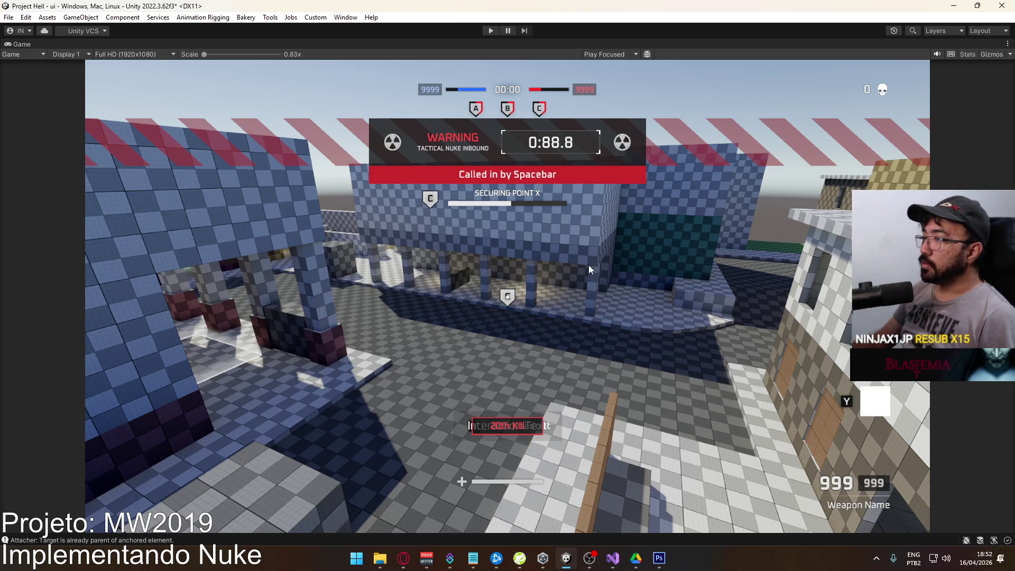
pyautogui.hotkey('alt', 'Tab')
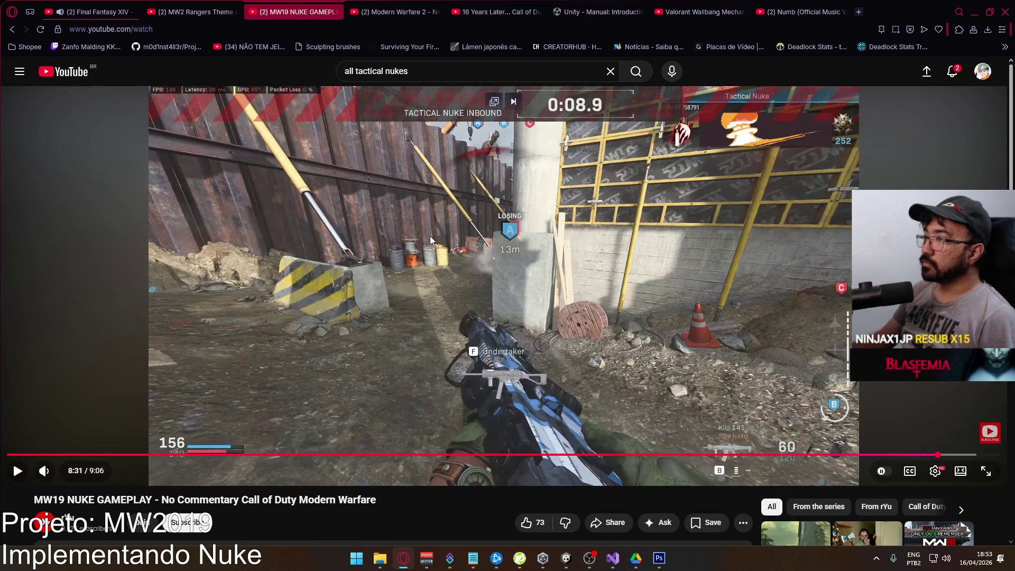
pyautogui.hotkey('alt', 'Tab')
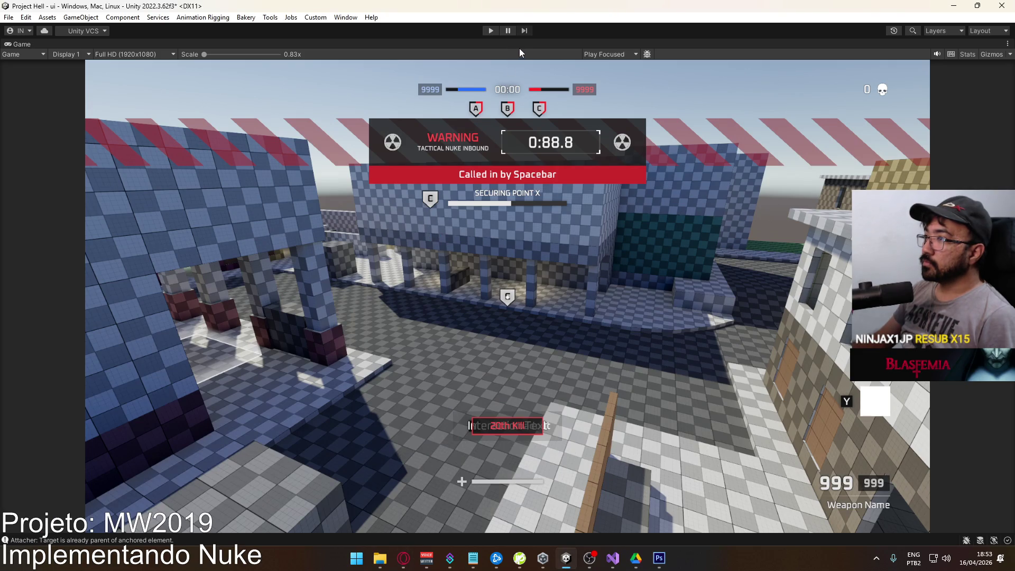
pyautogui.rightClick(522, 47)
# Delete the red Image (3) bar and re-enable Image and Image (2).
pyautogui.click(560, 80)
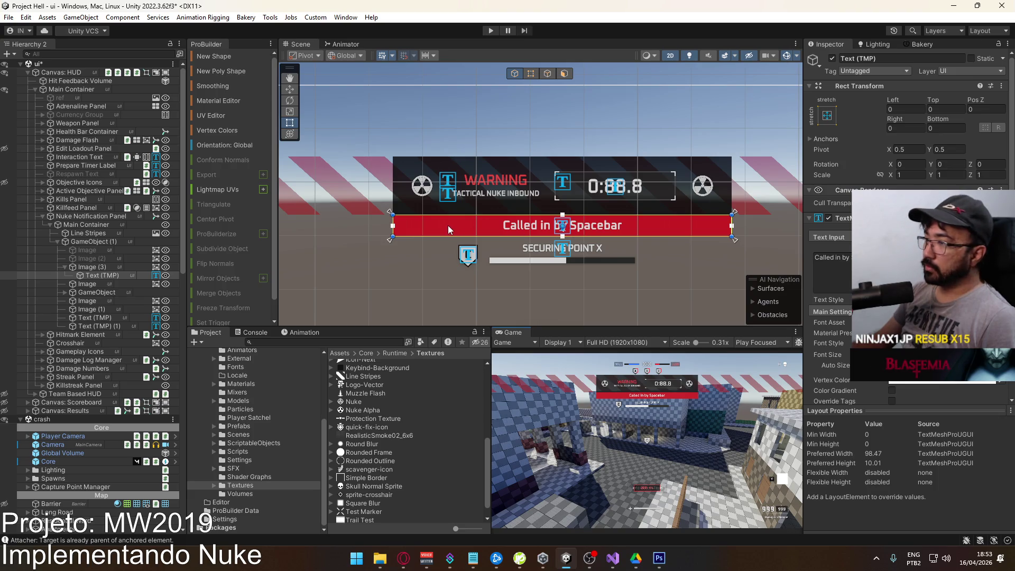
pyautogui.click(100, 267)
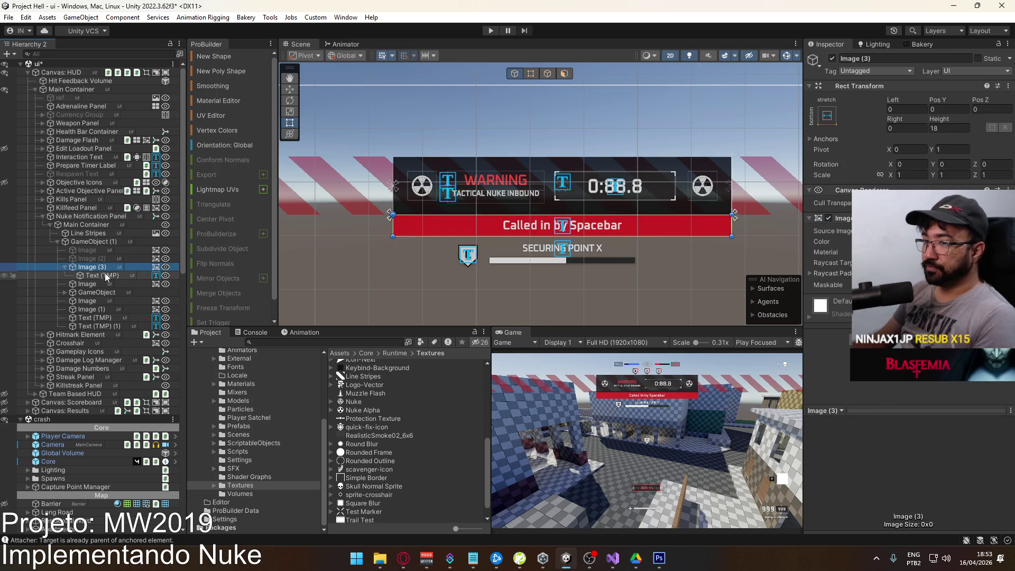
pyautogui.press('Delete')
pyautogui.click(106, 257)
pyautogui.keyDown('ctrl'); pyautogui.click(87, 250); pyautogui.keyUp('ctrl')
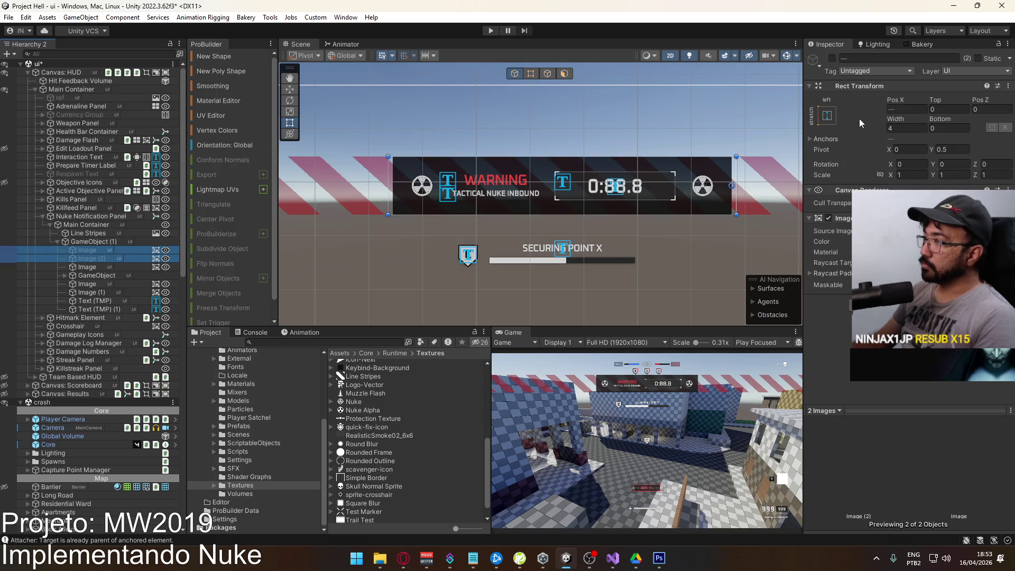
pyautogui.click(832, 59)
# Set the Main Container's Pos Y to 0 to move the banner to the top.
pyautogui.scroll(-3, 510, 257)
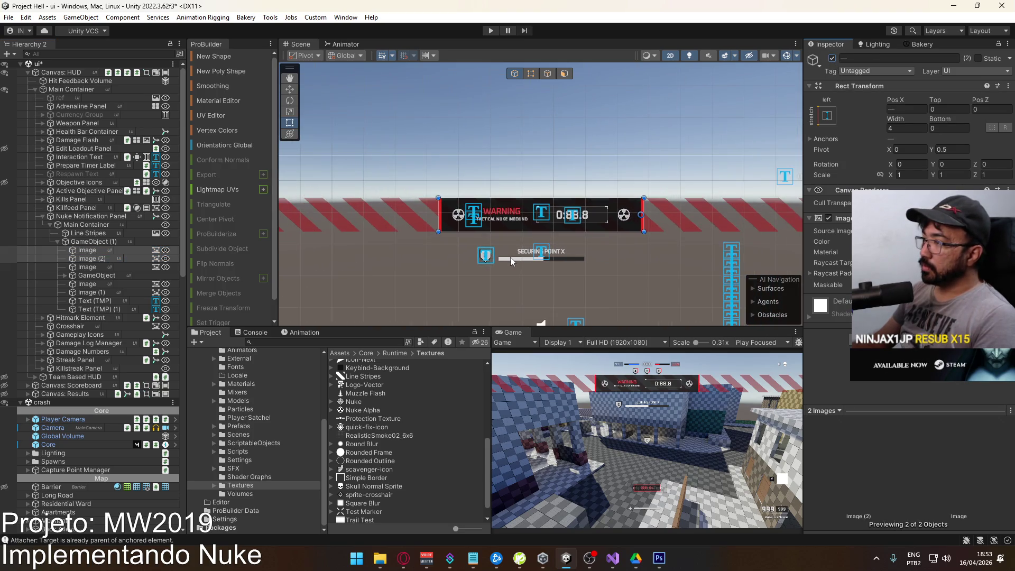
pyautogui.click(84, 241)
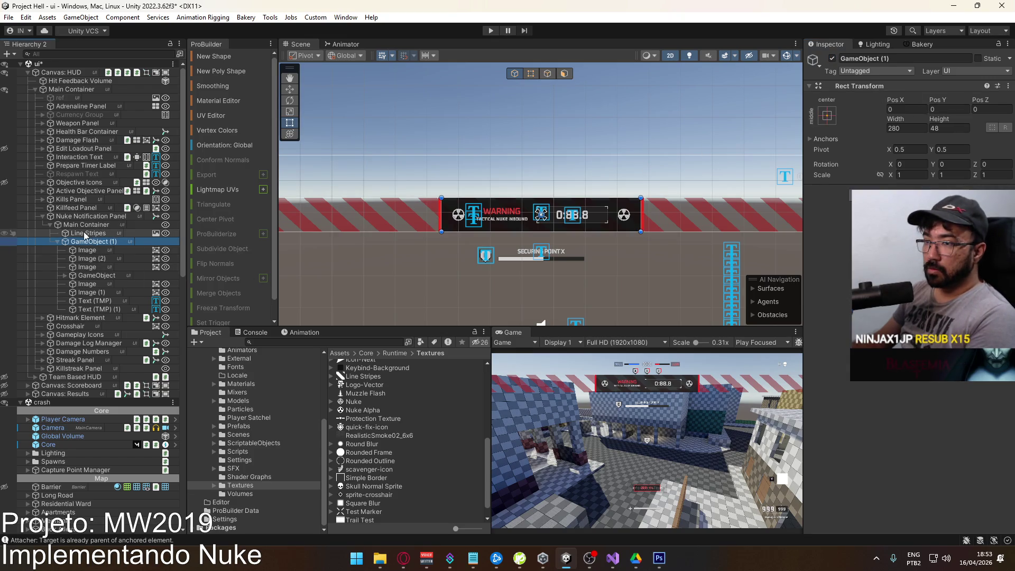
pyautogui.click(87, 225)
pyautogui.click(946, 109)
pyautogui.write('0')
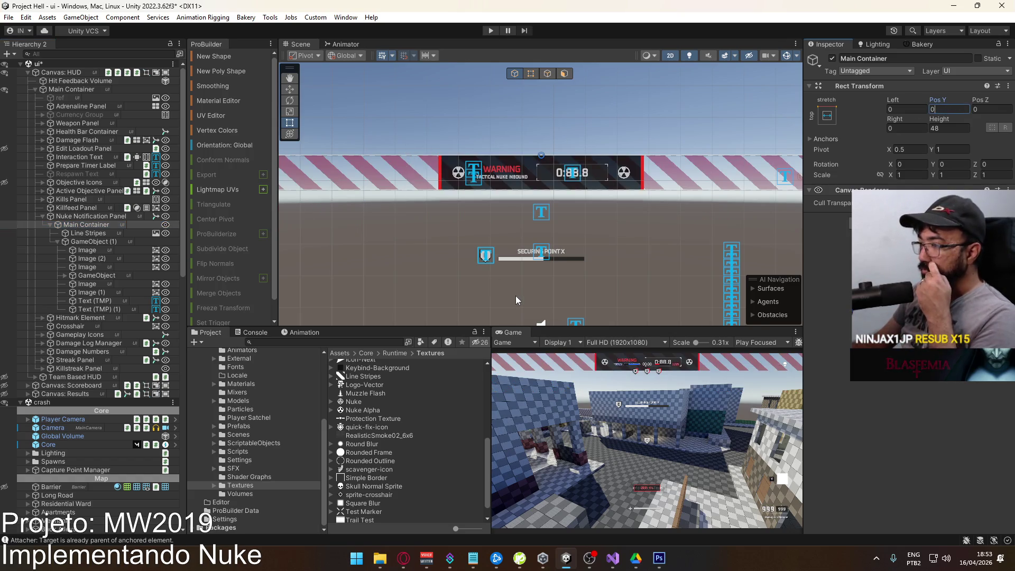
pyautogui.scroll(3, 503, 220)
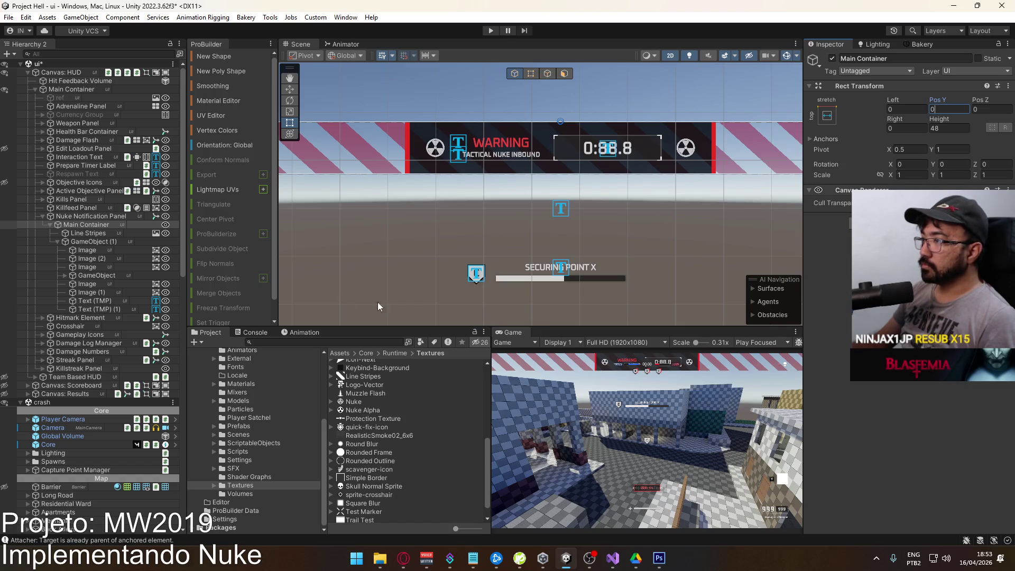
pyautogui.click(97, 217)
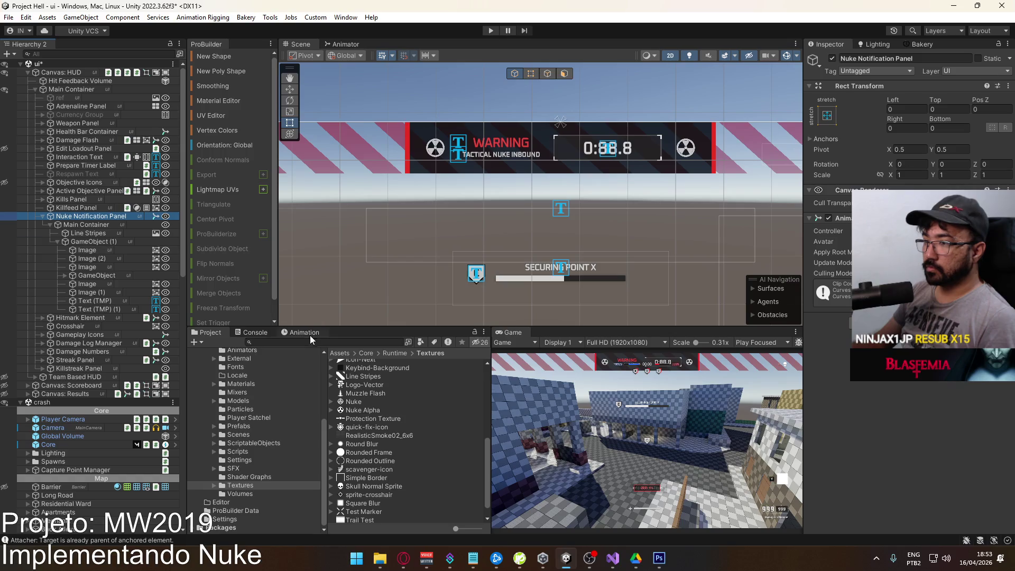
# Add a new Animator layer named 'Pulse Layer'.
pyautogui.click(299, 329)
pyautogui.click(272, 332)
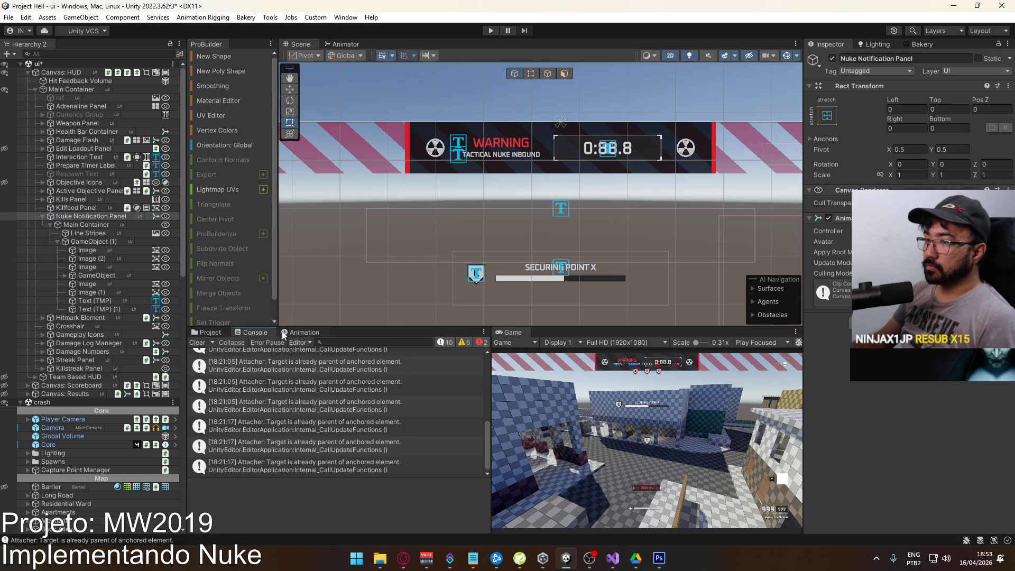
pyautogui.click(289, 332)
pyautogui.click(206, 332)
pyautogui.click(343, 44)
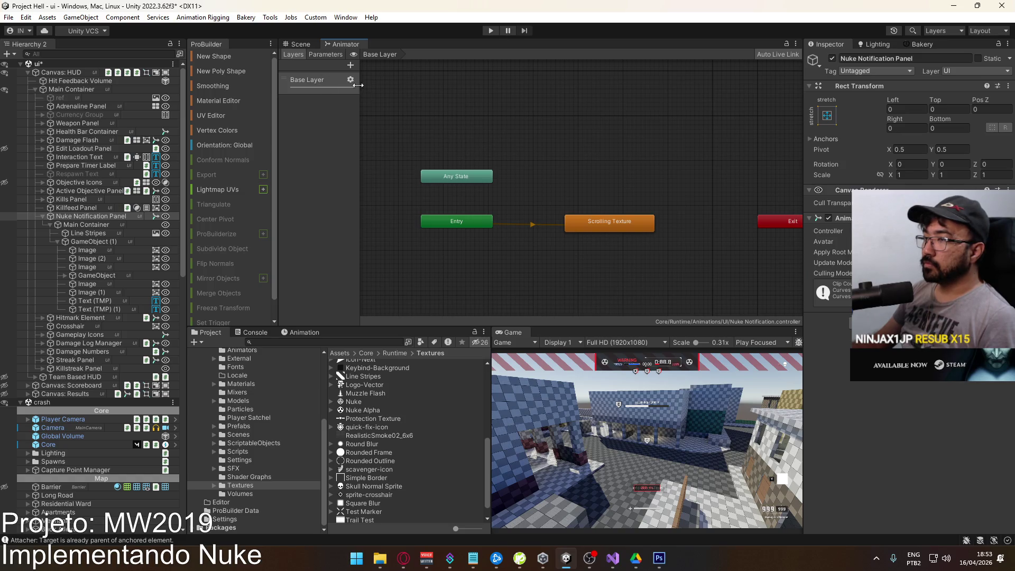
pyautogui.click(350, 65)
pyautogui.write('Pulse Layer')
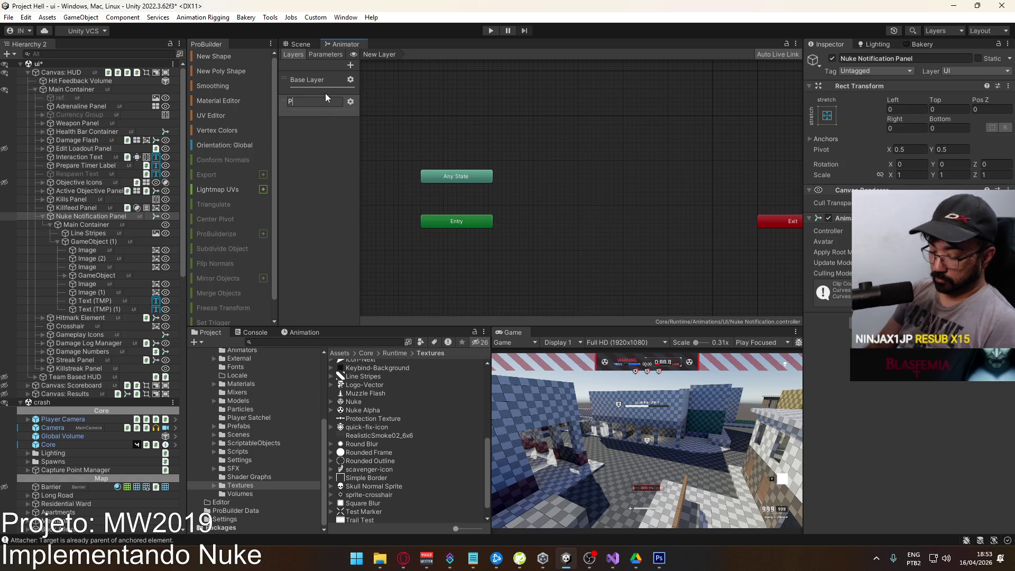
pyautogui.press('Return')
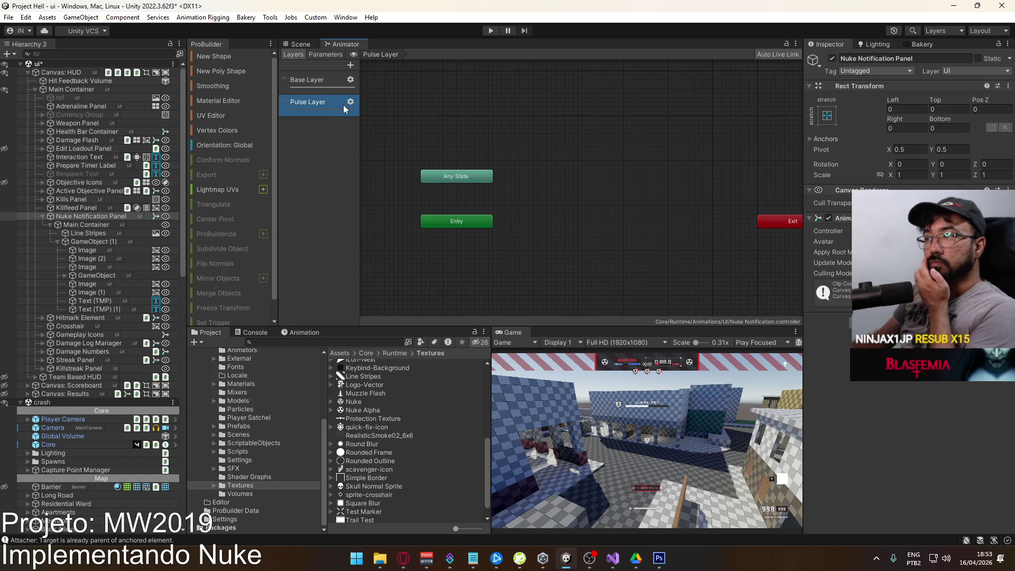
pyautogui.click(350, 102)
pyautogui.click(343, 157)
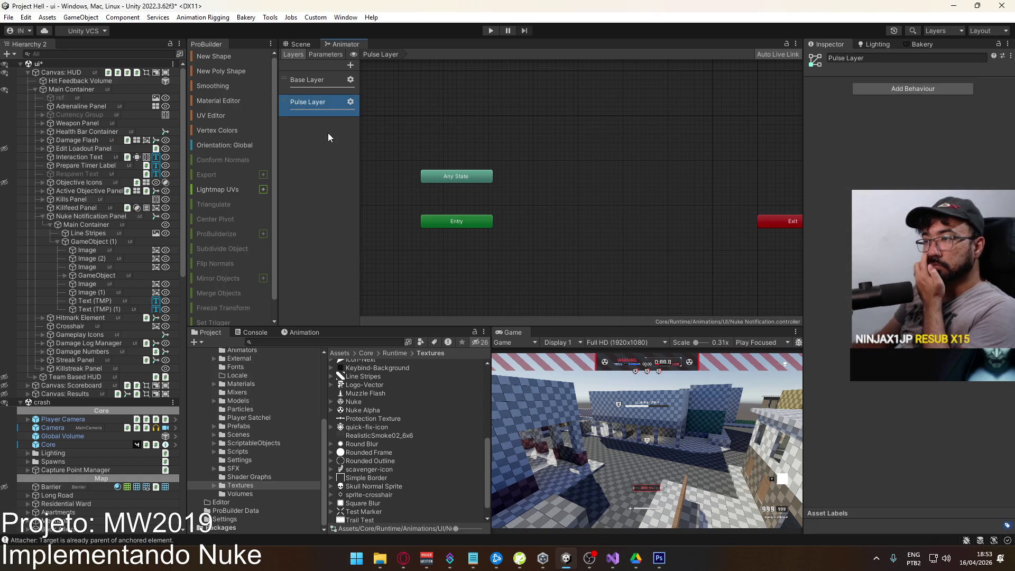
# Create an empty state in the Pulse Layer graph.
pyautogui.rightClick(584, 222)
pyautogui.moveTo(677, 228)
pyautogui.click(755, 233)
pyautogui.moveTo(628, 221); pyautogui.dragTo(603, 220)
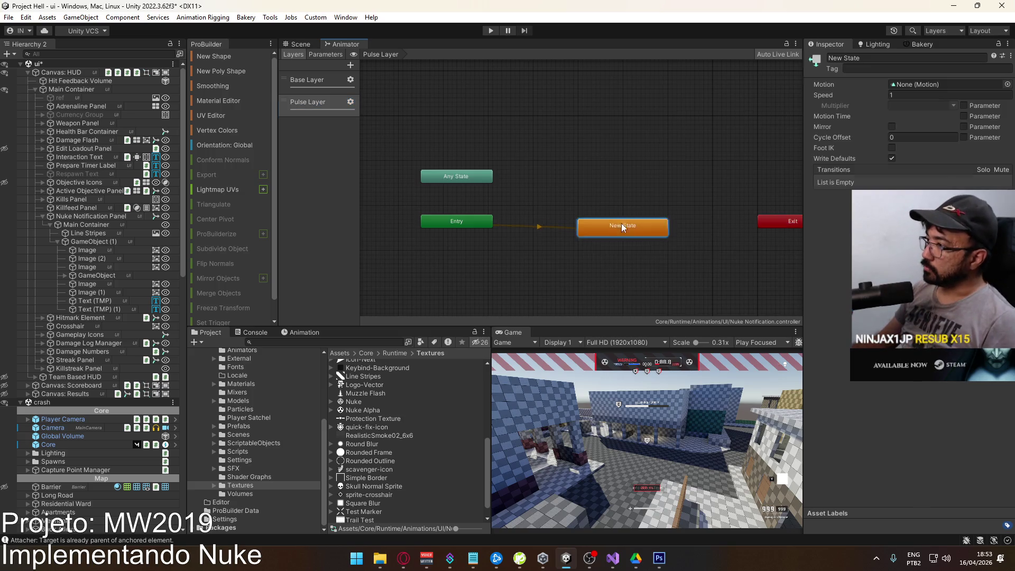
# Reposition the Scrolling Texture state in the Base Layer graph.
pyautogui.click(330, 84)
pyautogui.click(636, 232)
pyautogui.moveTo(592, 216); pyautogui.dragTo(593, 226)
pyautogui.click(623, 202)
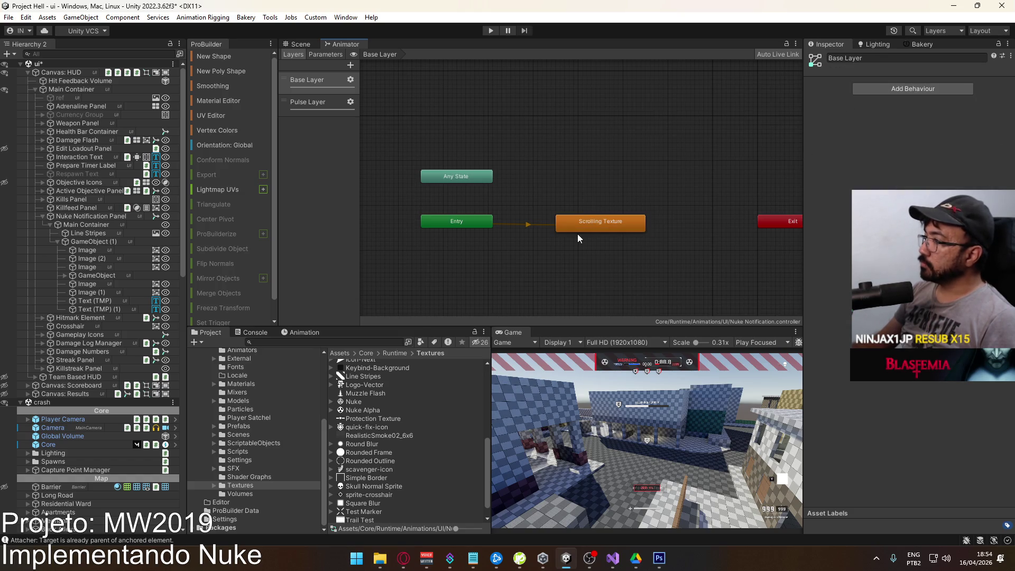
pyautogui.click(600, 222)
pyautogui.click(924, 84)
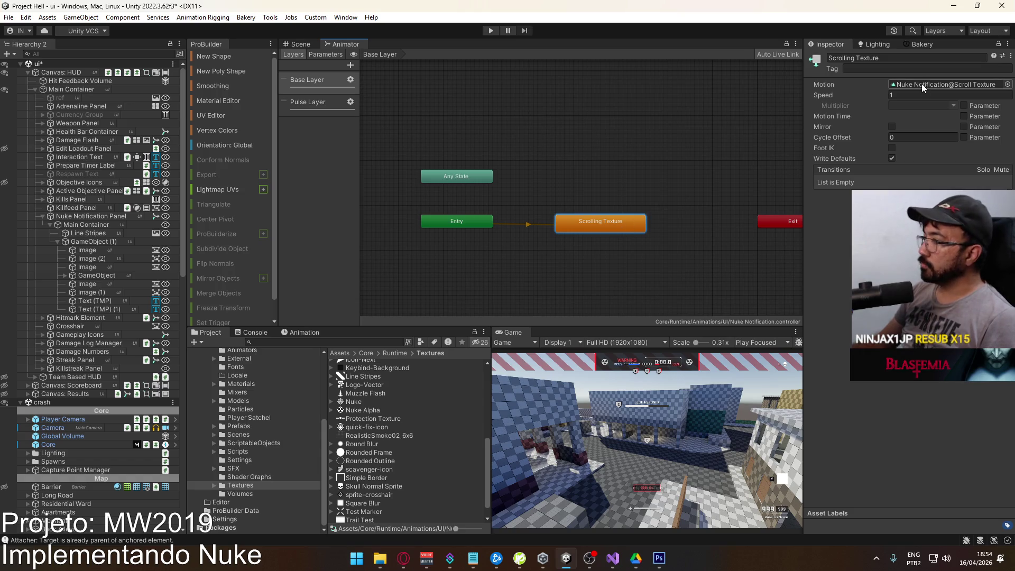
# Duplicate the Nuke Notification@Scroll Texture clip and rename it to Pulse Loop.
pyautogui.click(395, 442)
pyautogui.hotkey('ctrl', 'd')
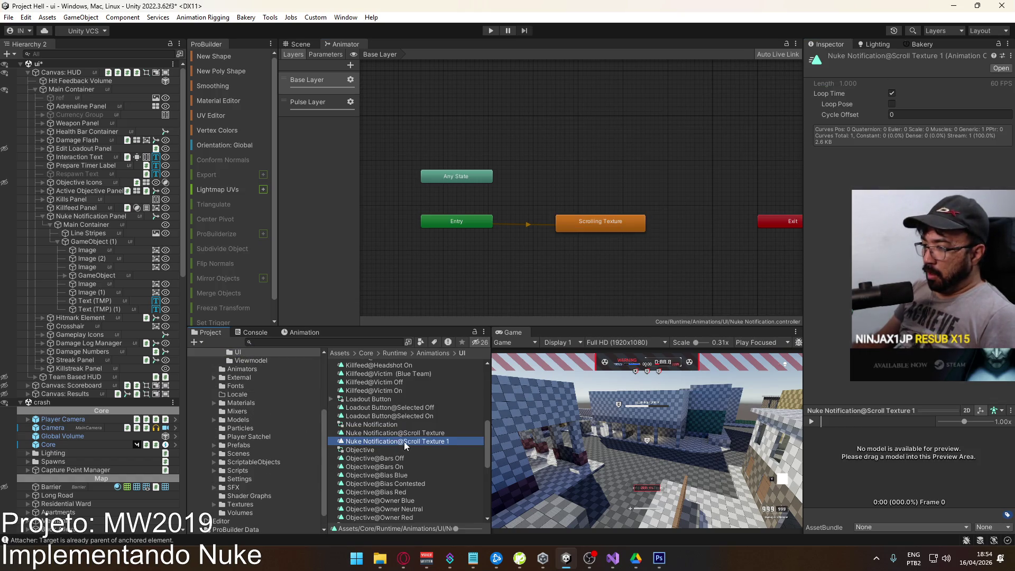
pyautogui.press('F2')
pyautogui.moveTo(404, 440); pyautogui.dragTo(485, 430)
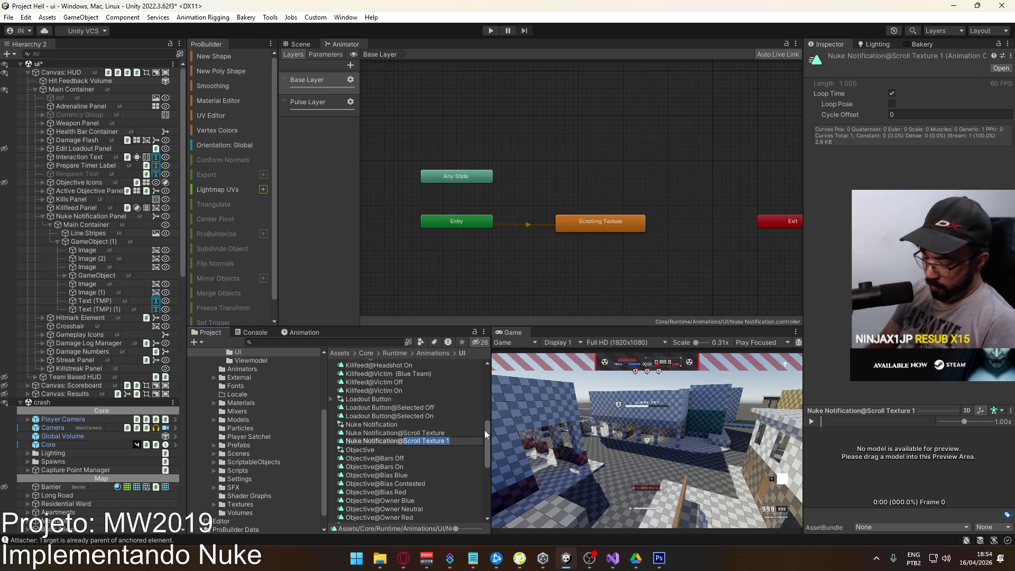
pyautogui.write('Pu')
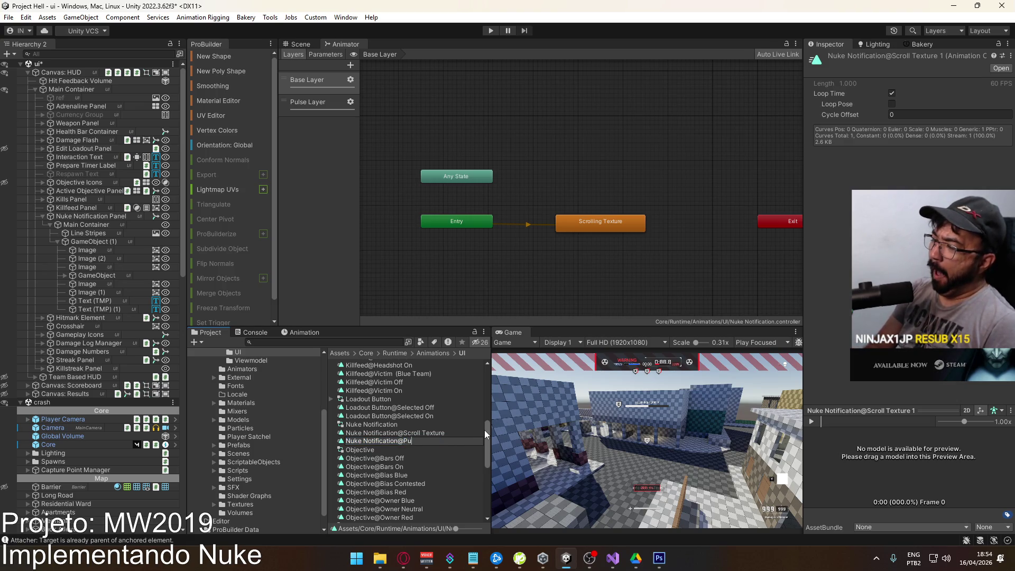
pyautogui.write('lse Loop')
pyautogui.press('Return')
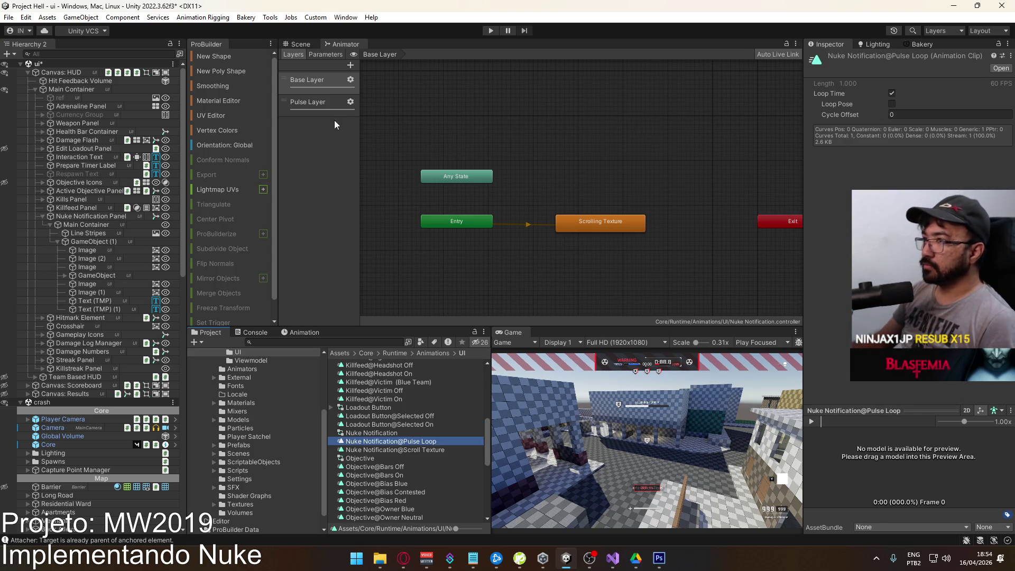
# Assign the Pulse Loop clip as the Motion of the Pulse Layer's New State.
pyautogui.click(325, 104)
pyautogui.click(599, 216)
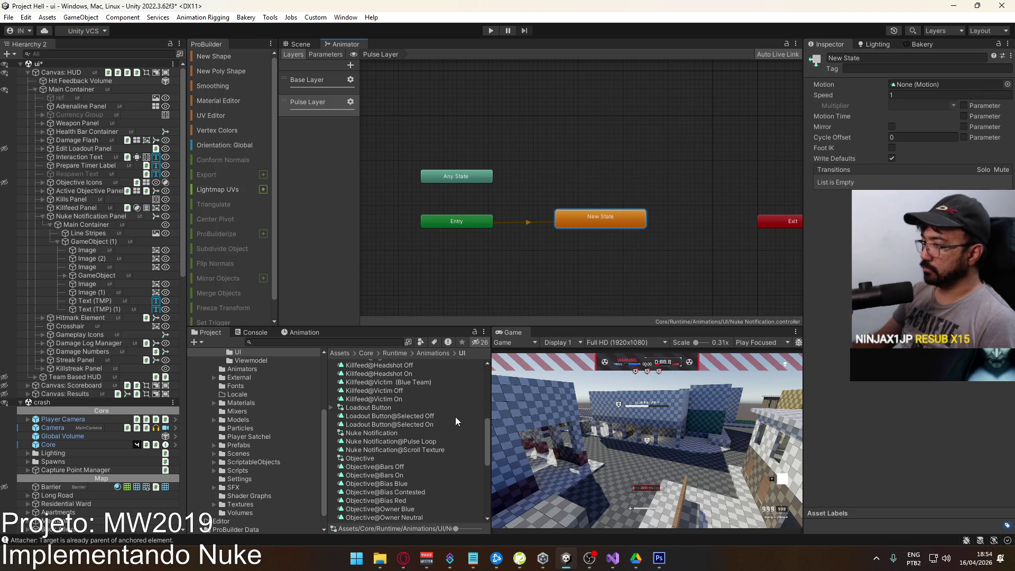
pyautogui.moveTo(419, 446)
pyautogui.mouseDown()
pyautogui.moveTo(668, 297)
pyautogui.moveTo(926, 83)
pyautogui.mouseUp()
pyautogui.click(598, 182)
pyautogui.click(603, 212)
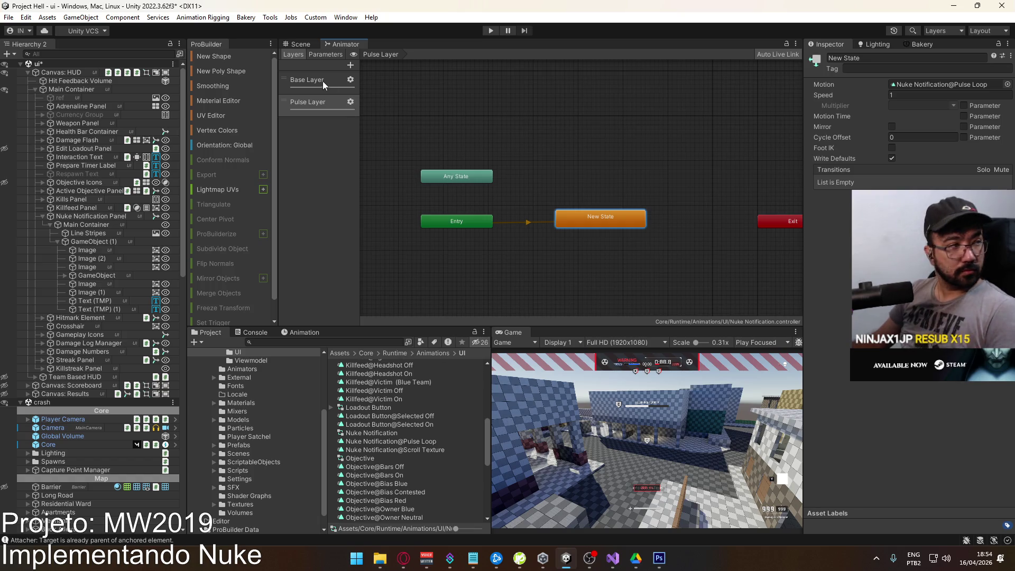
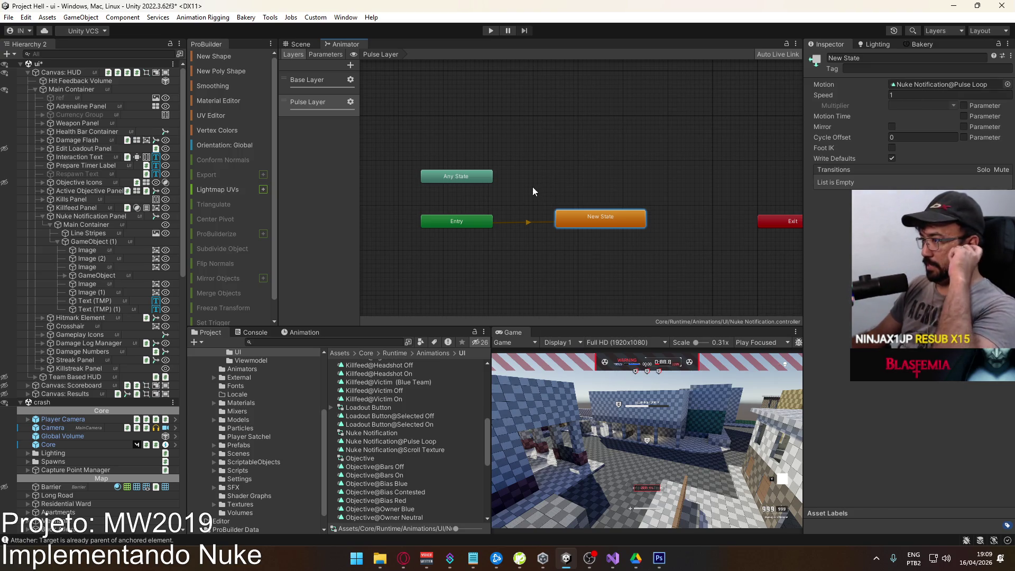
# Show the Nuke Notification@Scroll Texture clip's timeline in the bottom Animation panel.
pyautogui.click(296, 333)
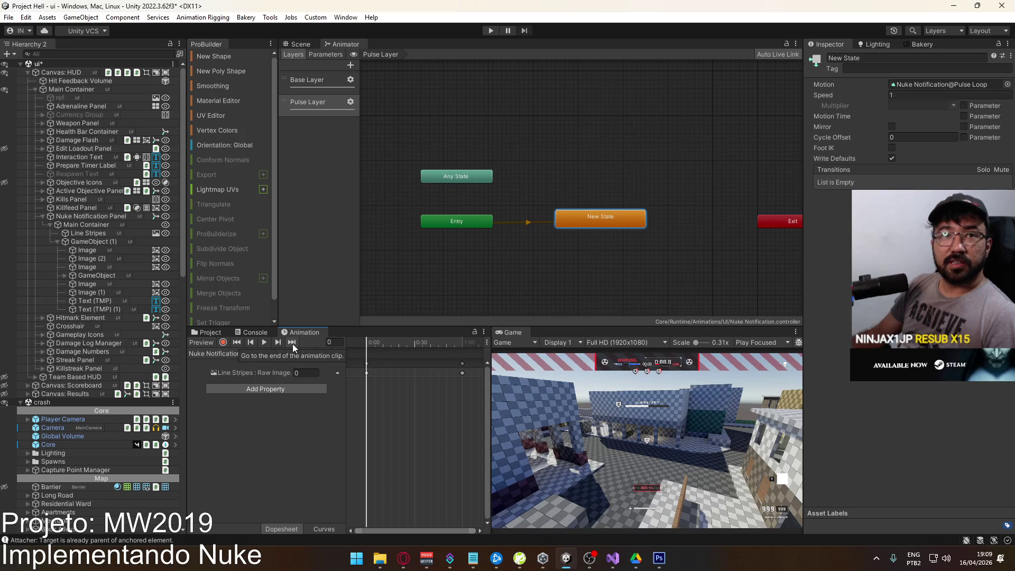
pyautogui.hotkey('alt', 'Tab')
# Check the Final Fantasy XIV music tab in Opera, then minimise the browser back to Unity.
pyautogui.click(90, 11)
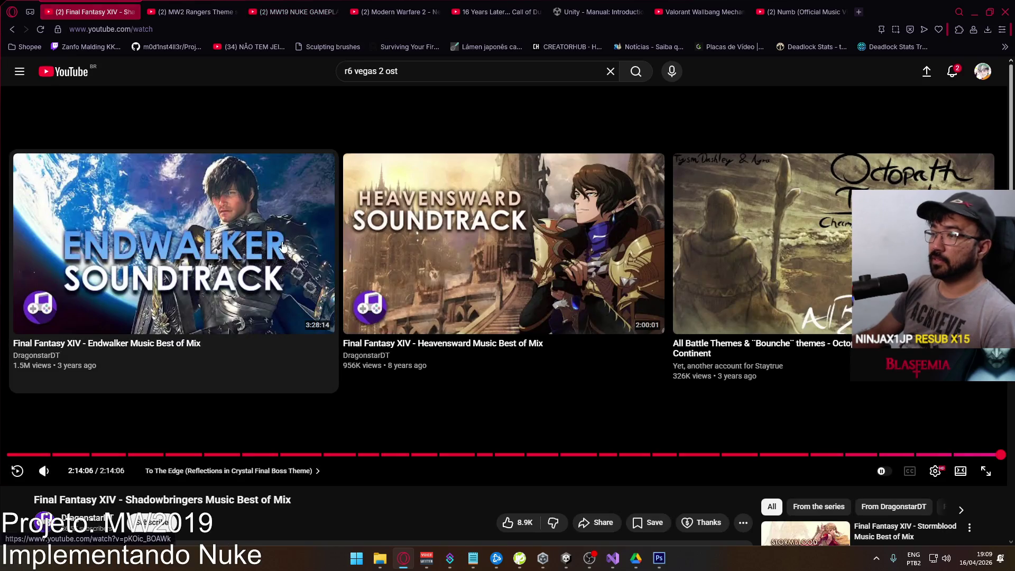
pyautogui.scroll(-4, 661, 432)
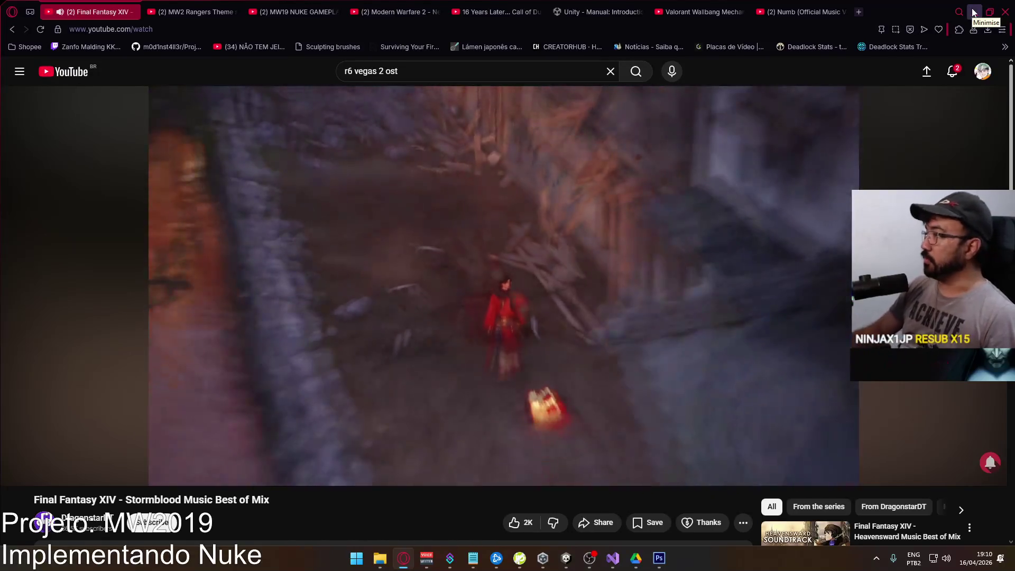
pyautogui.click(974, 11)
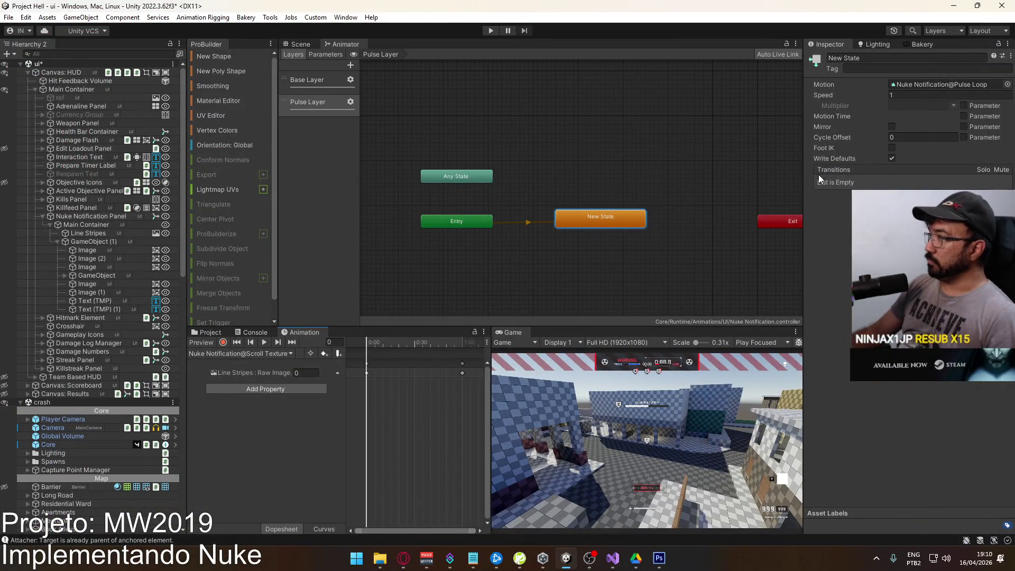
# Preview the Nuke Notification@Pulse Loop clip and delete its Line Stripes raw-image keys.
pyautogui.moveTo(395, 343); pyautogui.dragTo(351, 348)
pyautogui.click(256, 354)
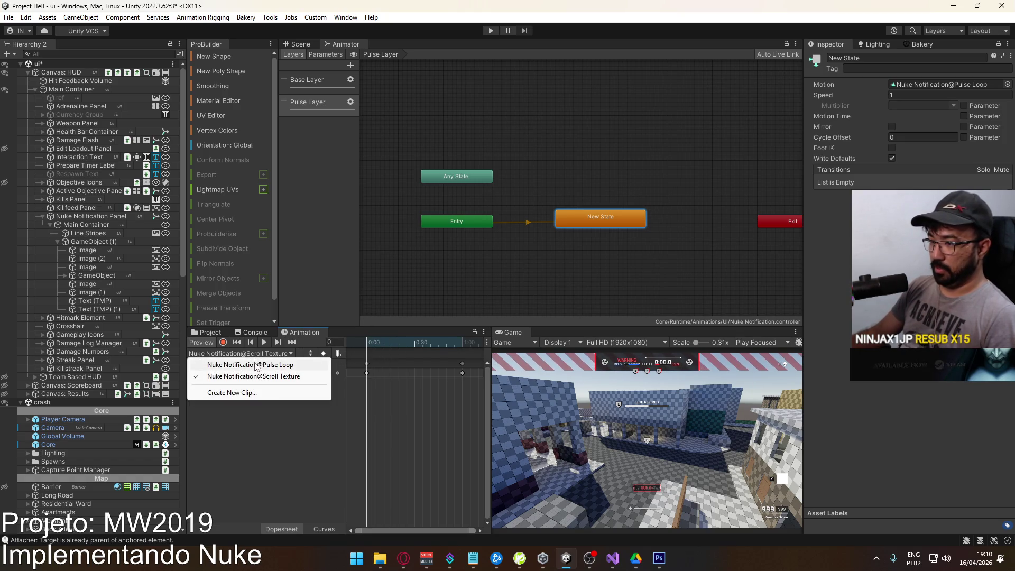
pyautogui.click(252, 364)
pyautogui.moveTo(471, 397); pyautogui.dragTo(367, 354)
pyautogui.press('Delete')
# Enable keyframe recording and select the first Image under GameObject (1).
pyautogui.click(224, 342)
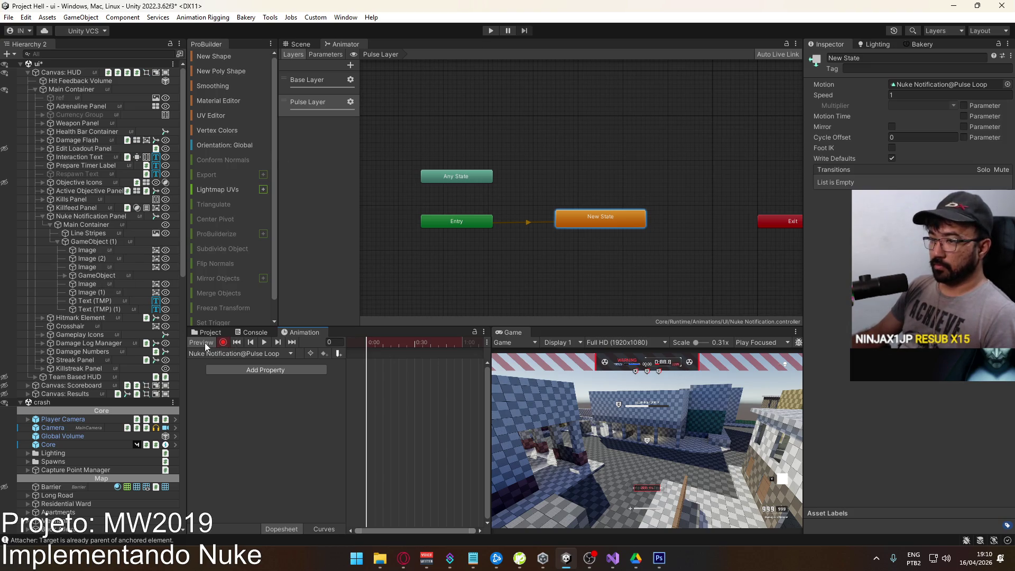
pyautogui.click(105, 257)
pyautogui.click(108, 250)
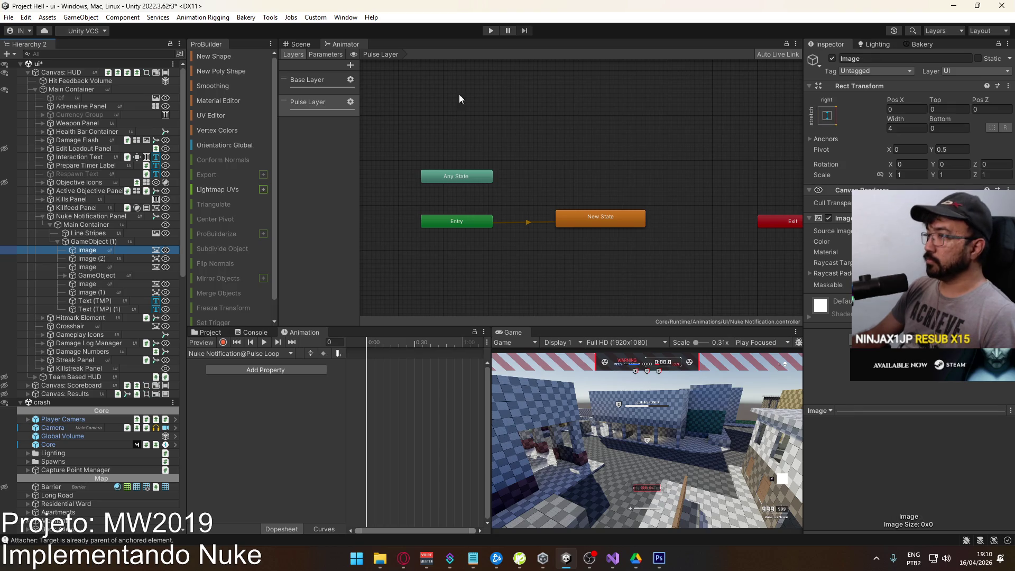
# Toggle the Image's visibility in the Scene view to identify it, and adjust the red bar's top edge.
pyautogui.click(304, 46)
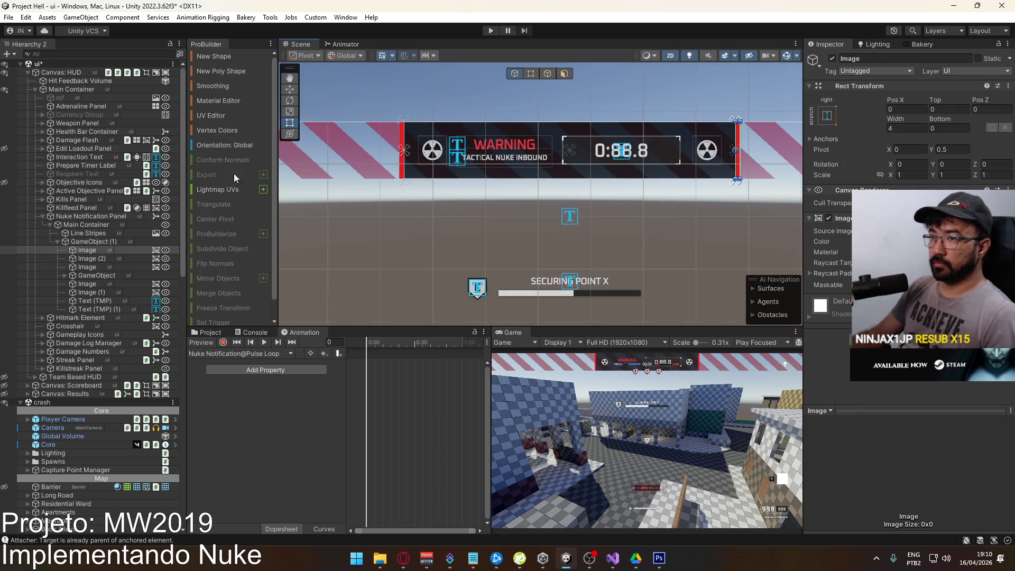
pyautogui.click(833, 59)
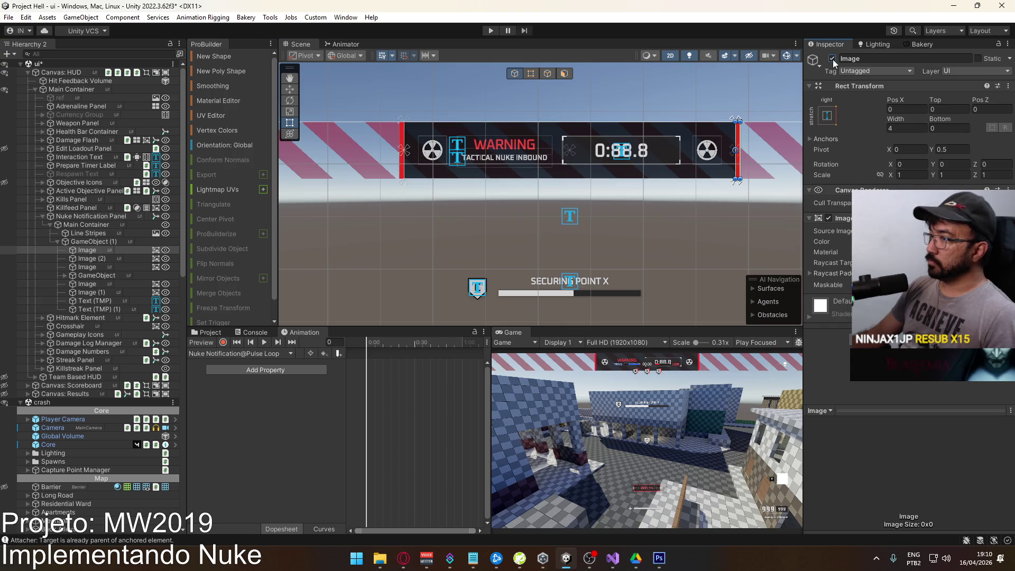
pyautogui.click(833, 59)
pyautogui.click(833, 59)
pyautogui.click(833, 58)
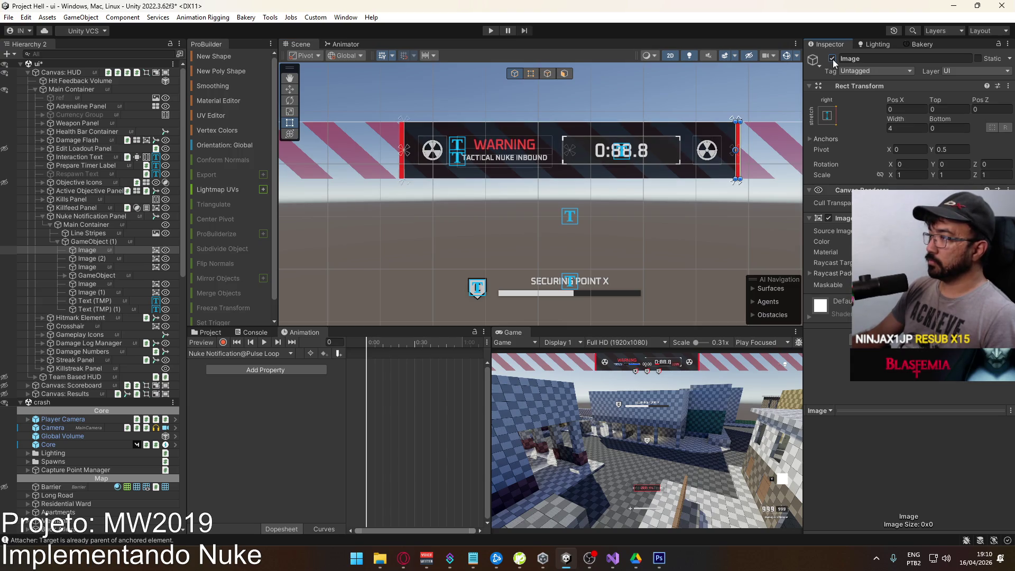
pyautogui.click(833, 58)
pyautogui.click(833, 59)
pyautogui.click(109, 252)
pyautogui.moveTo(935, 100)
pyautogui.mouseDown()
pyautogui.moveTo(807, 108)
pyautogui.moveTo(935, 107)
pyautogui.mouseUp()
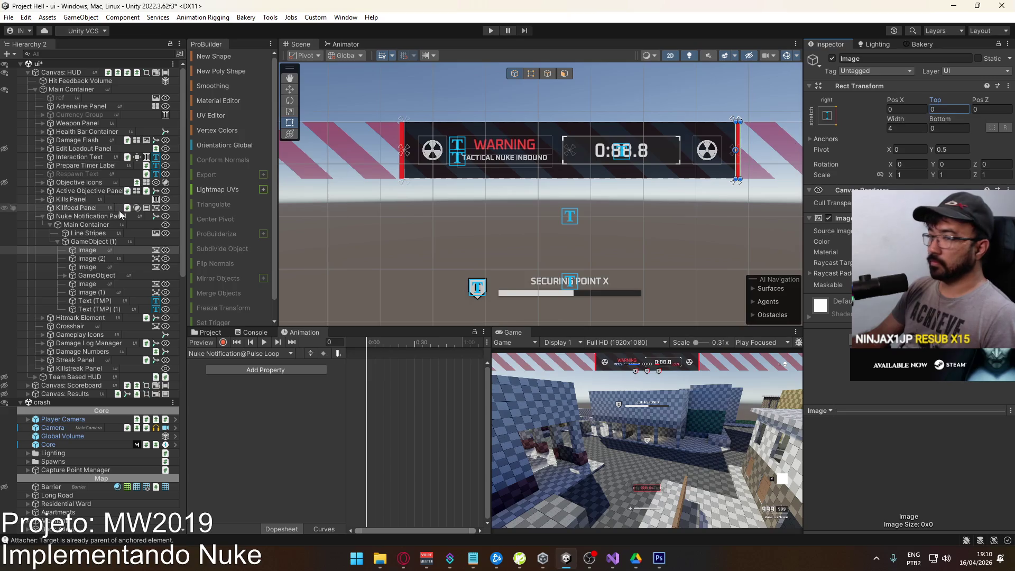
# Rename the two red bar Images to Red Bar R and Red Bar L.
pyautogui.click(98, 249)
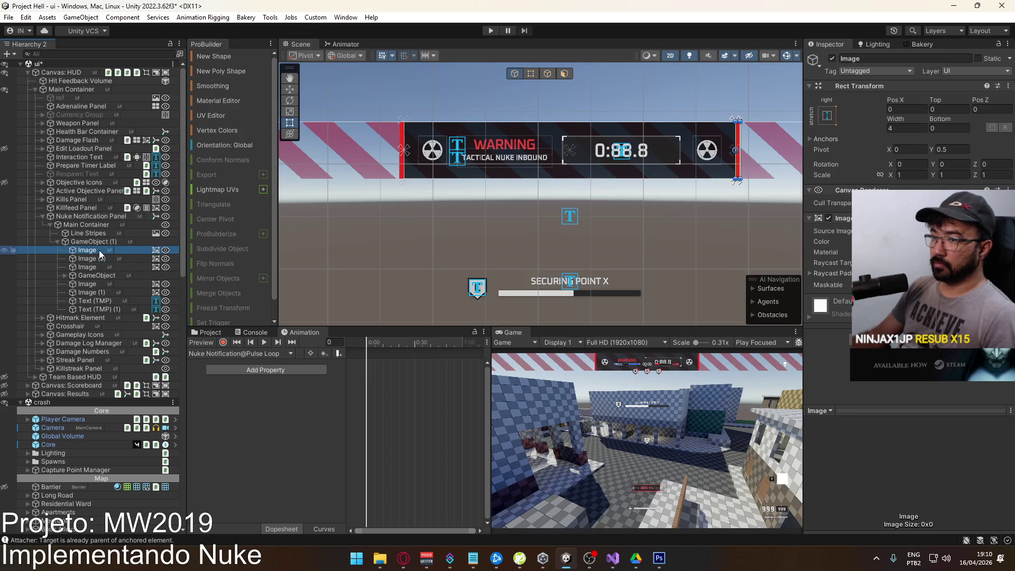
pyautogui.write('Red')
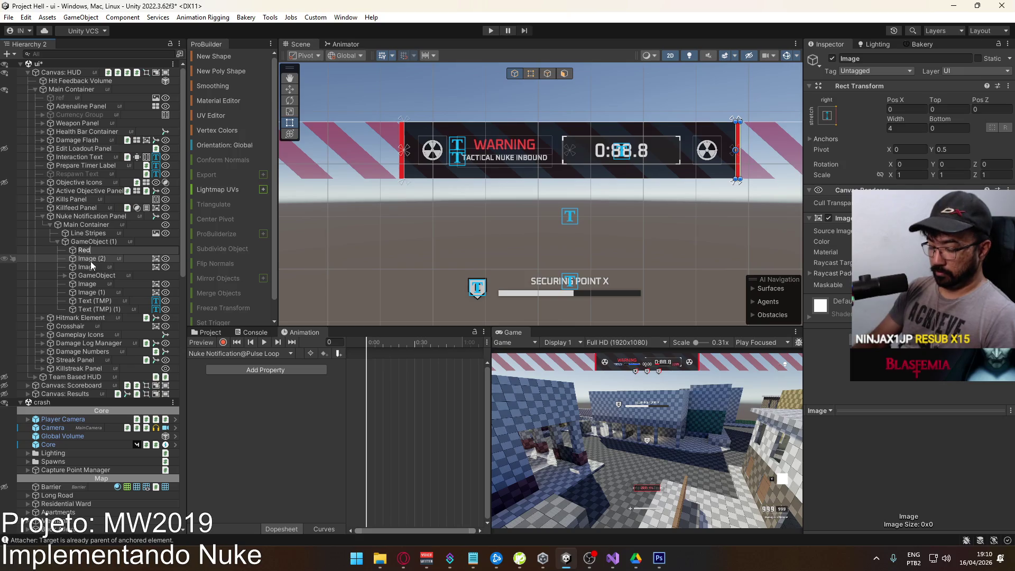
pyautogui.write(' Bar R')
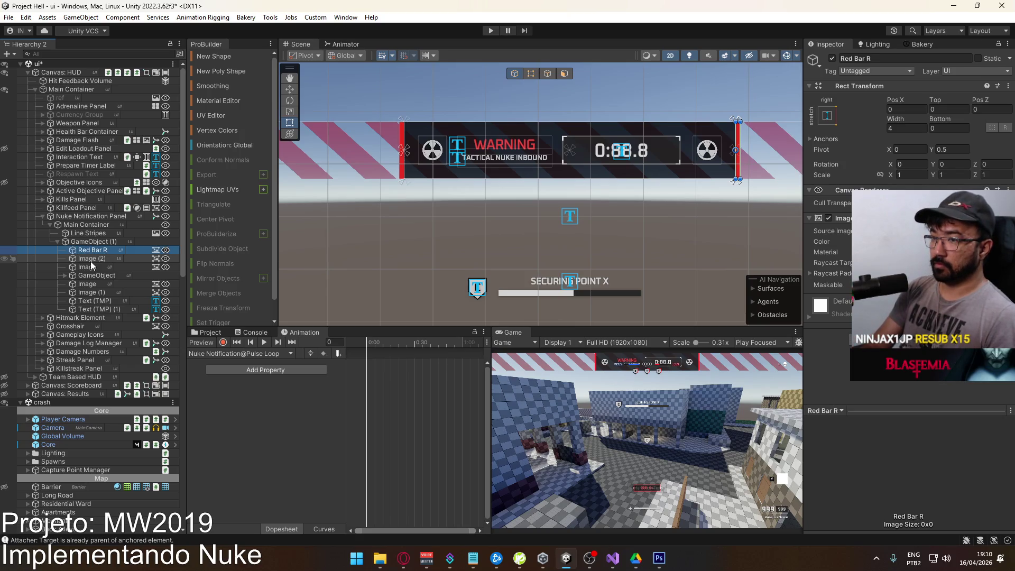
pyautogui.click(100, 260)
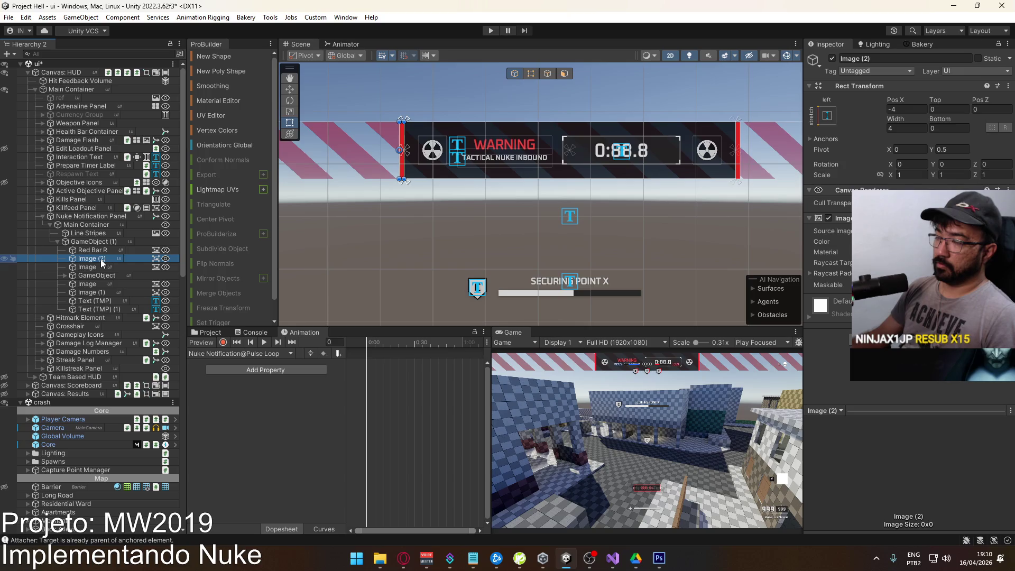
pyautogui.press('F2')
pyautogui.write('Red Bar')
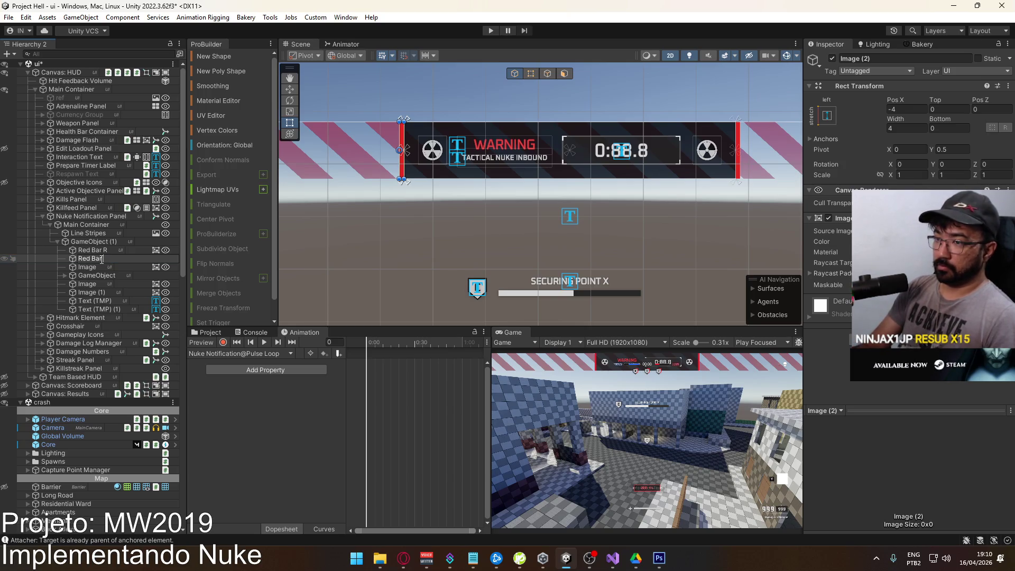
pyautogui.write(' L')
pyautogui.press('Return')
# Rename the banner background Image to Background and the timer GameObject to Timer Container.
pyautogui.click(103, 266)
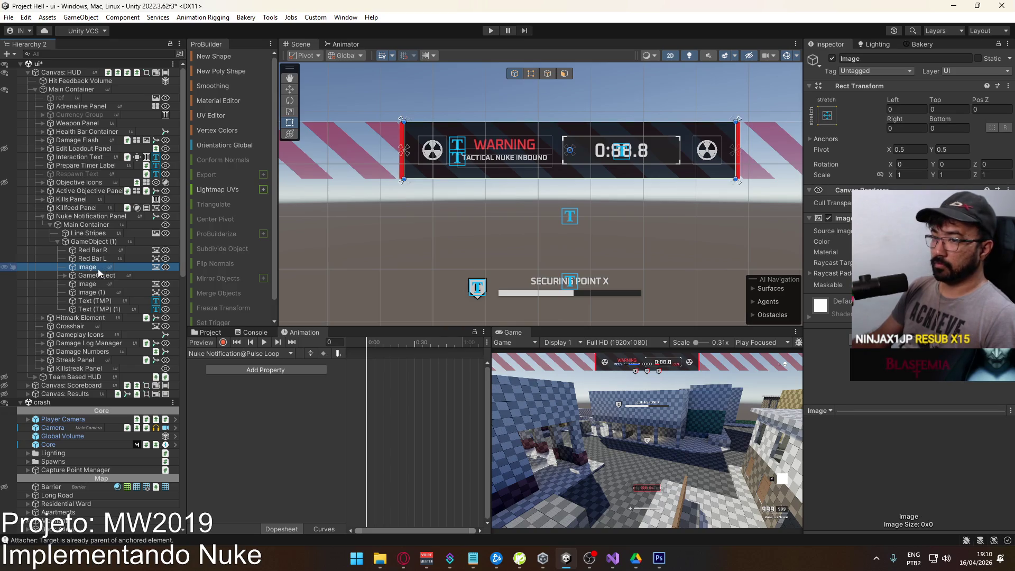
pyautogui.press('F2')
pyautogui.write('Background')
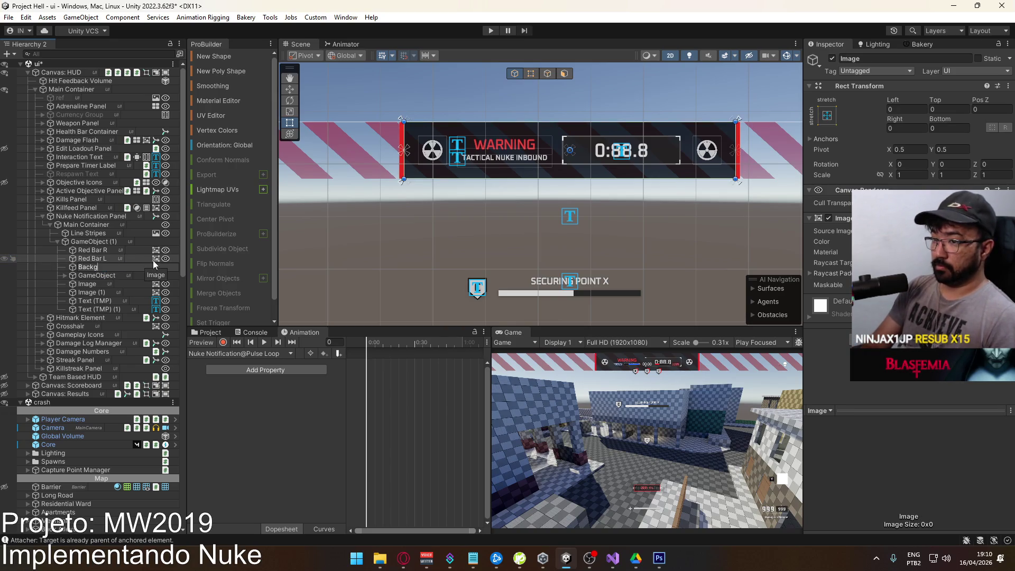
pyautogui.press('Return')
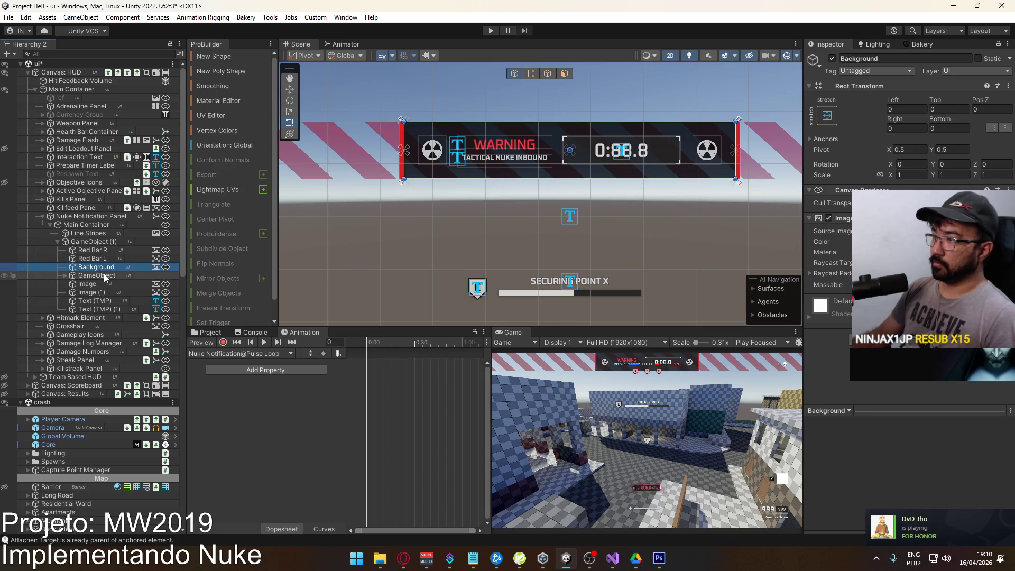
pyautogui.click(103, 274)
pyautogui.press('F2')
pyautogui.write('T')
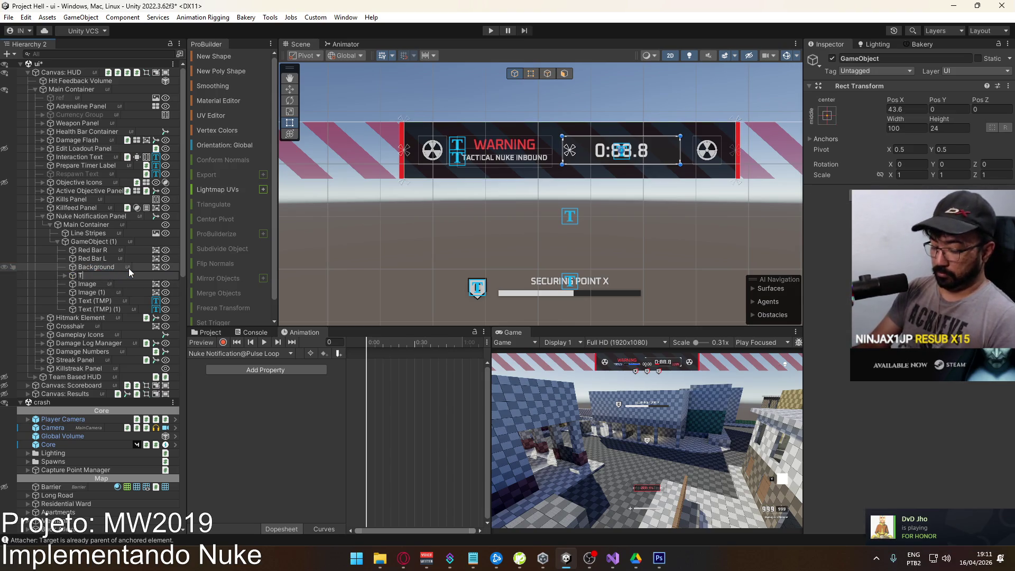
pyautogui.write('imer Container')
pyautogui.press('Return')
# Rename the two nuke icon Images to Nuke Icon L and Nuke Icon R.
pyautogui.click(106, 283)
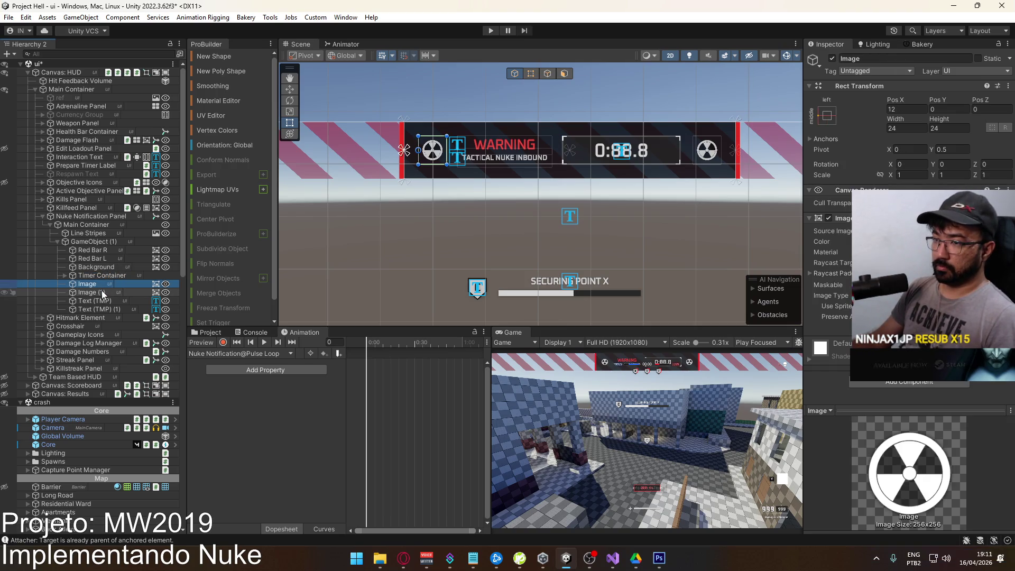
pyautogui.press('F2')
pyautogui.write('Nu')
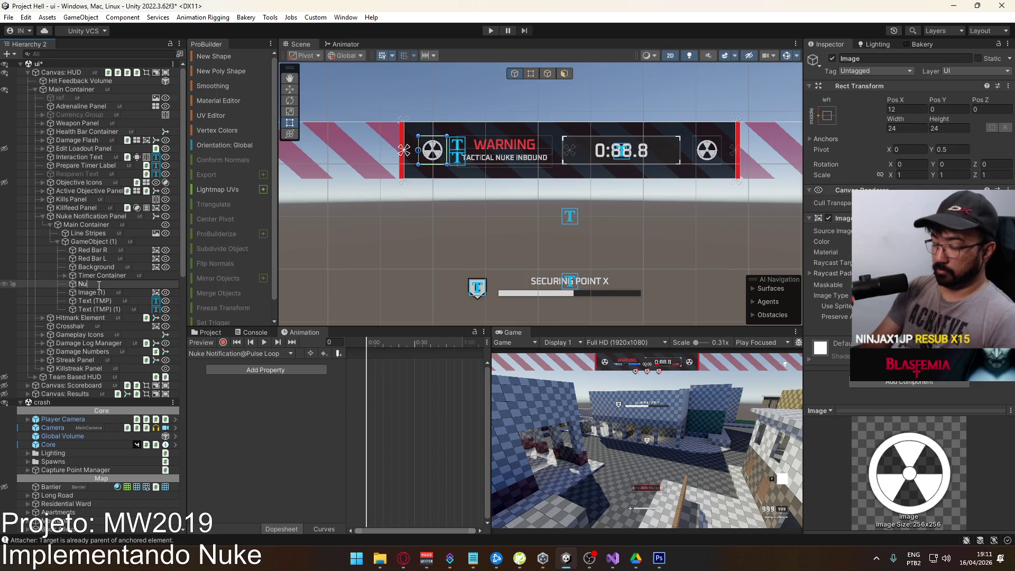
pyautogui.write('ke Icon L')
pyautogui.press('Return')
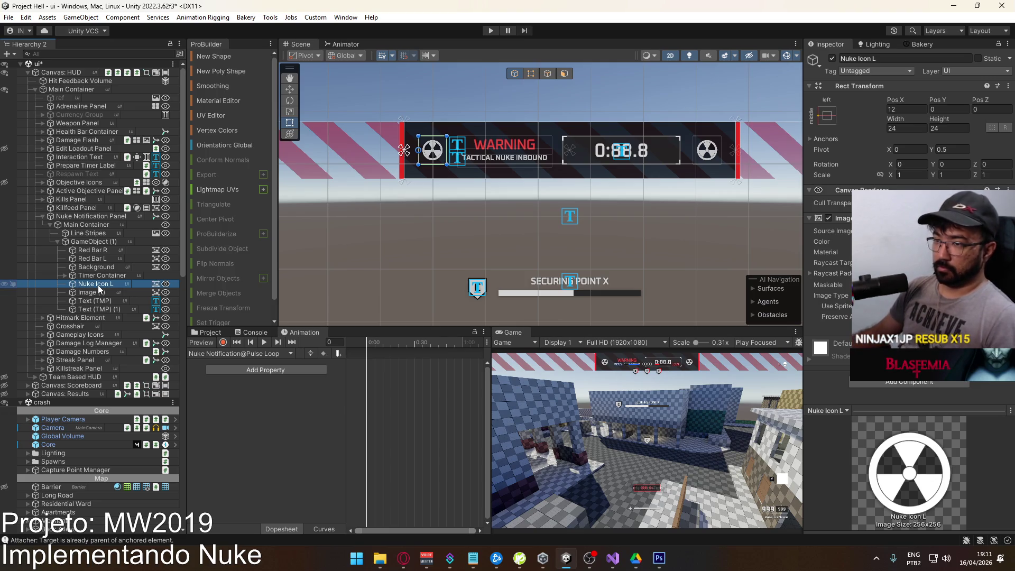
pyautogui.click(103, 294)
pyautogui.press('F2')
pyautogui.write('Nuke Icon R')
pyautogui.press('Return')
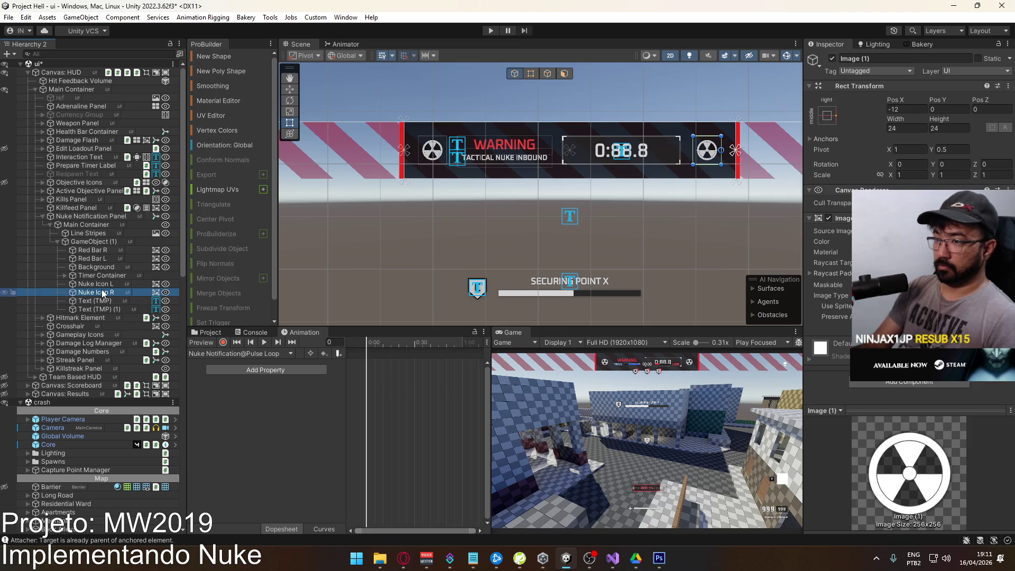
# Rename the WARNING text object to Warning Label.
pyautogui.click(108, 302)
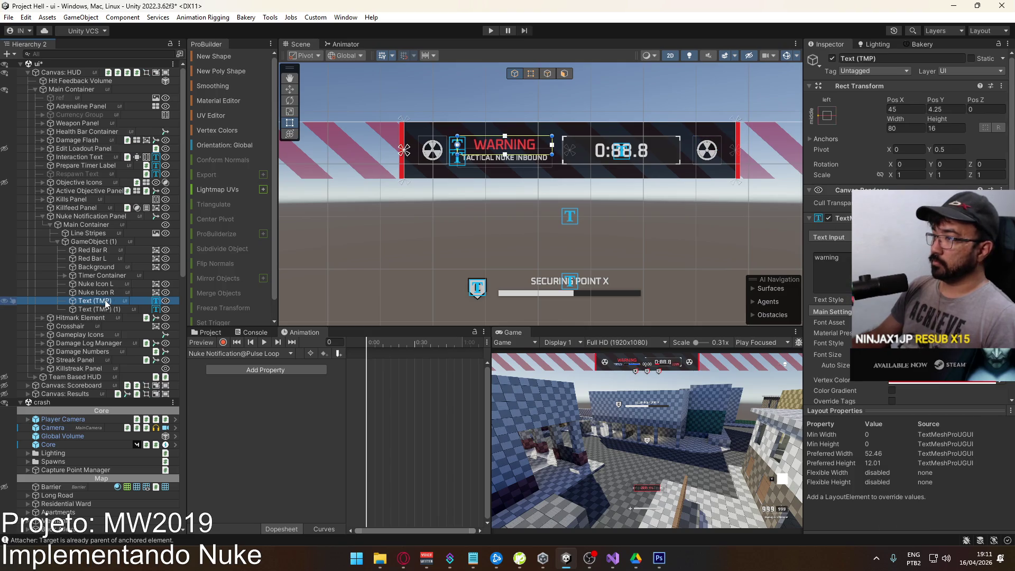
pyautogui.press('F2')
pyautogui.write('Wa')
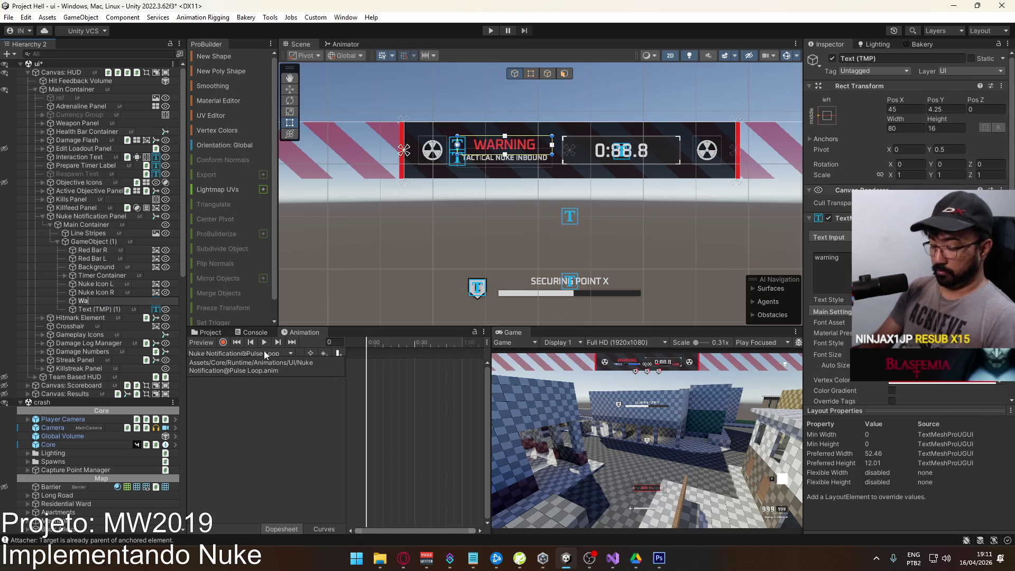
pyautogui.write('rning Label')
pyautogui.press('Return')
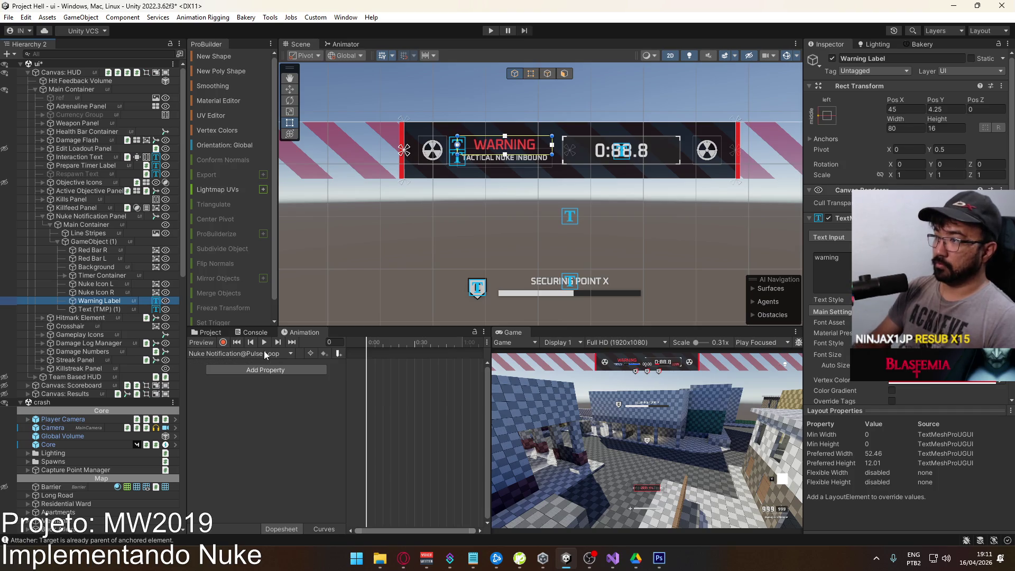
# Rename the TACTICAL NUKE INBOUND text object to Inbound Label, fixing the 'Lanel' typo.
pyautogui.click(113, 309)
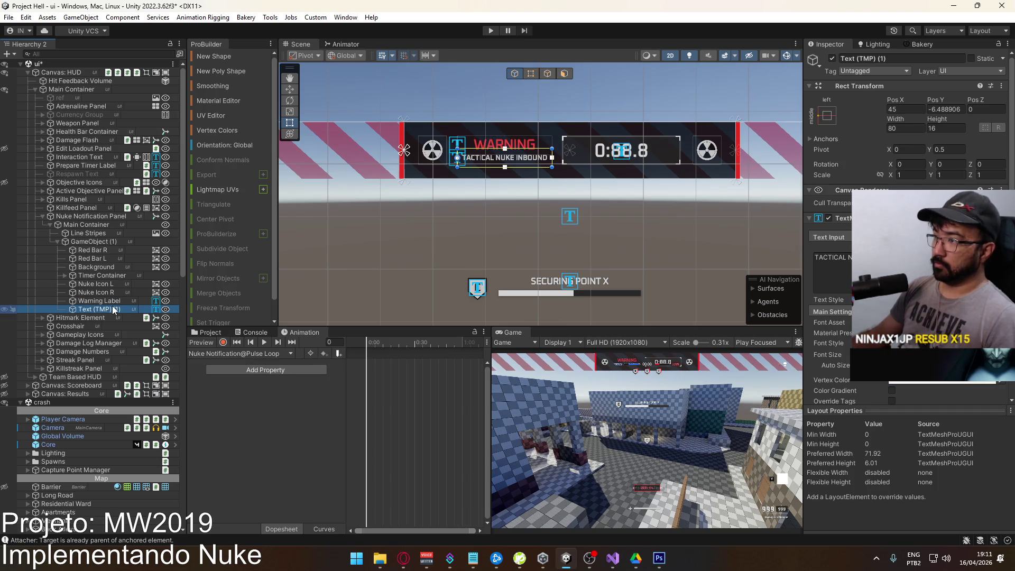
pyautogui.press('F2')
pyautogui.press('BackSpace')
pyautogui.write('Inbound Lab')
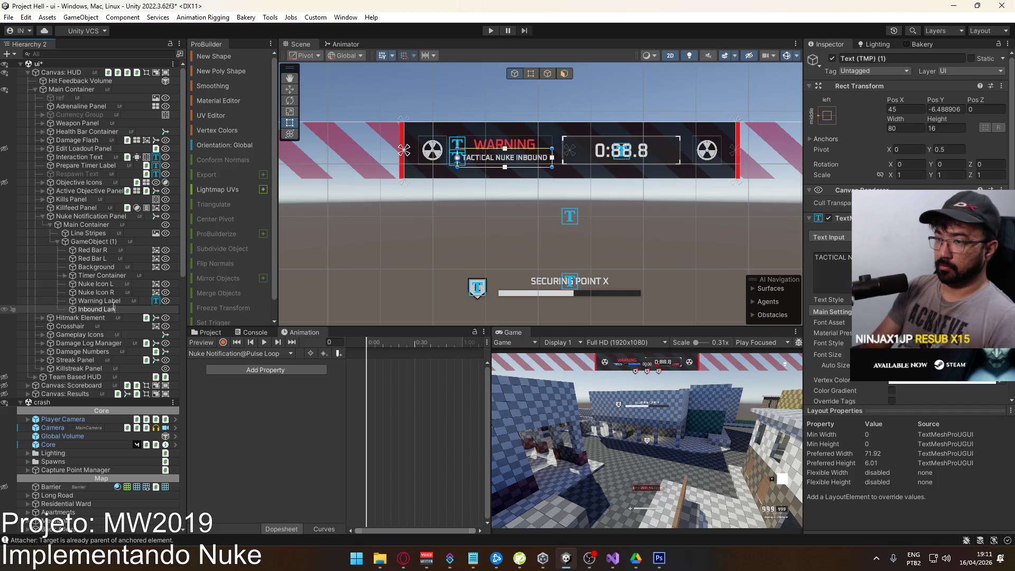
pyautogui.write('el')
pyautogui.press('Return')
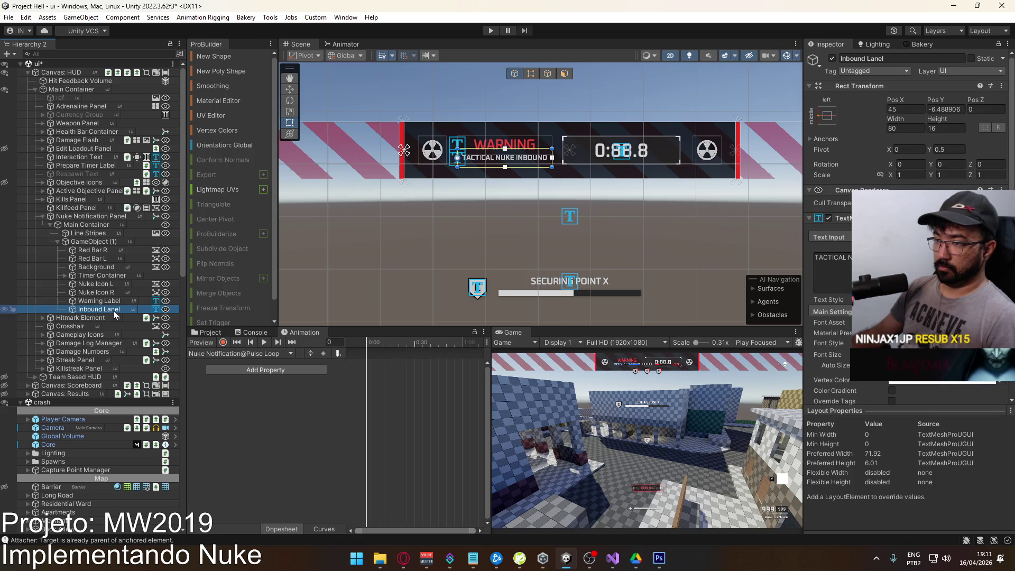
pyautogui.press('F2')
pyautogui.click(113, 310)
pyautogui.press('BackSpace')
pyautogui.write('b')
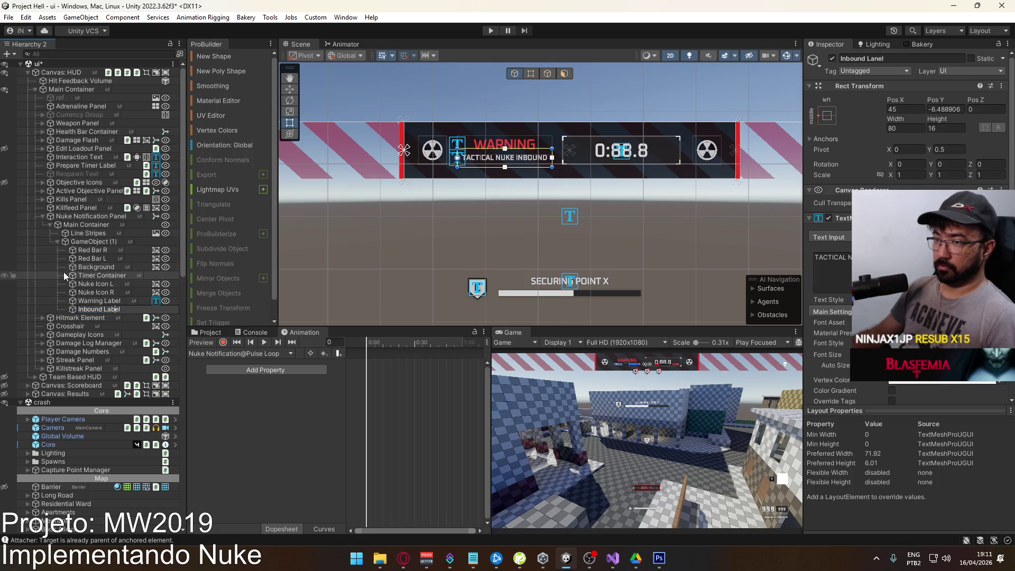
pyautogui.press('Return')
# Rename the timer's text object to Timer Label and its third image to Clamped Border.
pyautogui.click(65, 275)
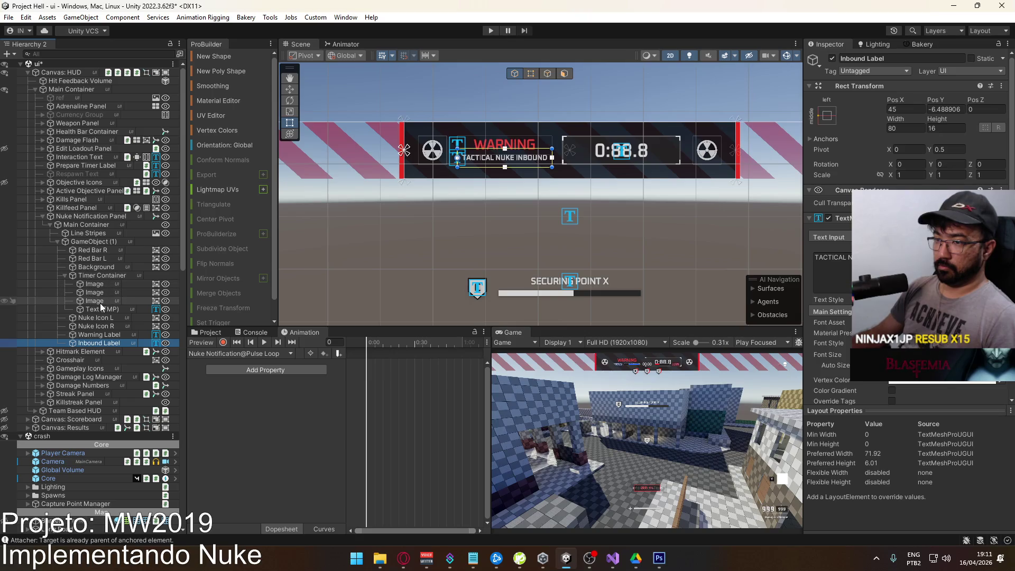
pyautogui.click(104, 309)
pyautogui.press('F2')
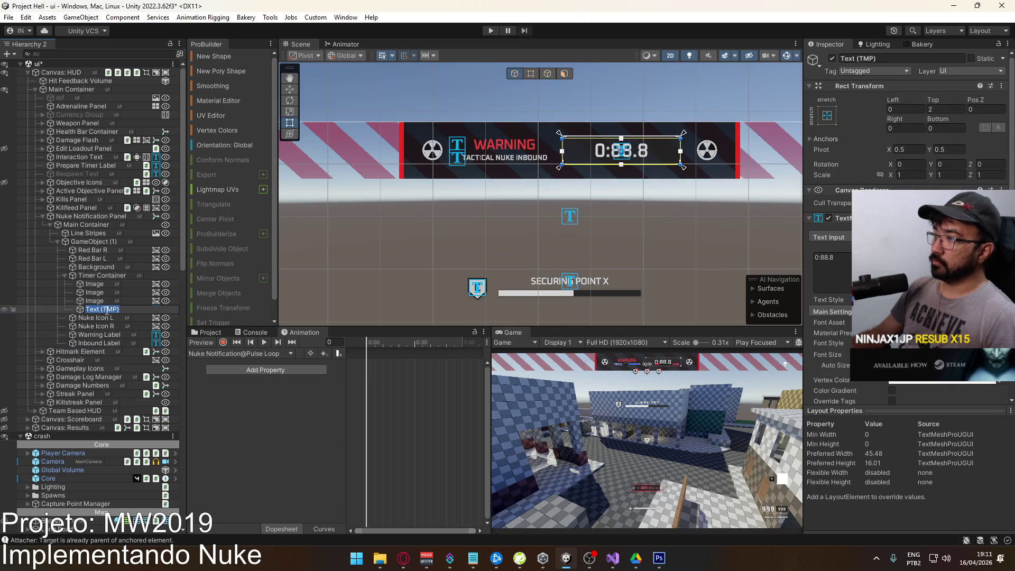
pyautogui.write('Timer Label')
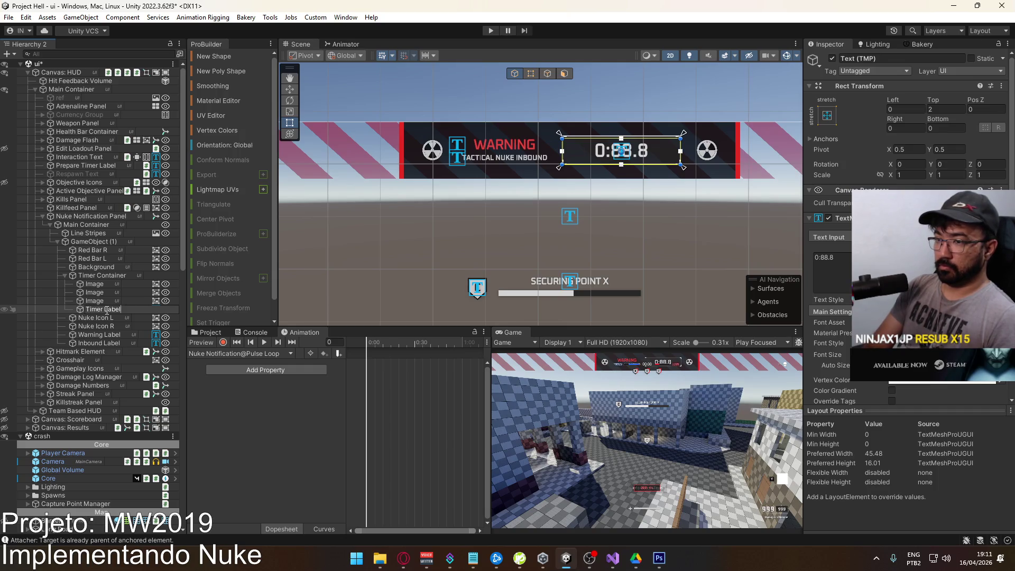
pyautogui.press('Return')
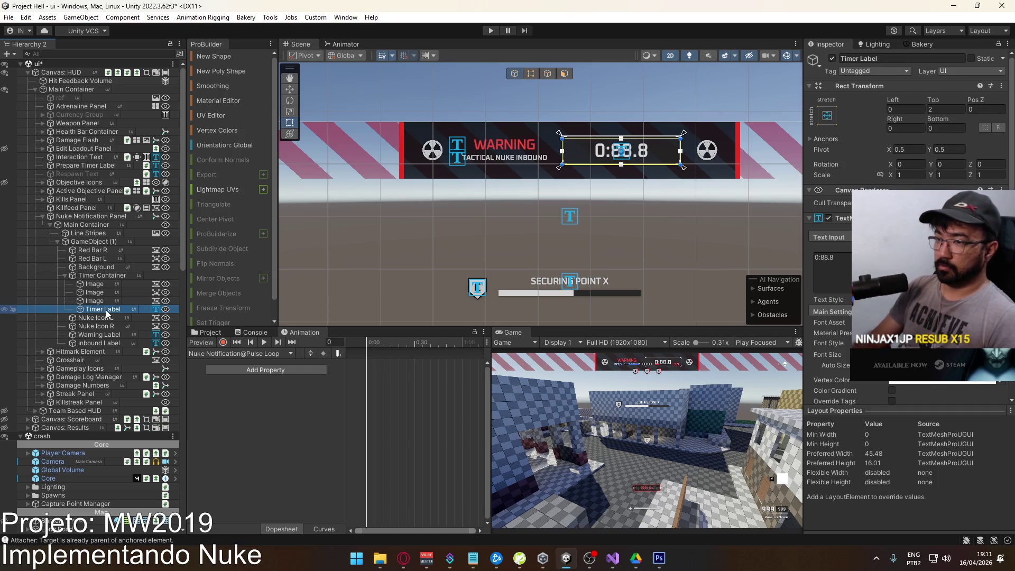
pyautogui.click(103, 301)
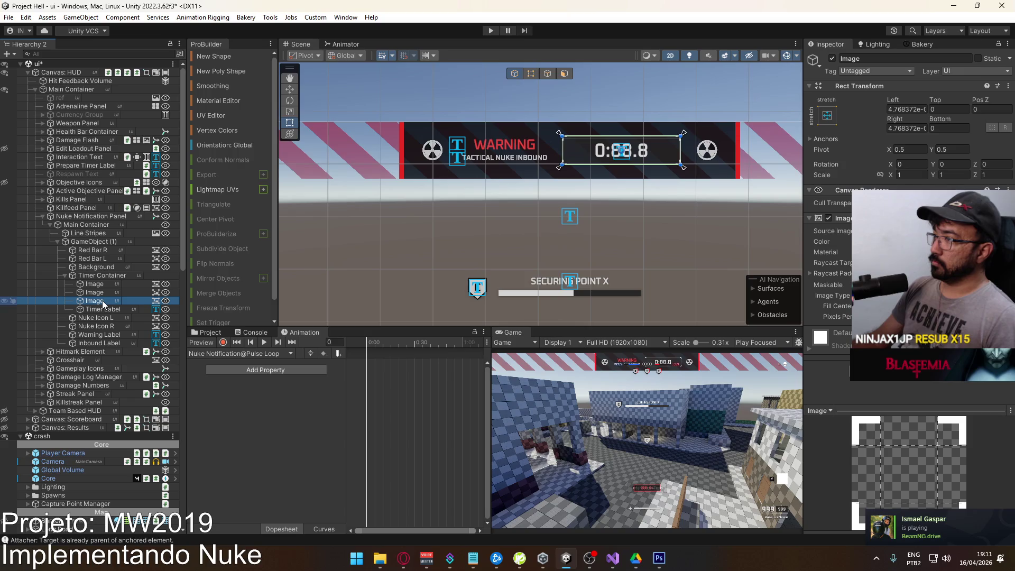
pyautogui.press('F2')
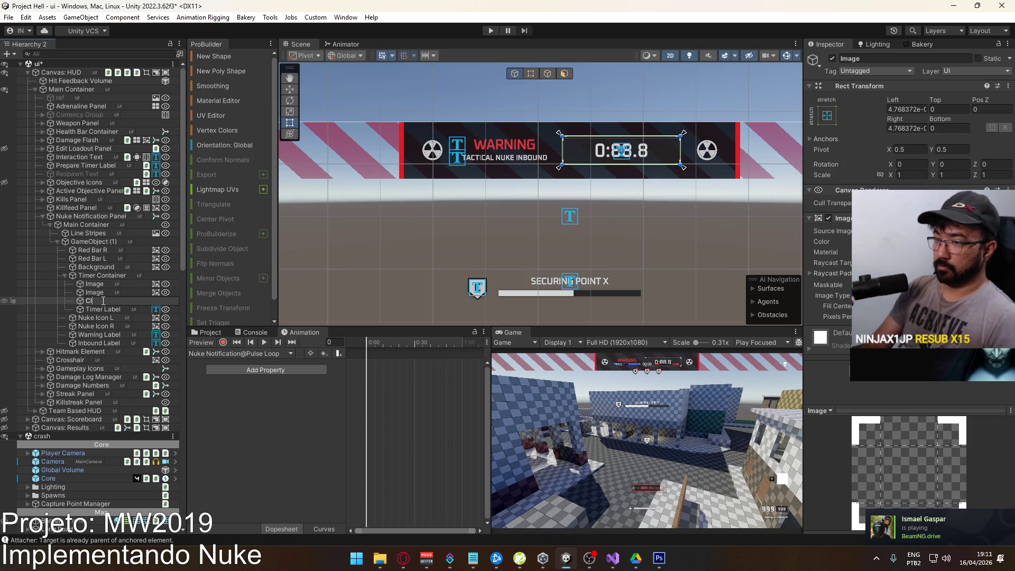
pyautogui.write('amped Borde')
pyautogui.press('Return')
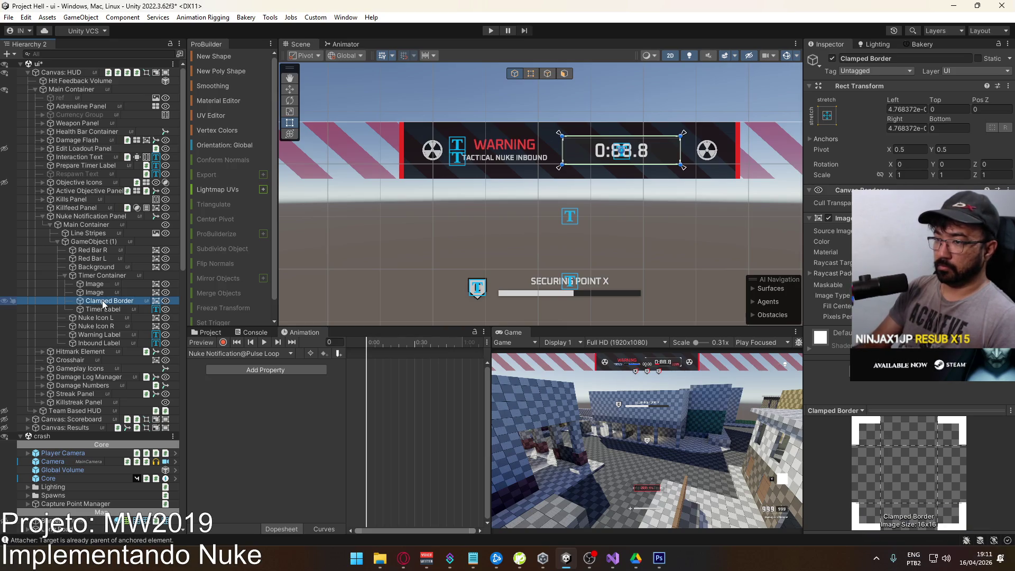
# Rename the second timer image to Simple Border and the first to Background.
pyautogui.click(103, 293)
pyautogui.press('F2')
pyautogui.write('Simple B')
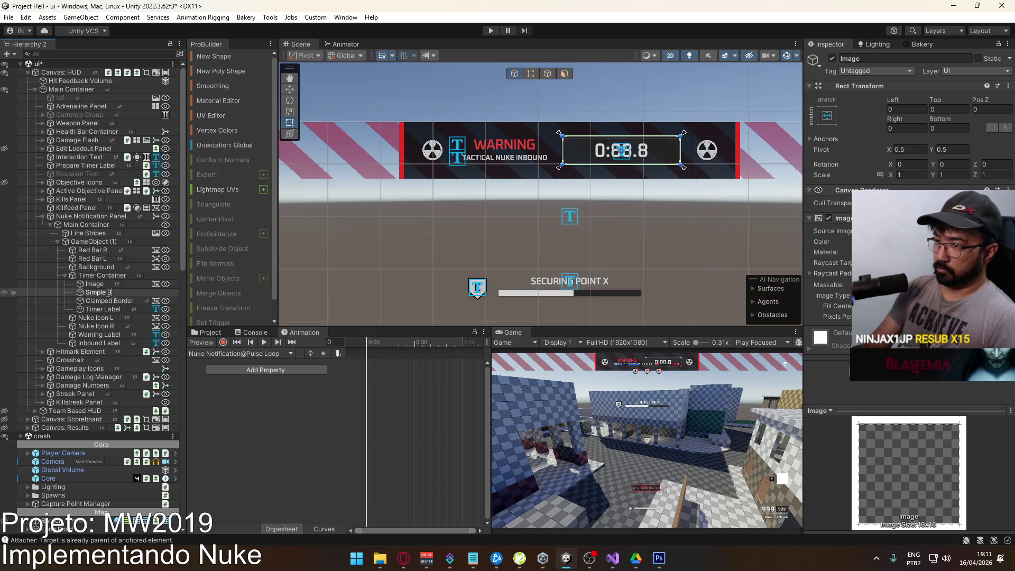
pyautogui.write('rde')
pyautogui.press('Return')
pyautogui.click(108, 285)
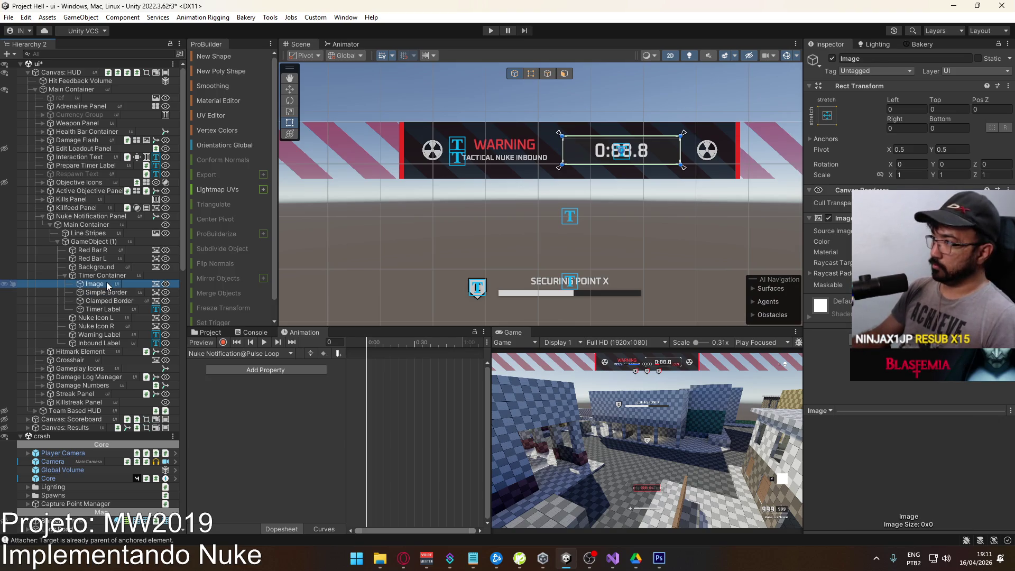
pyautogui.press('F2')
pyautogui.write('Background')
pyautogui.press('Return')
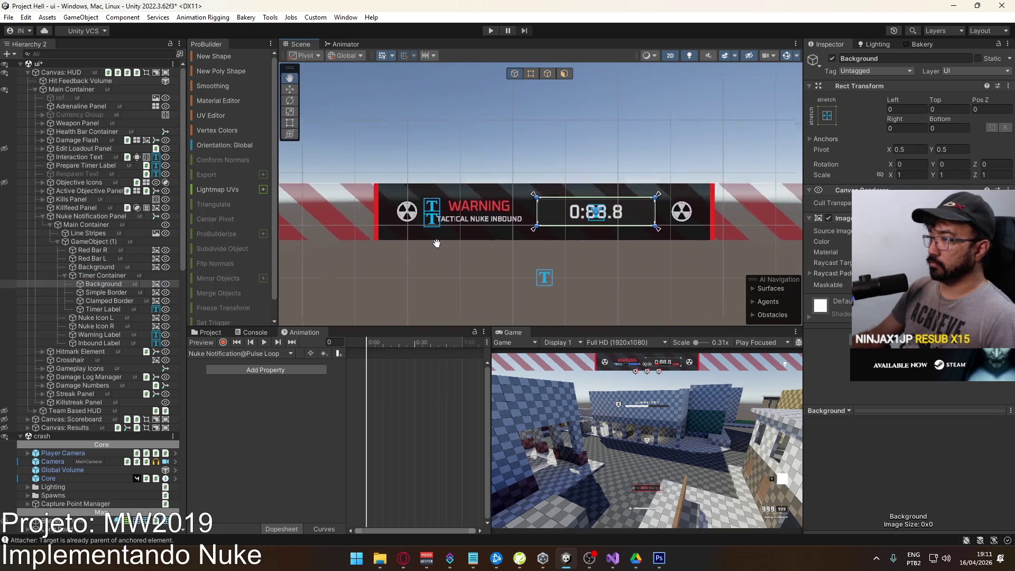
pyautogui.click(124, 302)
pyautogui.click(118, 309)
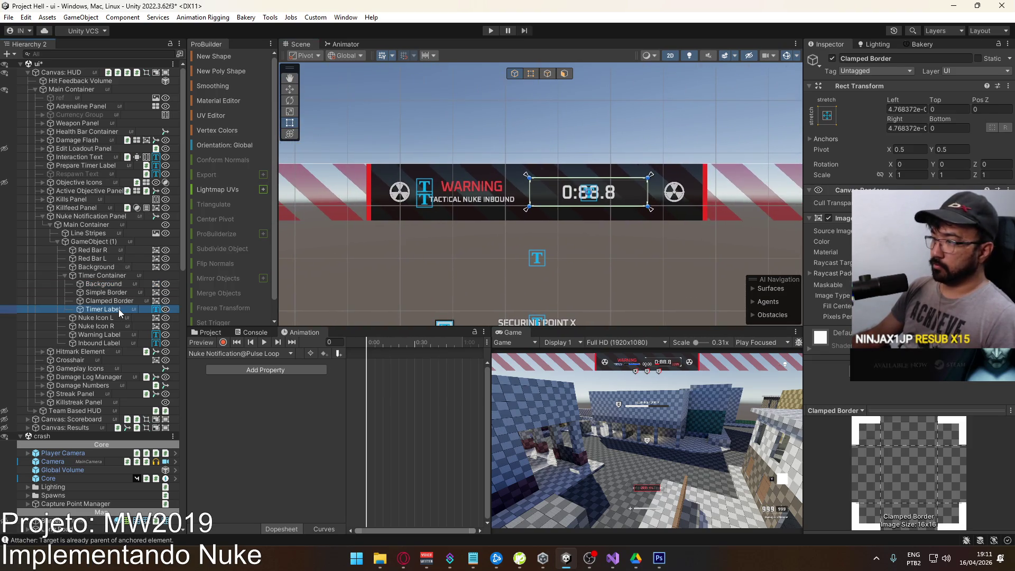
# Select Nuke Icon R and L together and lower their Image colour V to 70 (B4B4B4).
pyautogui.click(117, 299)
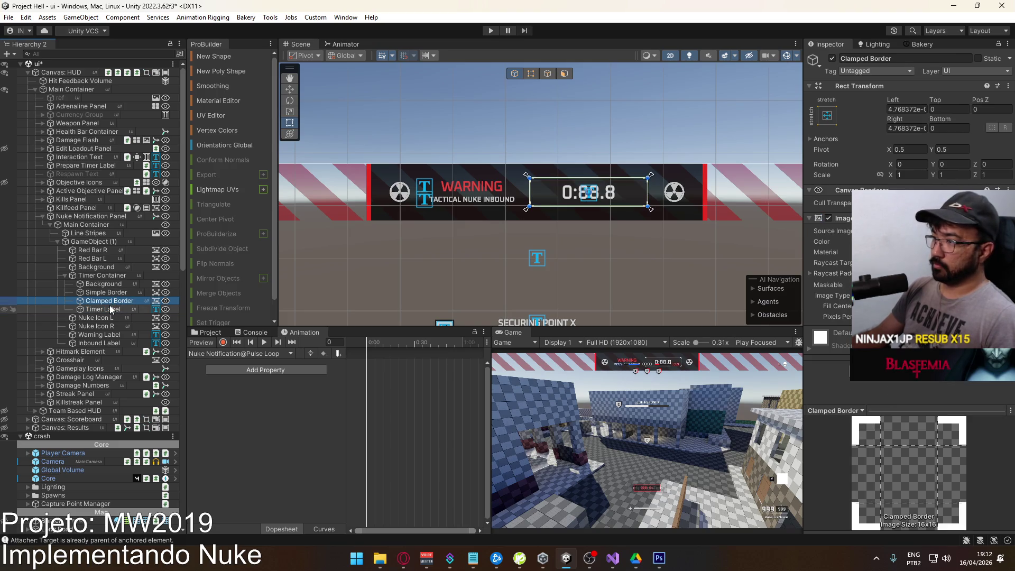
pyautogui.click(110, 287)
pyautogui.click(112, 327)
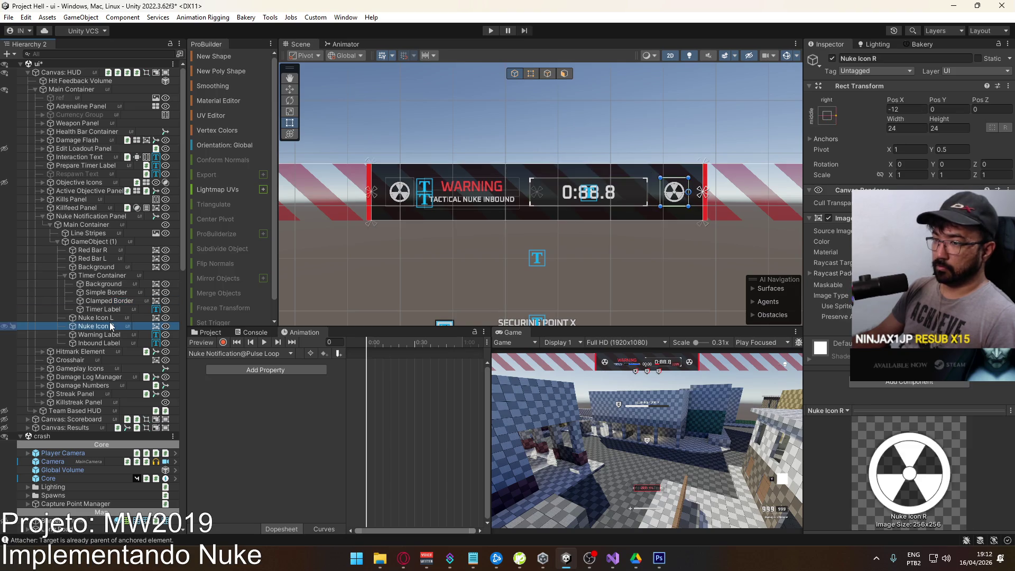
pyautogui.keyDown('ctrl'); pyautogui.click(110, 317); pyautogui.keyUp('ctrl')
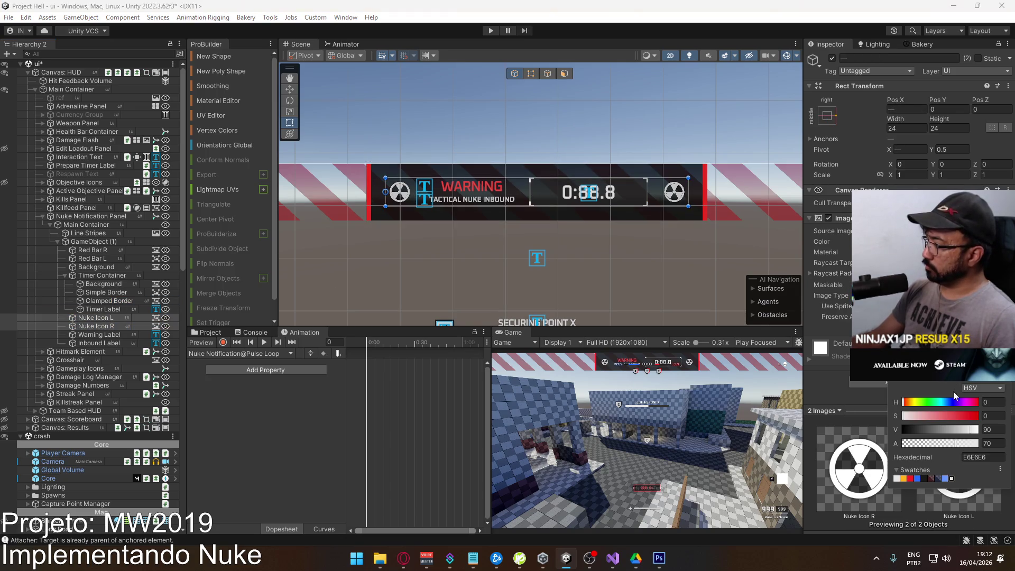
pyautogui.moveTo(971, 430); pyautogui.dragTo(958, 432)
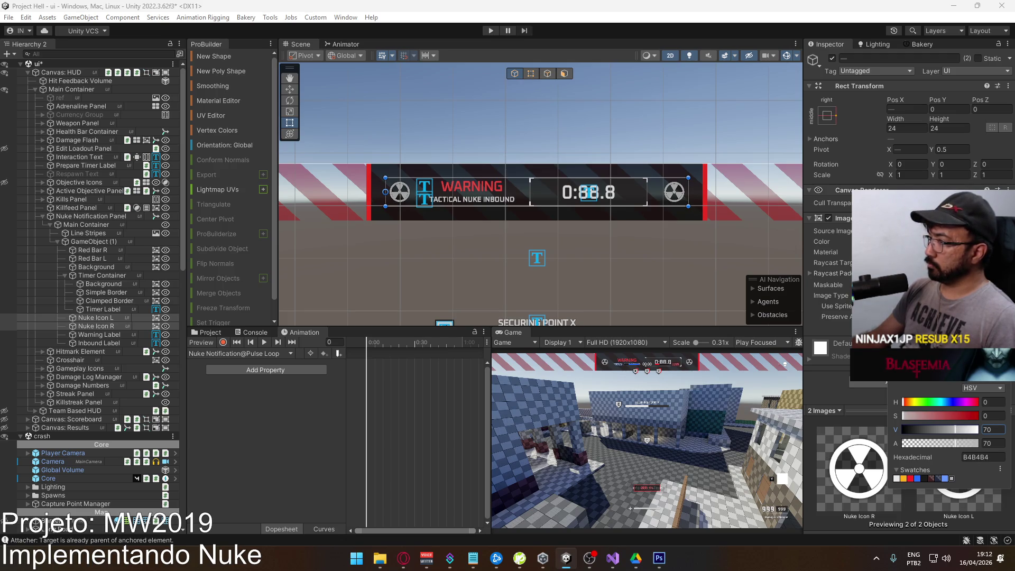
pyautogui.click(293, 257)
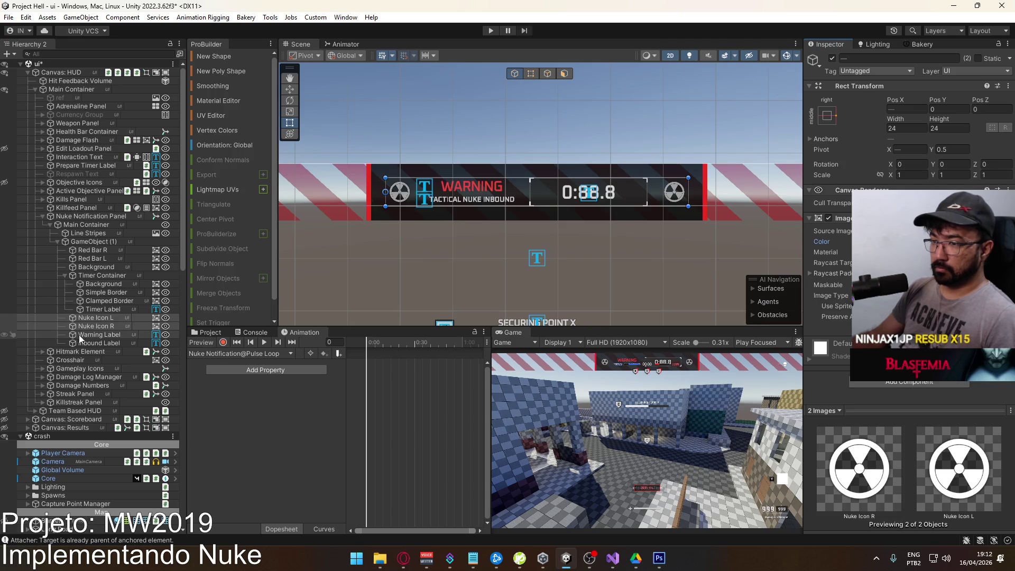
pyautogui.click(99, 335)
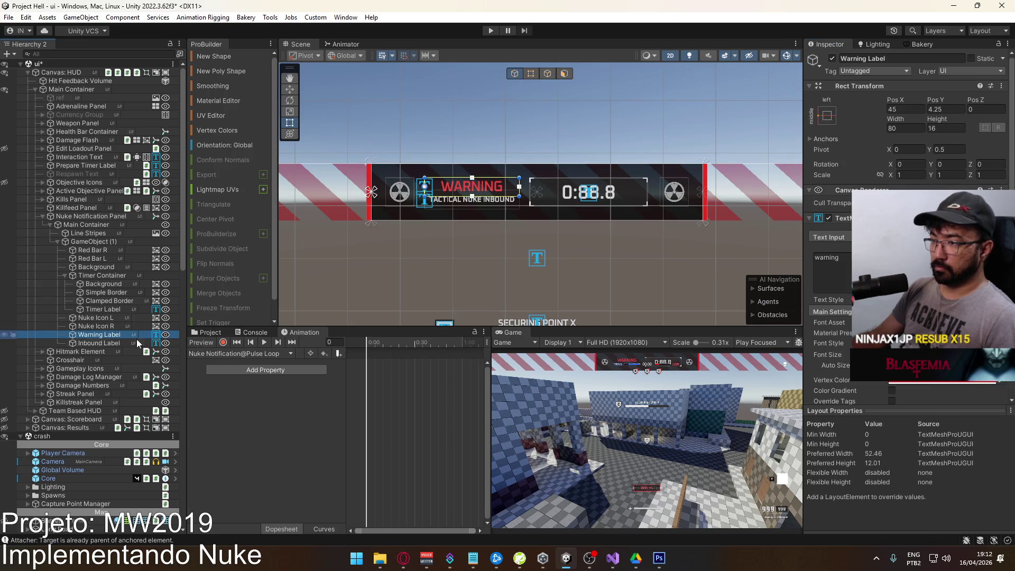
# Record the Warning Label colour as bright red FF1010 at frame 0 and darker red at frame 30.
pyautogui.click(224, 342)
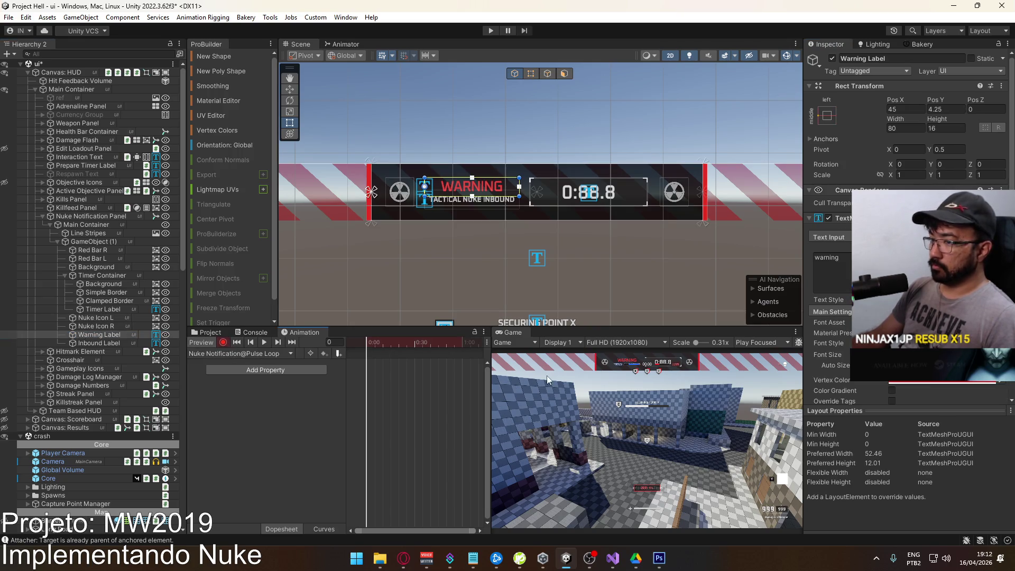
pyautogui.click(922, 382)
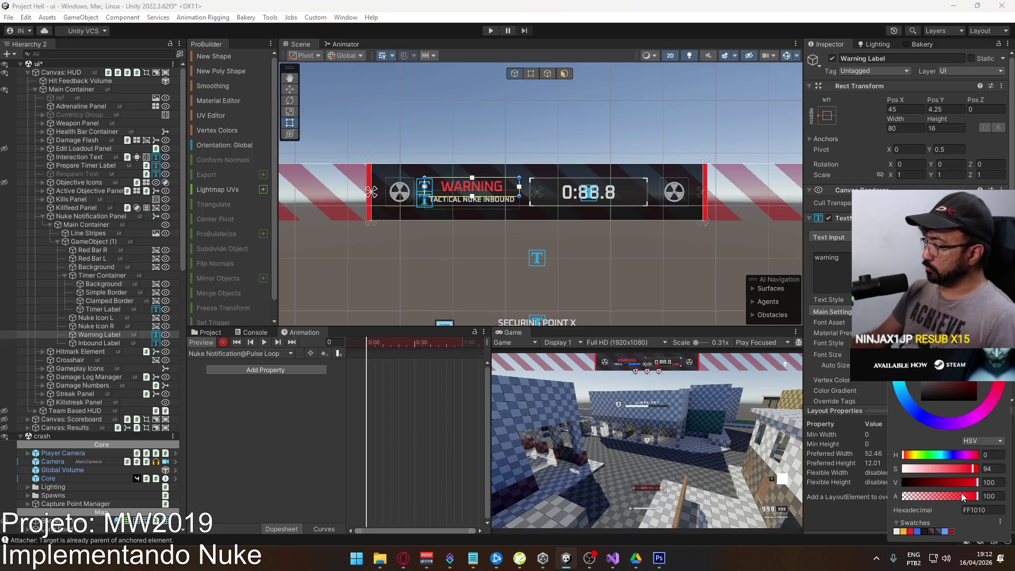
pyautogui.moveTo(963, 497); pyautogui.dragTo(983, 497)
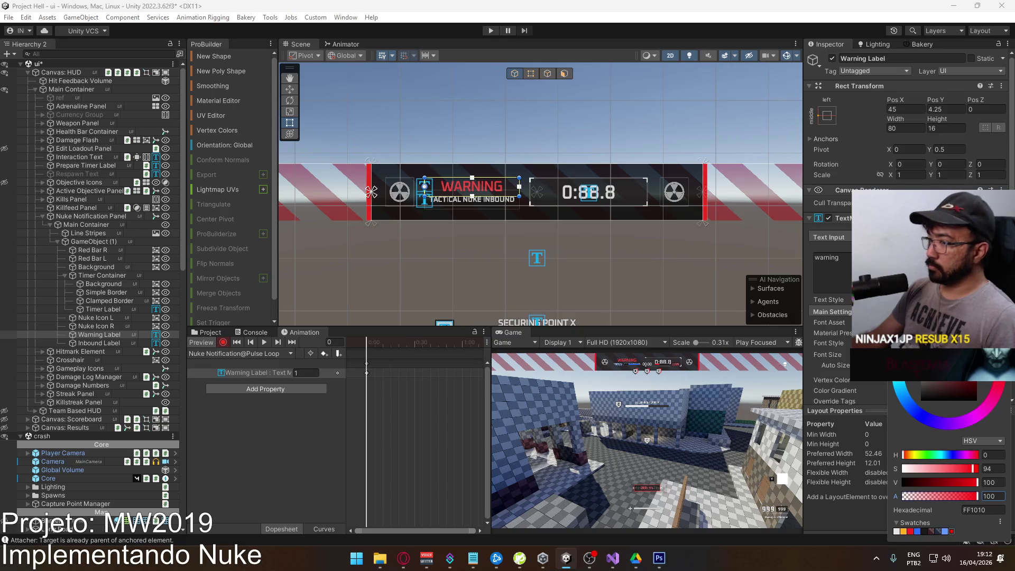
pyautogui.moveTo(379, 343); pyautogui.dragTo(414, 341)
pyautogui.click(947, 380)
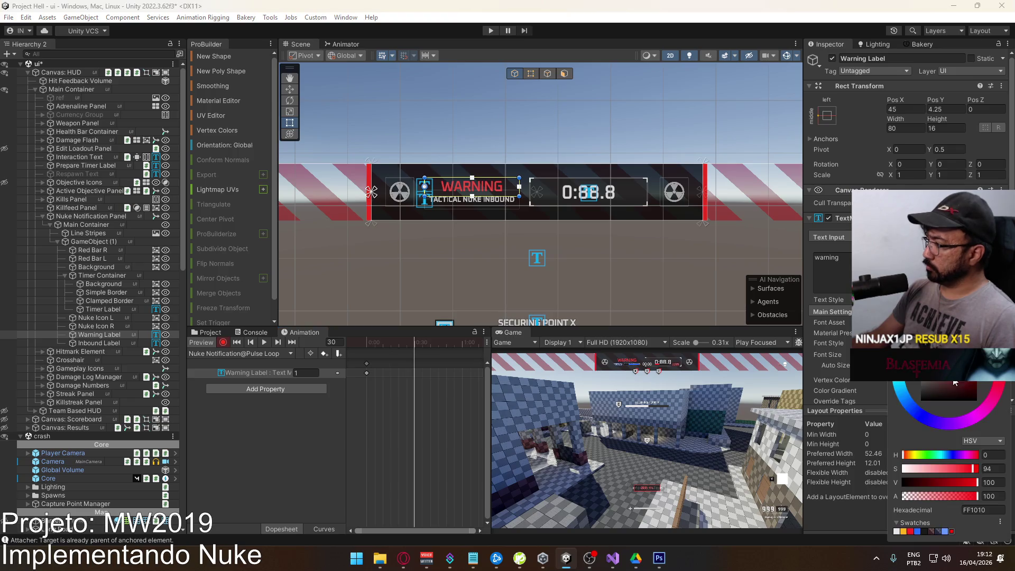
pyautogui.click(975, 484)
pyautogui.moveTo(976, 487); pyautogui.dragTo(948, 487)
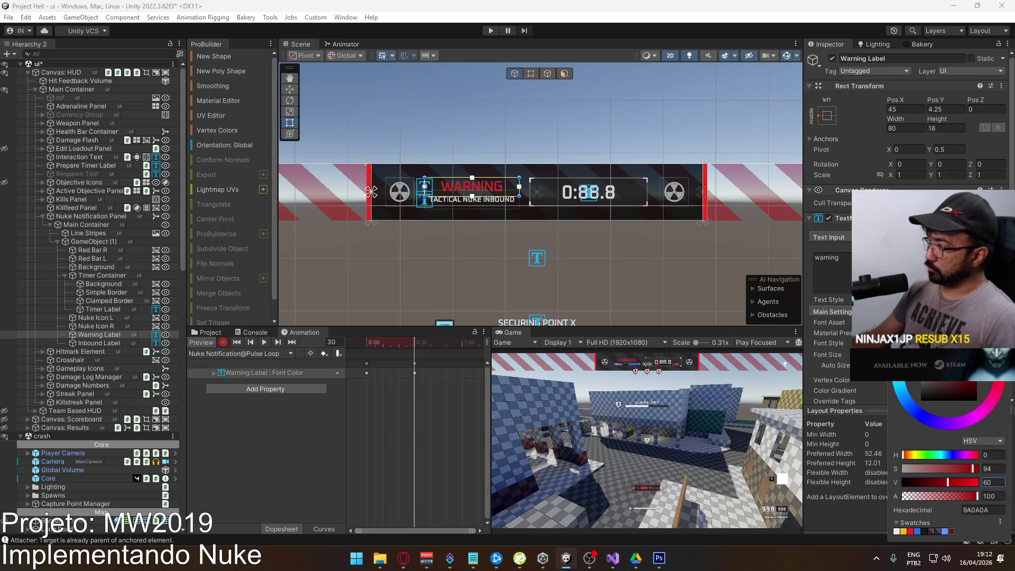
pyautogui.click(464, 336)
# Copy the frame 0 colour keys and paste them at frame 58.
pyautogui.click(367, 363)
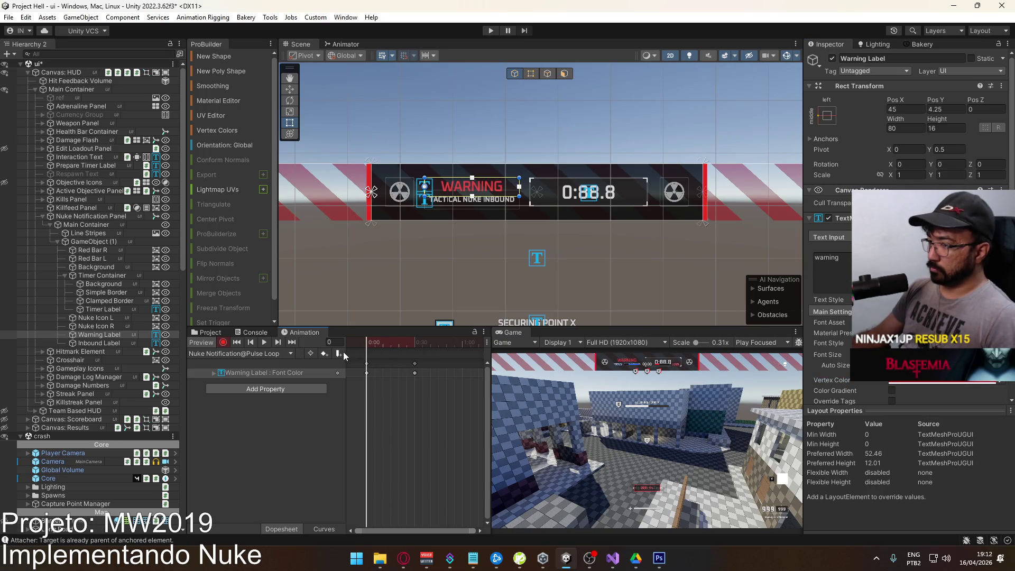
pyautogui.moveTo(453, 344)
pyautogui.mouseDown()
pyautogui.moveTo(376, 343)
pyautogui.moveTo(486, 338)
pyautogui.moveTo(356, 338)
pyautogui.moveTo(418, 364)
pyautogui.mouseUp()
pyautogui.hotkey('ctrl', 'c')
pyautogui.hotkey('ctrl', 'v')
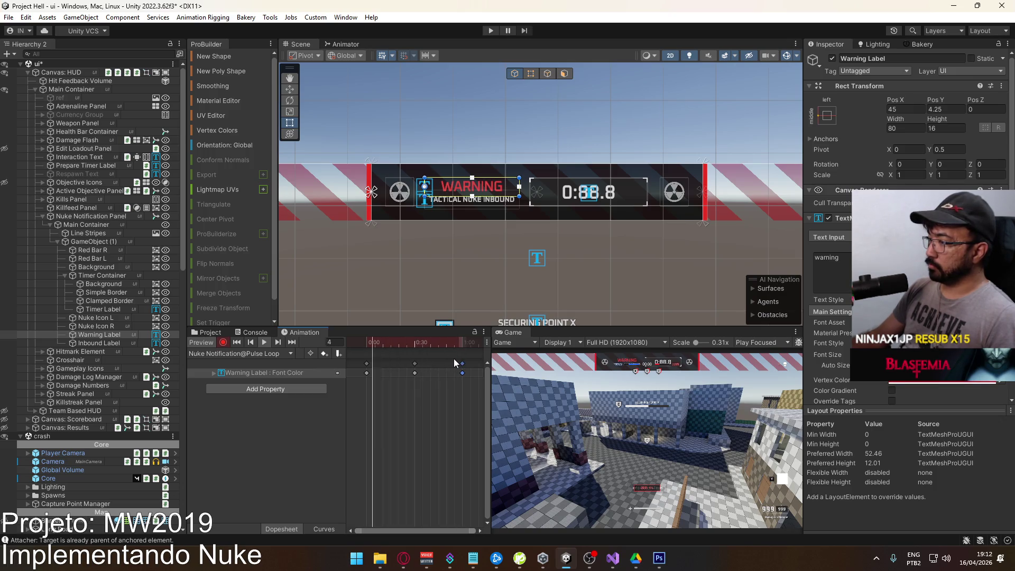
# Fine-tune the frame 30 dark red to 760808 and preview the pulse playback.
pyautogui.moveTo(414, 348); pyautogui.dragTo(415, 349)
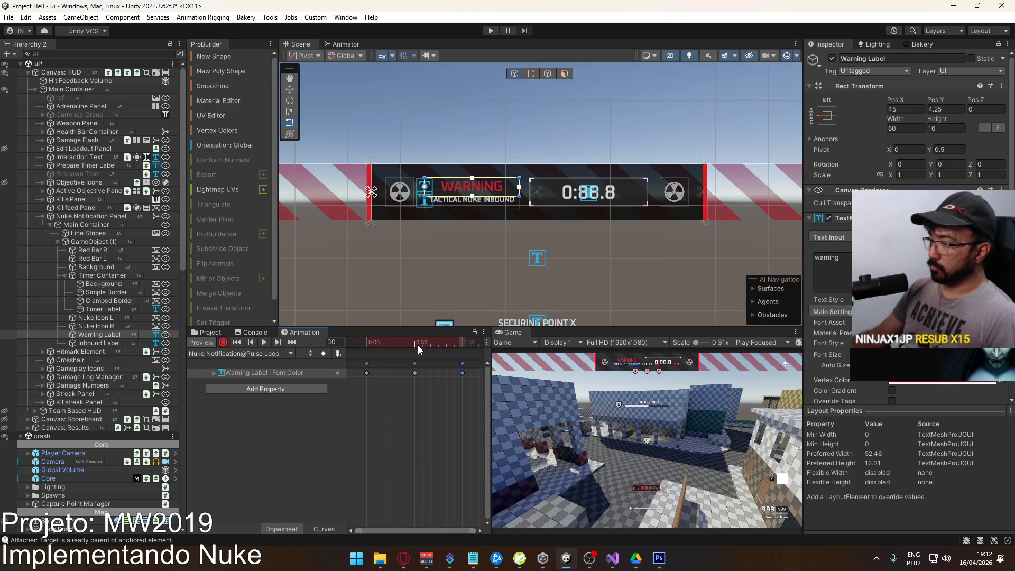
pyautogui.click(919, 385)
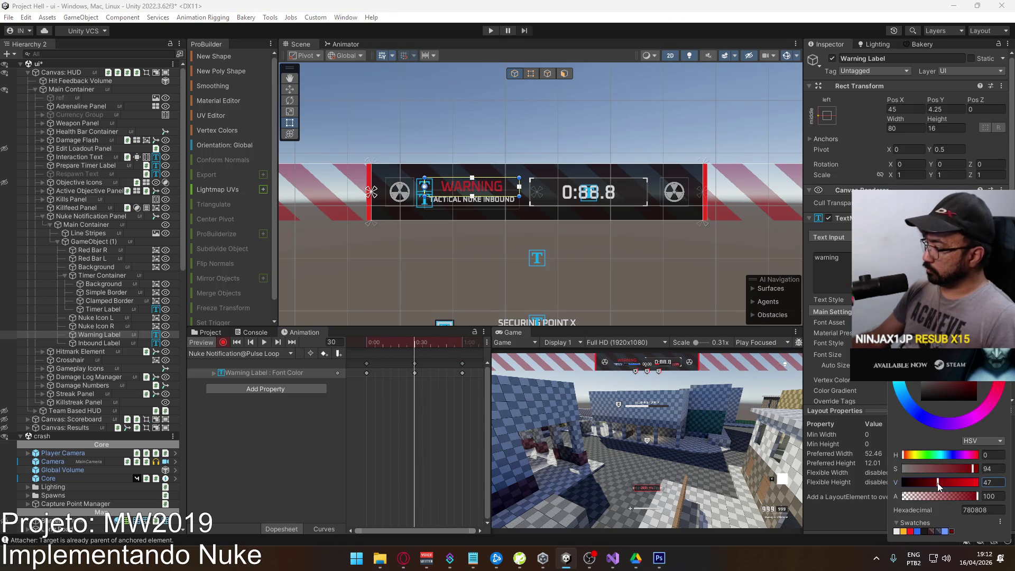
pyautogui.moveTo(939, 483); pyautogui.dragTo(936, 483)
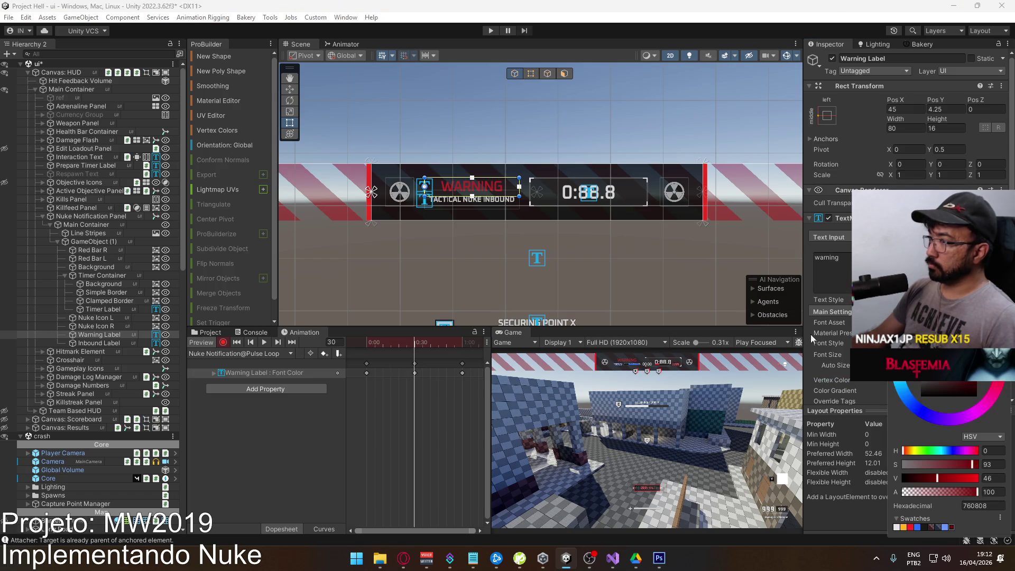
pyautogui.click(263, 343)
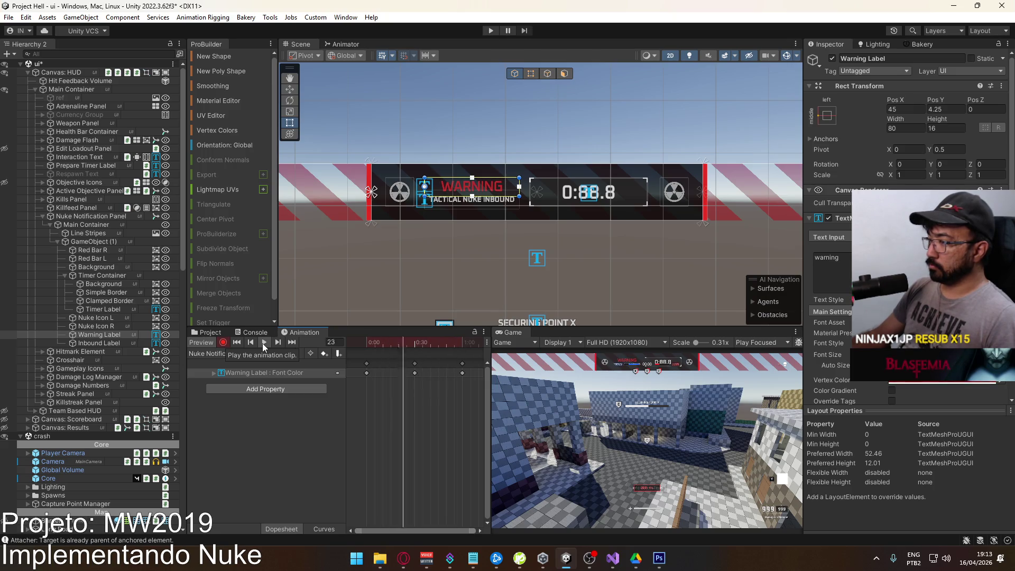
pyautogui.click(205, 341)
pyautogui.moveTo(374, 342)
pyautogui.mouseDown()
pyautogui.moveTo(370, 353)
pyautogui.moveTo(345, 342)
pyautogui.mouseUp()
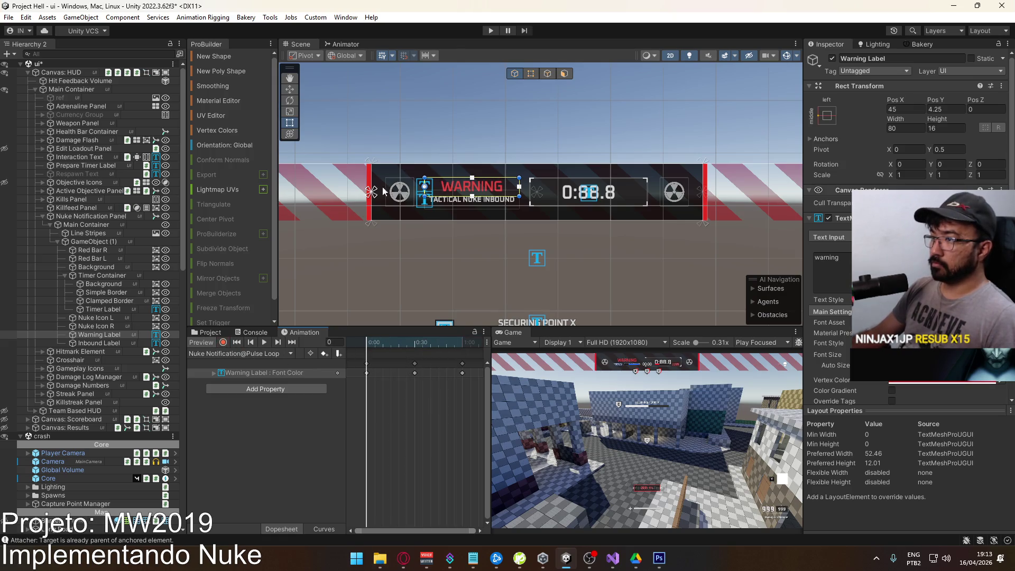
# Try keying Nuke Icon L's rotation and centre anchor, then undo and stop recording.
pyautogui.click(95, 317)
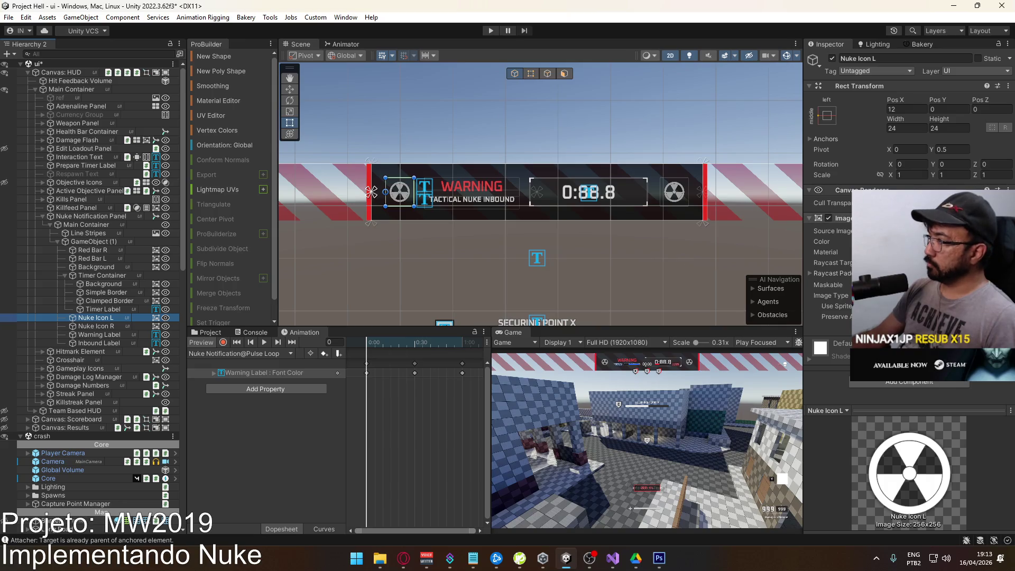
pyautogui.click(223, 342)
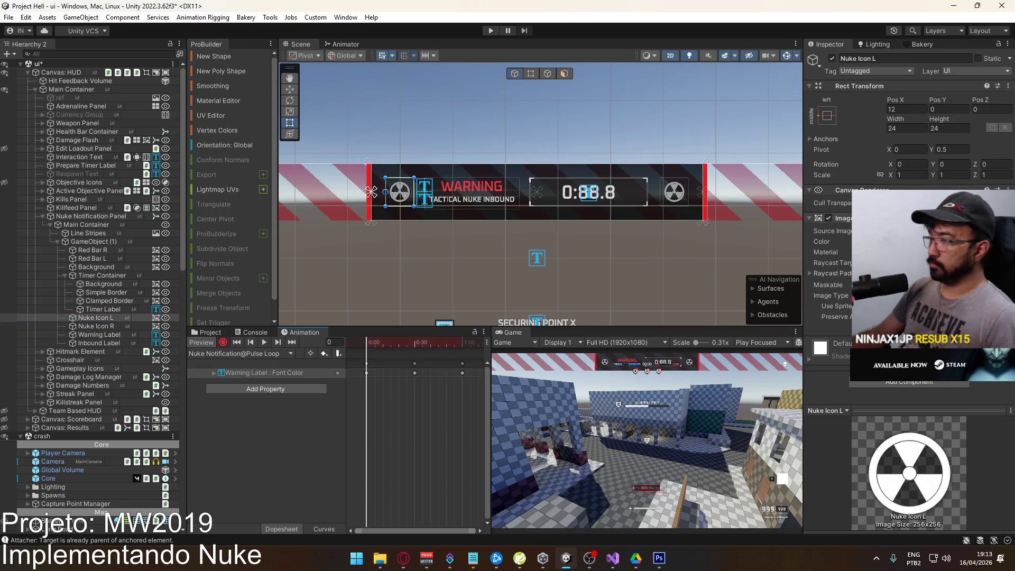
pyautogui.click(997, 164)
pyautogui.write('1')
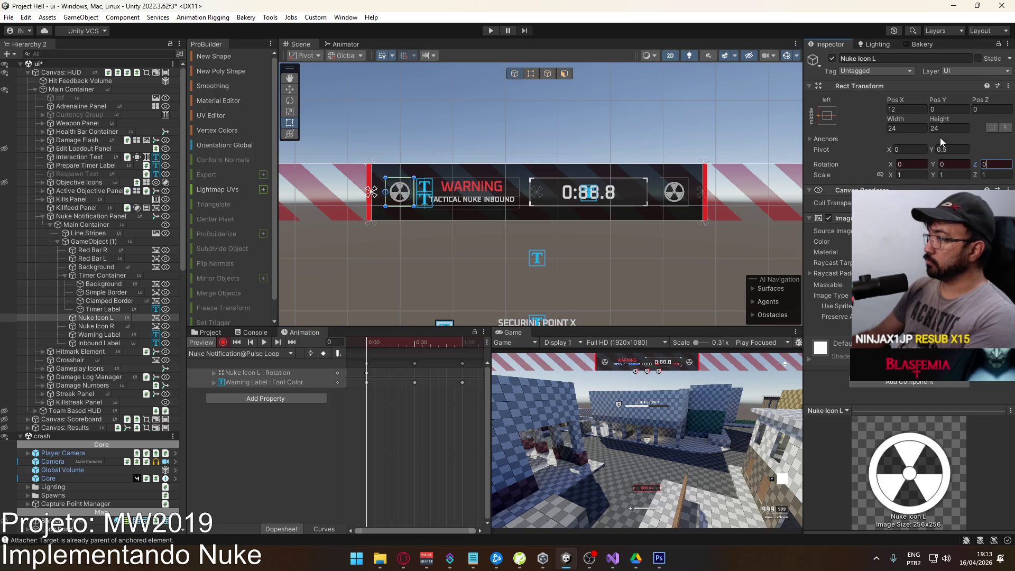
pyautogui.click(826, 116)
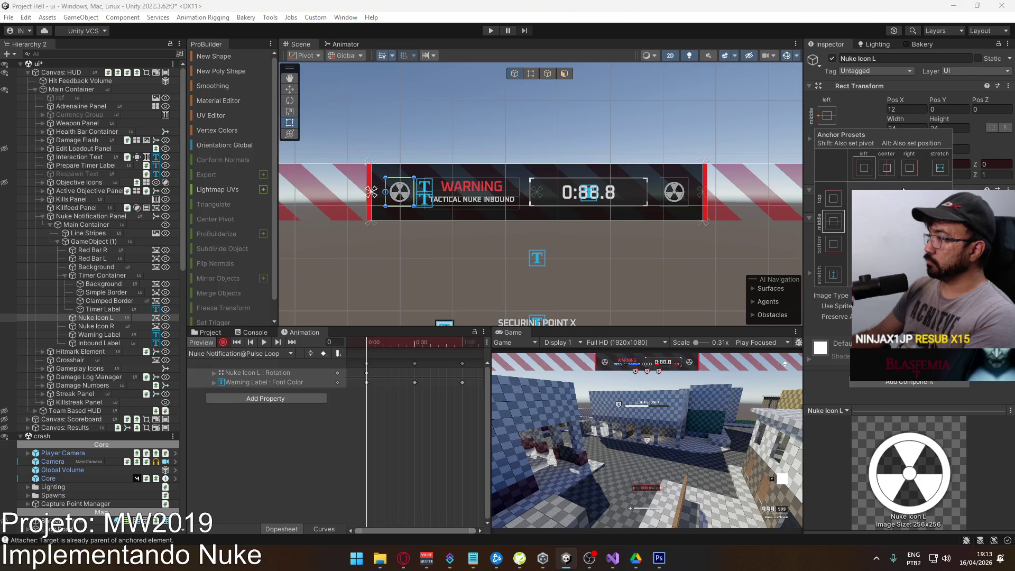
pyautogui.click(887, 168)
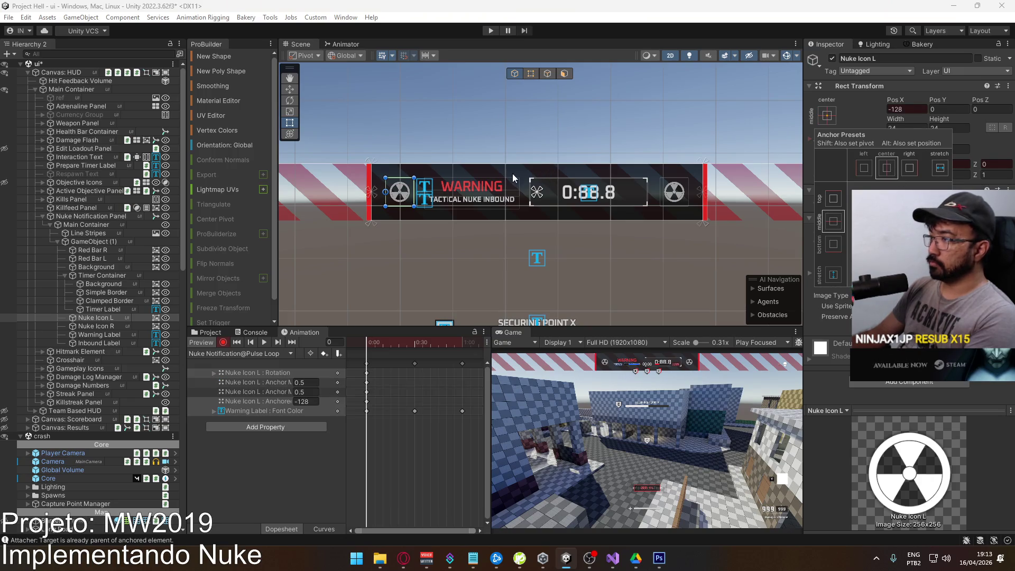
pyautogui.hotkey('ctrl', 'z')
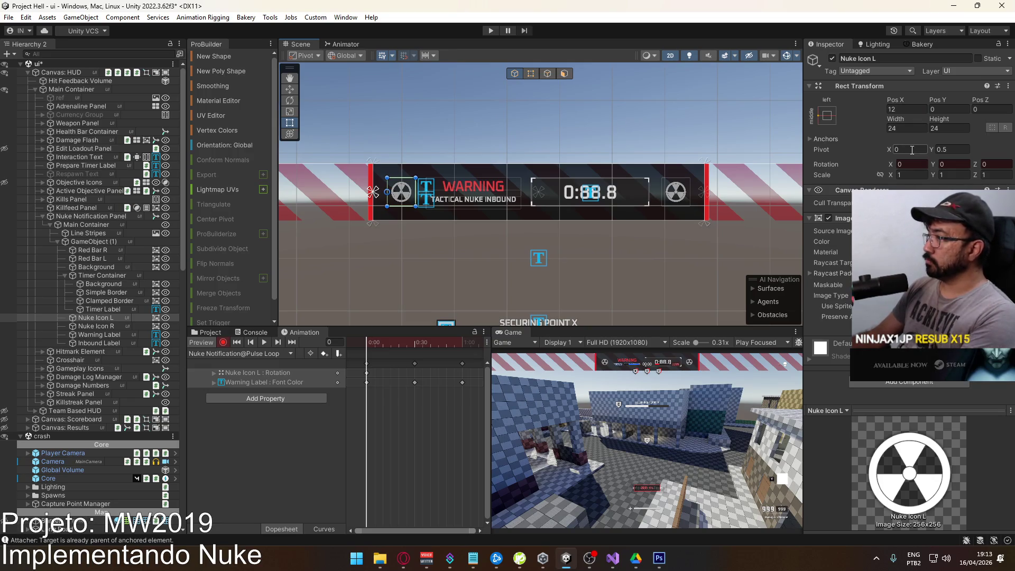
pyautogui.click(222, 342)
# Set Pivot X to 0.5 on both Nuke Icon L and Nuke Icon R.
pyautogui.click(908, 150)
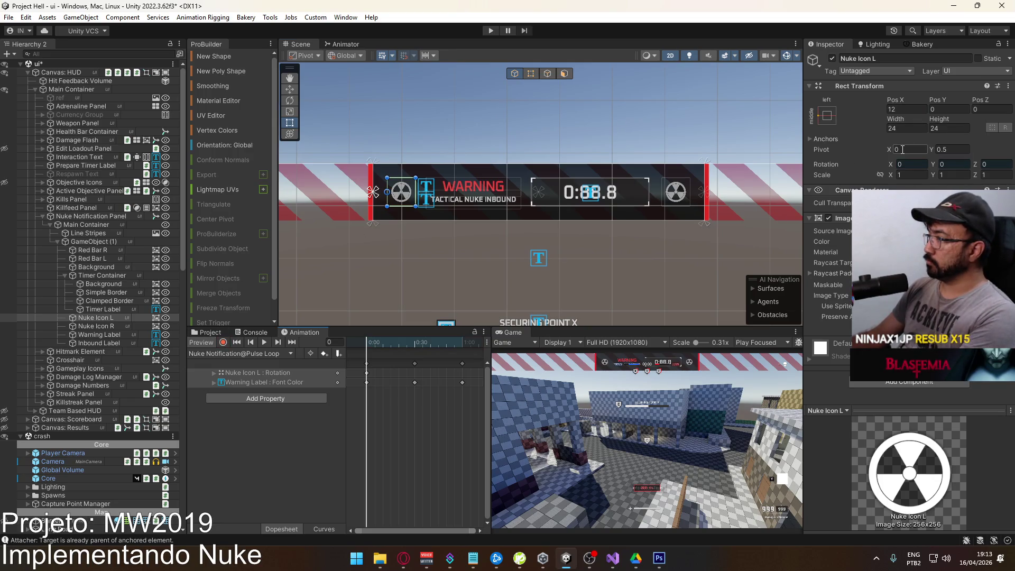
pyautogui.write('.5')
pyautogui.click(106, 326)
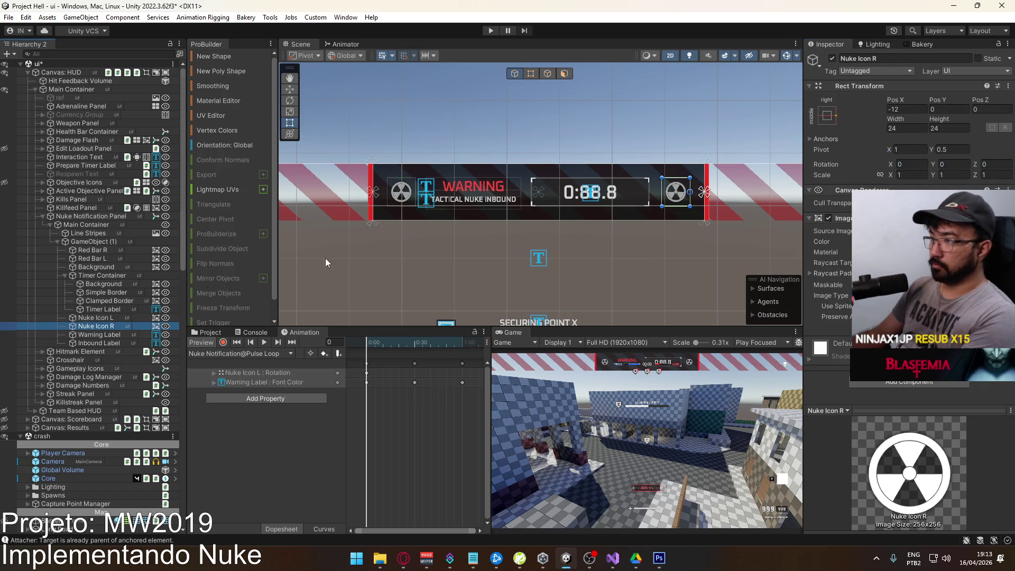
pyautogui.click(910, 150)
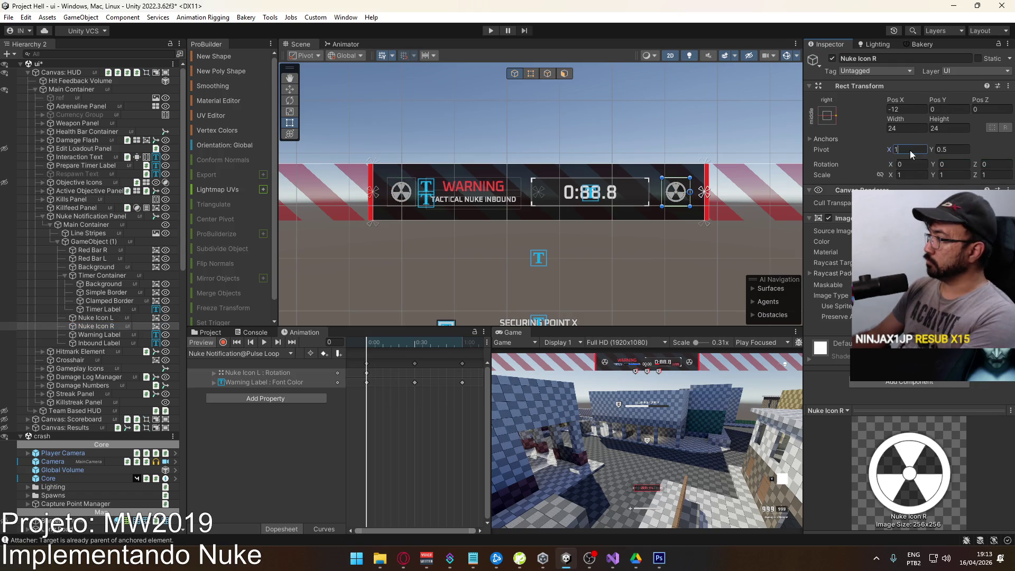
pyautogui.write('5')
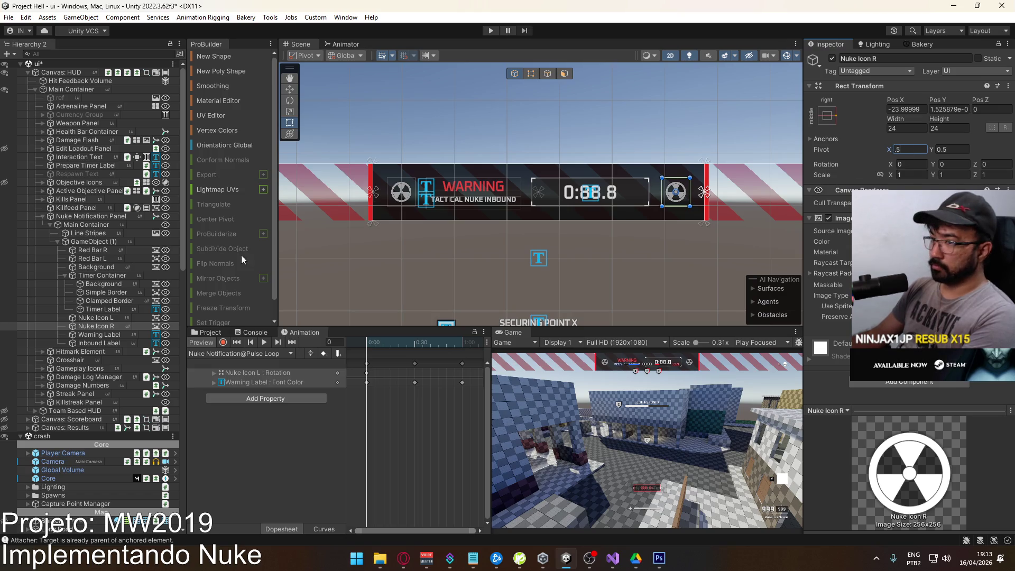
pyautogui.click(111, 326)
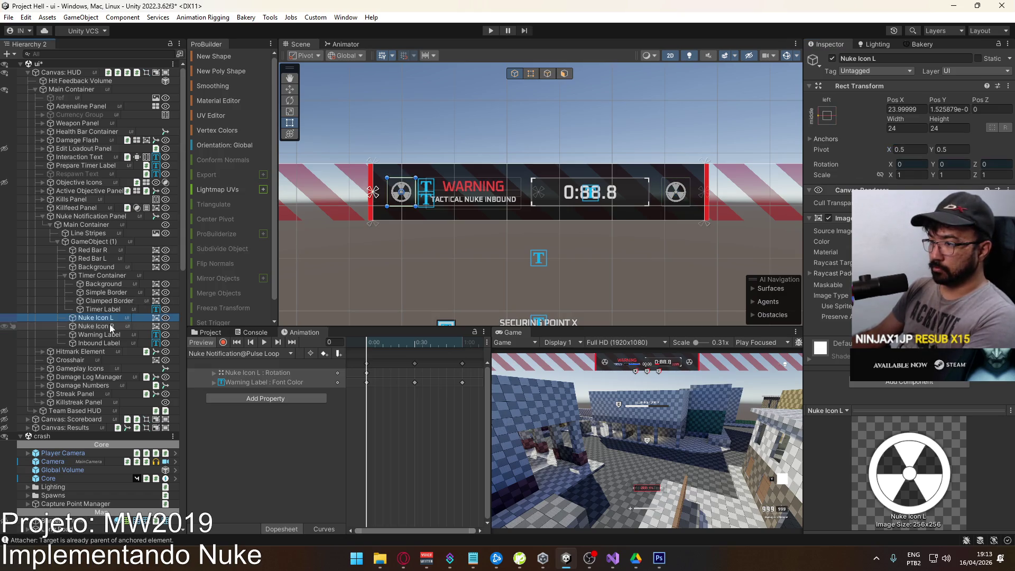
# Record Rotation Z of 360 at frame 60 on both nuke icons and play the preview.
pyautogui.click(216, 343)
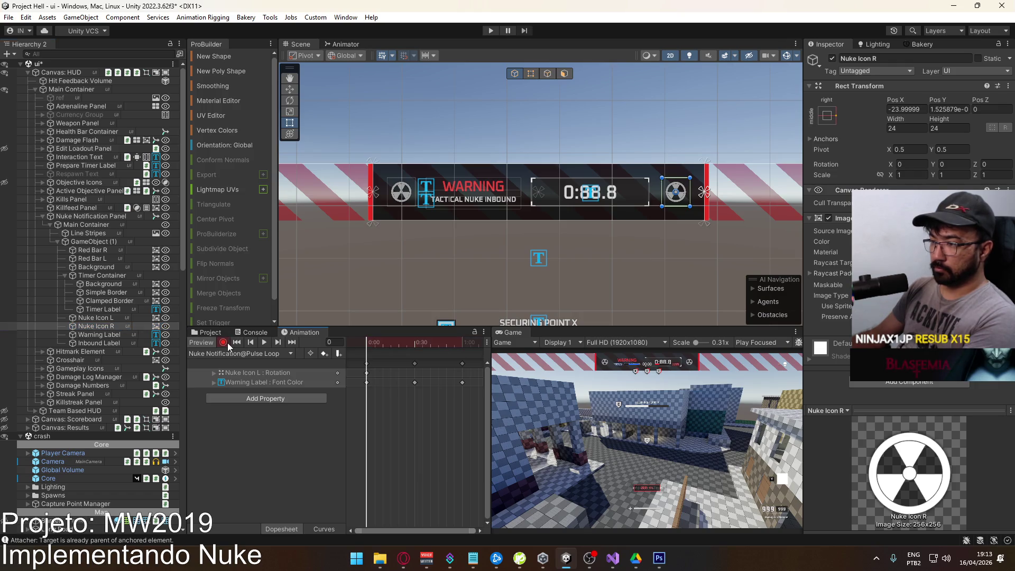
pyautogui.moveTo(405, 341); pyautogui.dragTo(462, 342)
pyautogui.click(993, 164)
pyautogui.write('360')
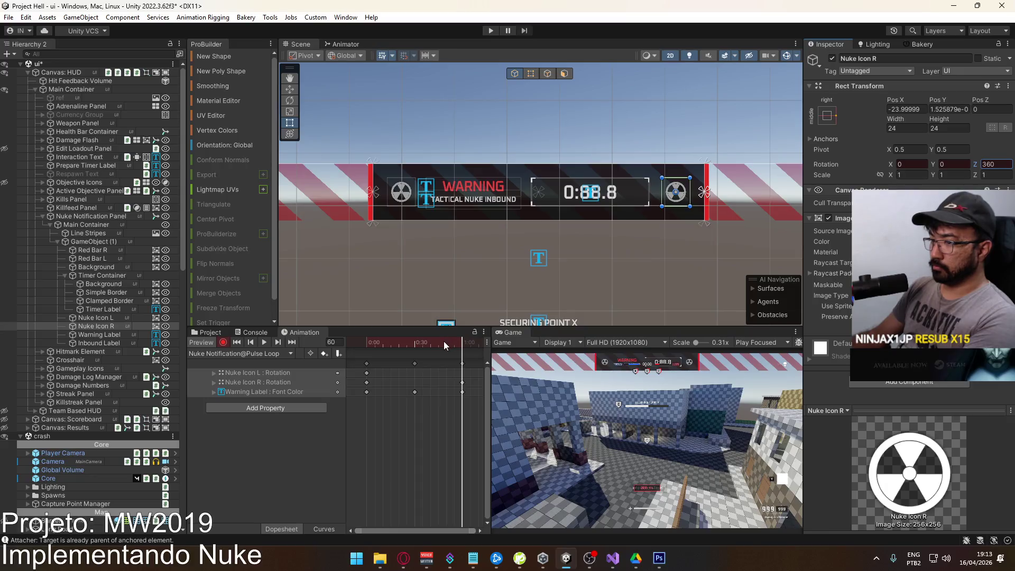
pyautogui.click(94, 318)
pyautogui.click(987, 164)
pyautogui.write('360')
pyautogui.press('Return')
pyautogui.moveTo(463, 342)
pyautogui.mouseDown()
pyautogui.moveTo(425, 354)
pyautogui.moveTo(365, 347)
pyautogui.mouseUp()
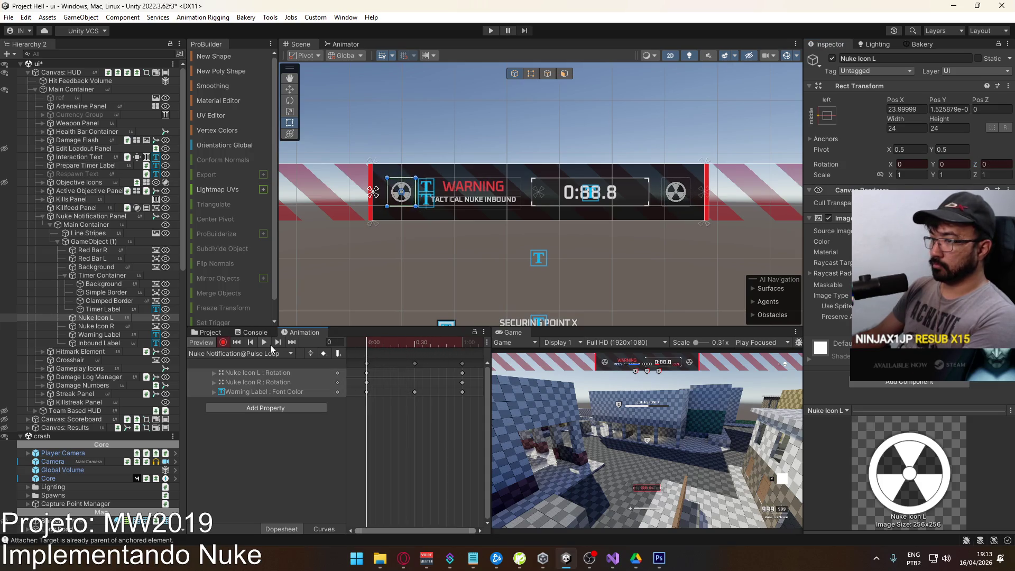
pyautogui.click(265, 342)
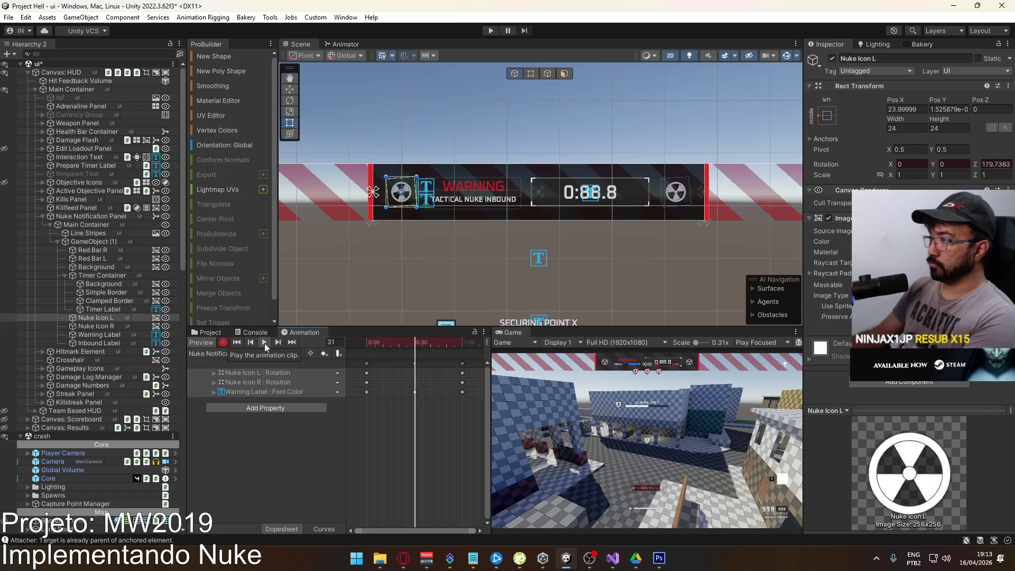
# Set both tangents of the Nuke Icon rotation curves to Linear for a constant spin.
pyautogui.click(296, 373)
pyautogui.keyDown('shift'); pyautogui.click(340, 382); pyautogui.keyUp('shift')
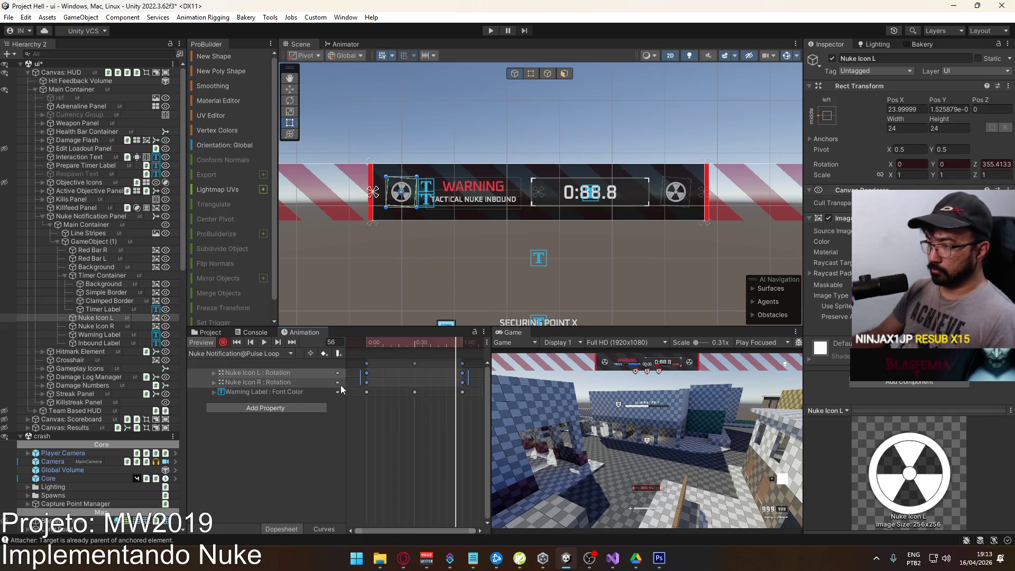
pyautogui.click(320, 526)
pyautogui.scroll(-3, 365, 414)
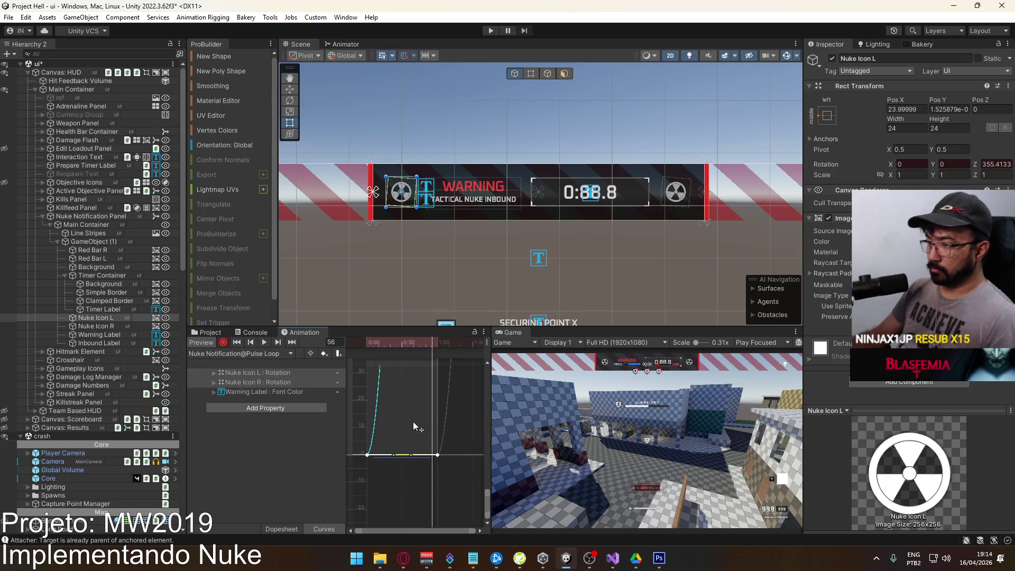
pyautogui.press('f')
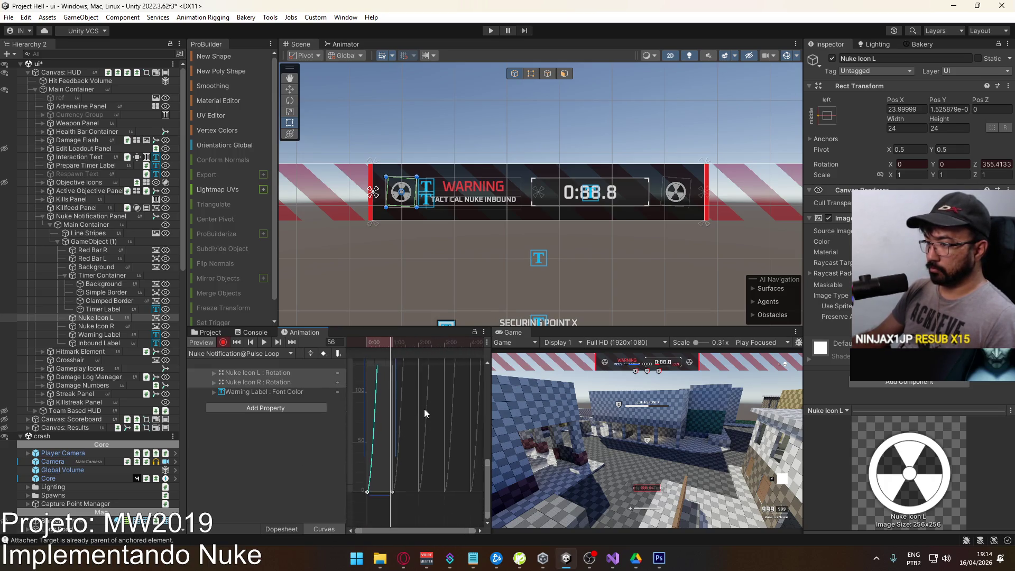
pyautogui.rightClick(387, 498)
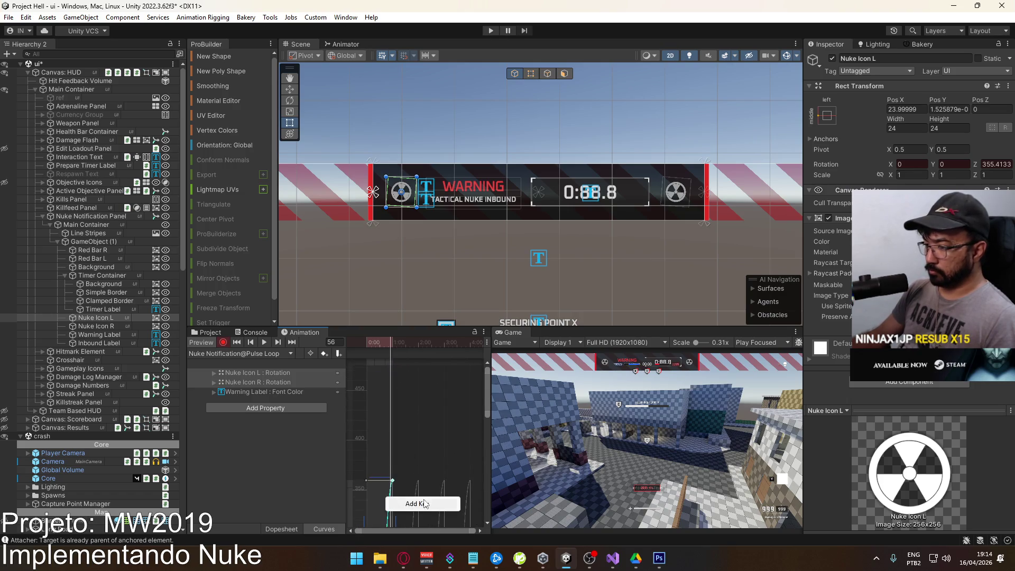
pyautogui.rightClick(393, 481)
pyautogui.moveTo(449, 470)
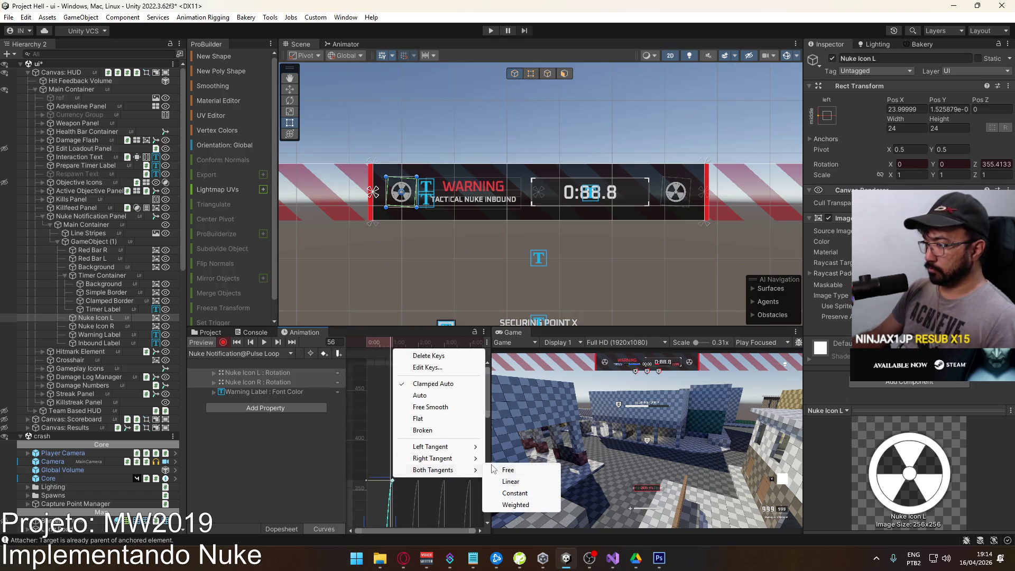
pyautogui.click(511, 482)
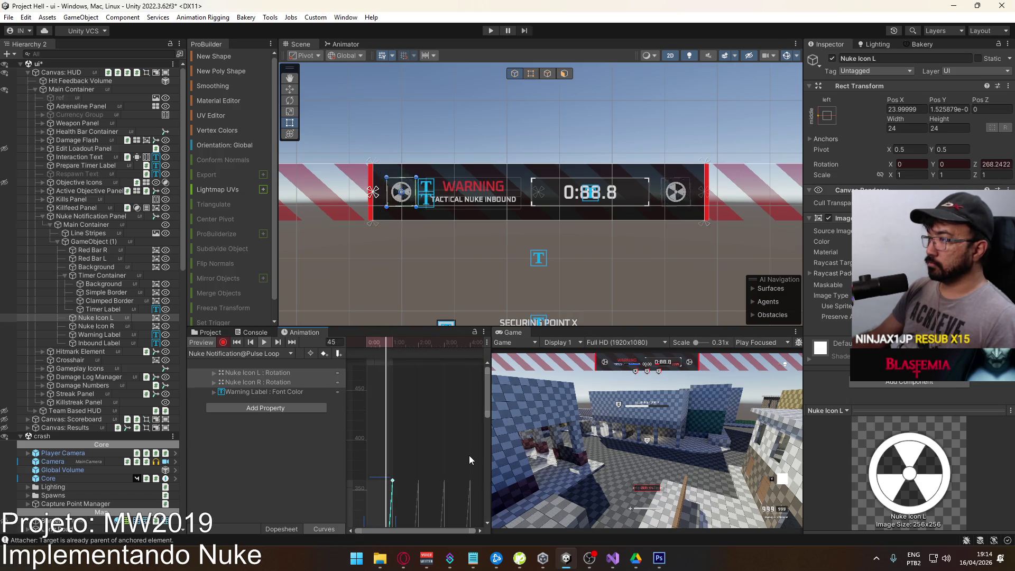
# Drag the icon rotation keys later in the Dopesheet, then select the Warning Label colour keys.
pyautogui.click(281, 529)
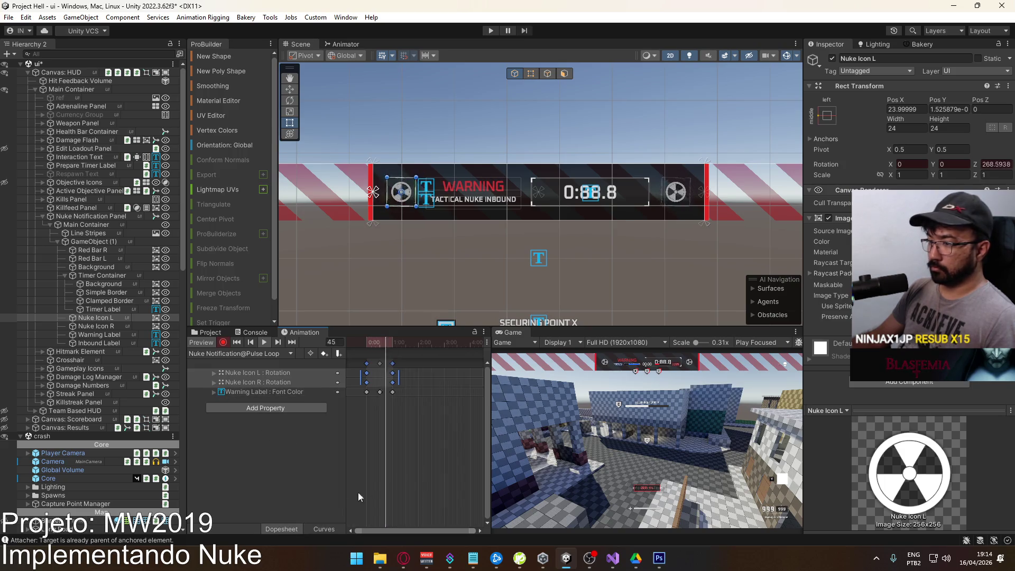
pyautogui.moveTo(385, 378)
pyautogui.mouseDown()
pyautogui.moveTo(476, 380)
pyautogui.moveTo(413, 385)
pyautogui.moveTo(417, 374)
pyautogui.mouseUp()
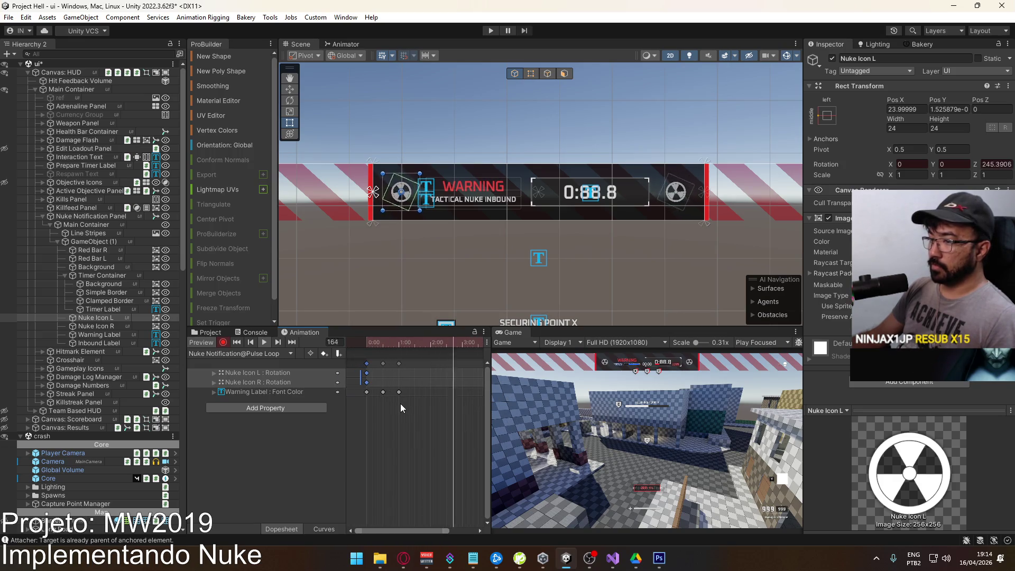
pyautogui.moveTo(408, 401); pyautogui.dragTo(347, 390)
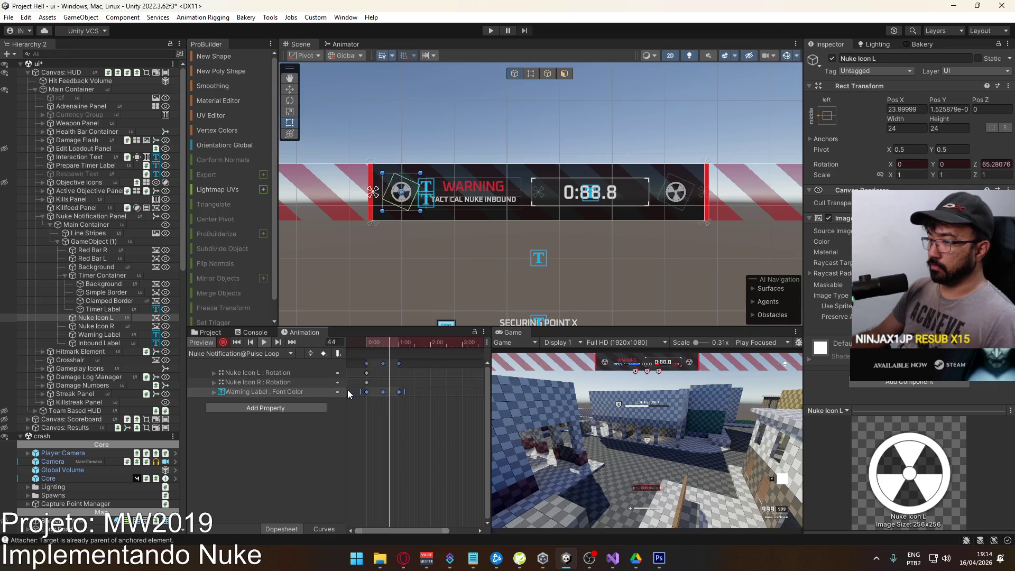
# Scrub the playhead from the start to frame 180 and play the animation preview.
pyautogui.moveTo(394, 346); pyautogui.dragTo(361, 347)
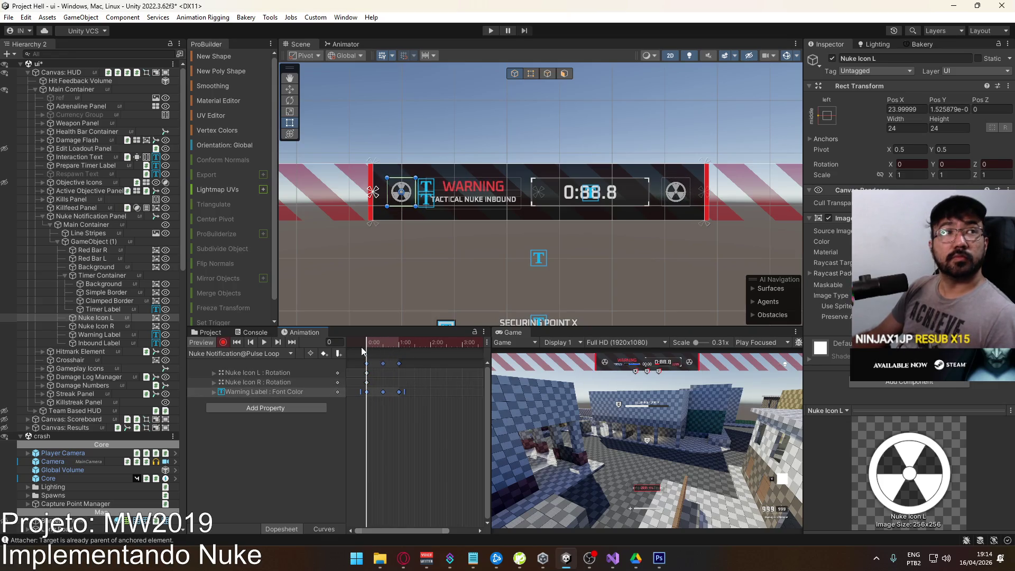
pyautogui.moveTo(407, 346); pyautogui.dragTo(399, 344)
pyautogui.click(251, 342)
pyautogui.scroll(-2, 367, 405)
pyautogui.click(277, 342)
pyautogui.click(277, 342)
pyautogui.click(277, 342)
pyautogui.press('space')
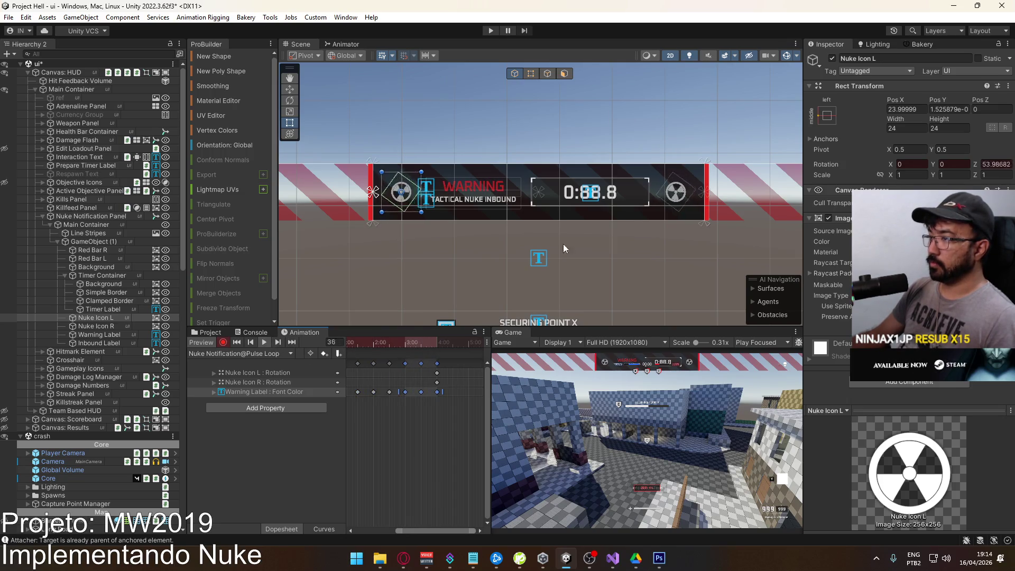
# Reselect the Nuke Notification Panel, play the Pulse Loop clip and turn Gizmos off.
pyautogui.click(679, 257)
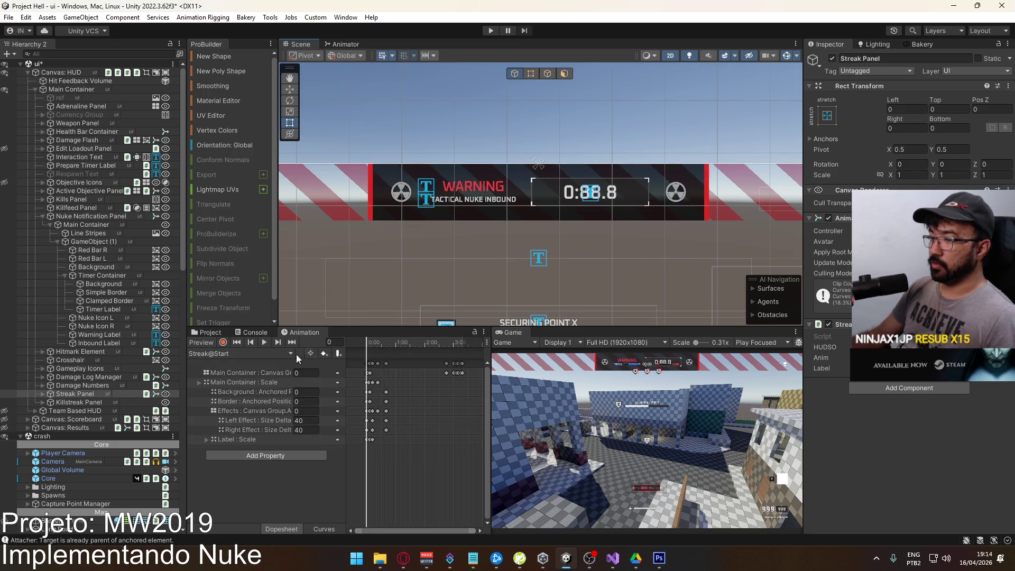
pyautogui.click(97, 215)
pyautogui.click(214, 353)
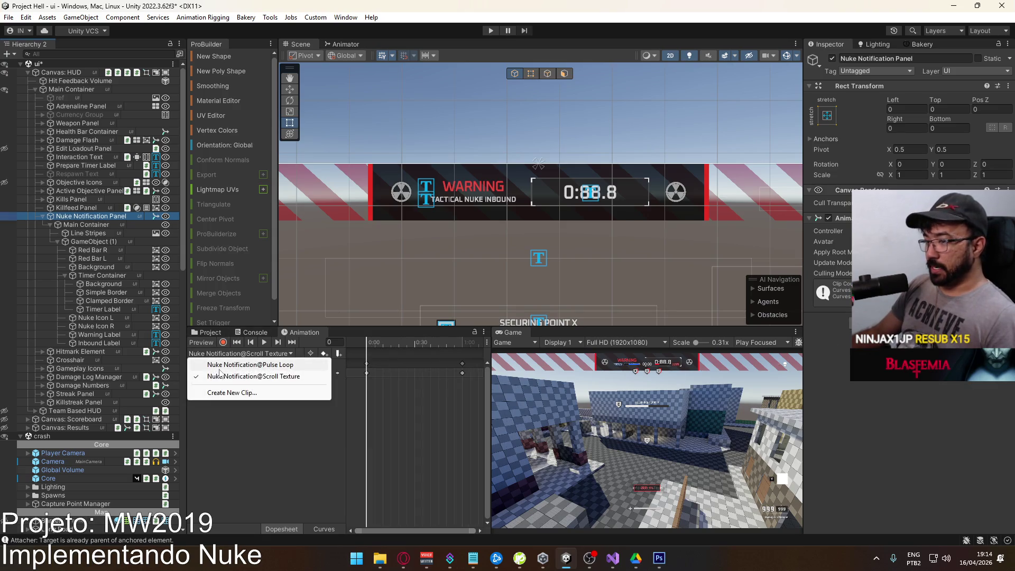
pyautogui.click(219, 363)
pyautogui.click(265, 342)
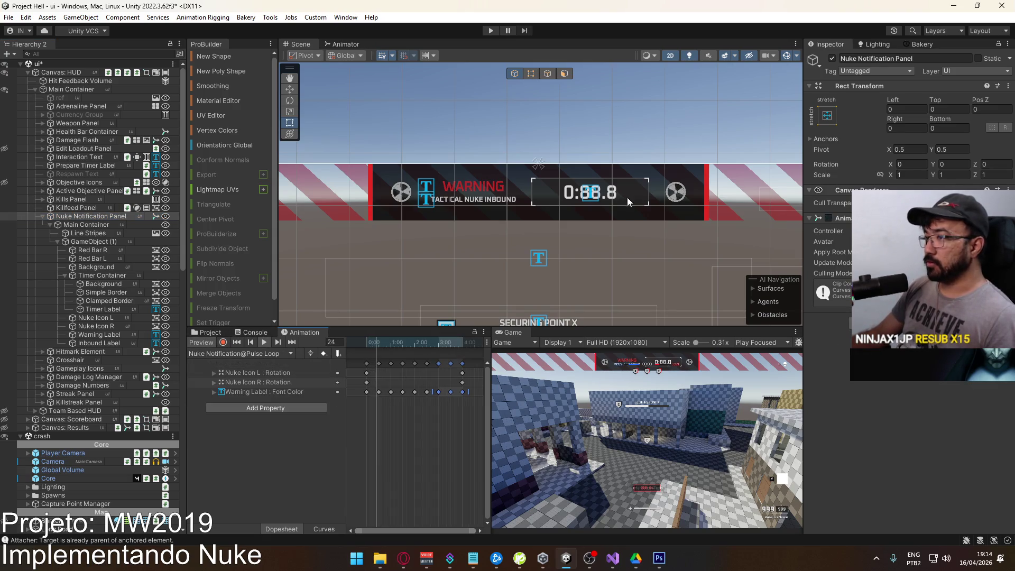
pyautogui.moveTo(617, 227); pyautogui.dragTo(580, 232)
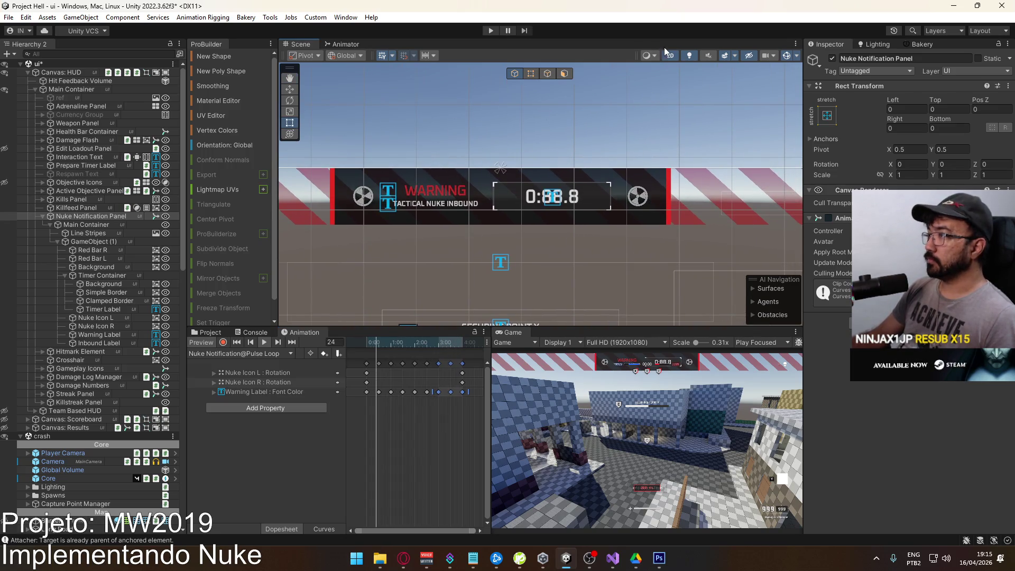
pyautogui.click(785, 56)
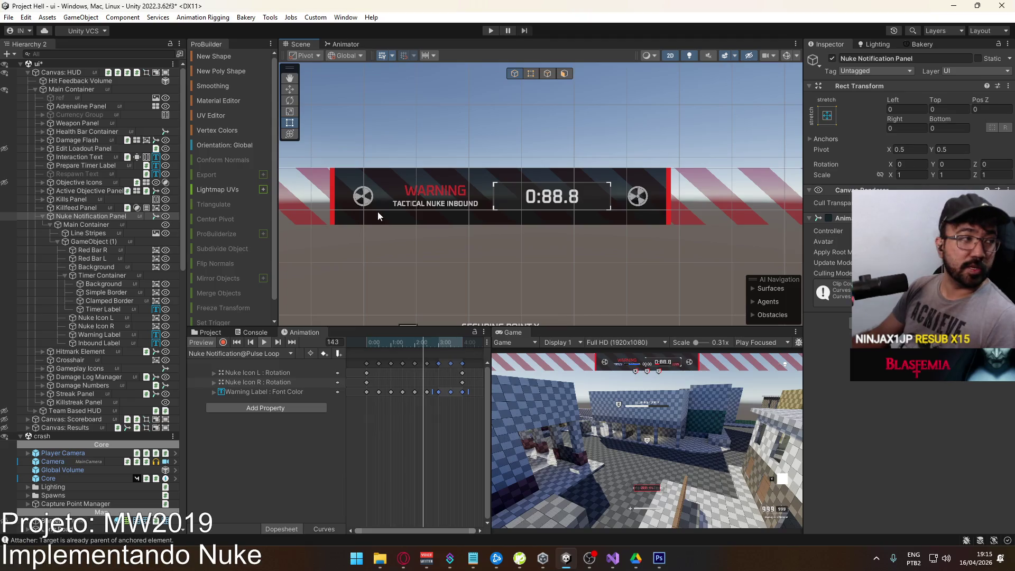
# Rewind to the start, enable animation recording and select the red side bars.
pyautogui.click(372, 345)
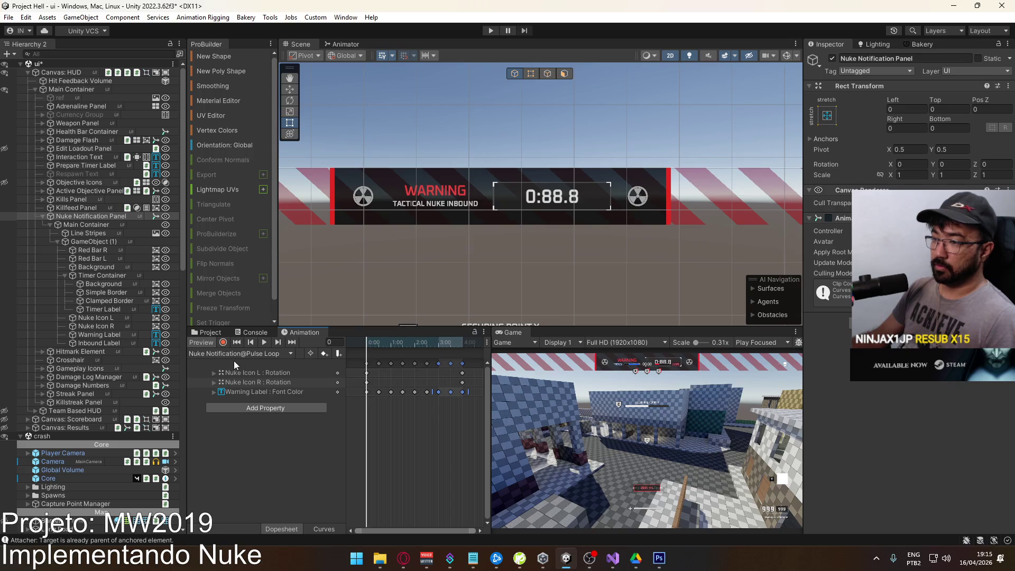
pyautogui.click(224, 344)
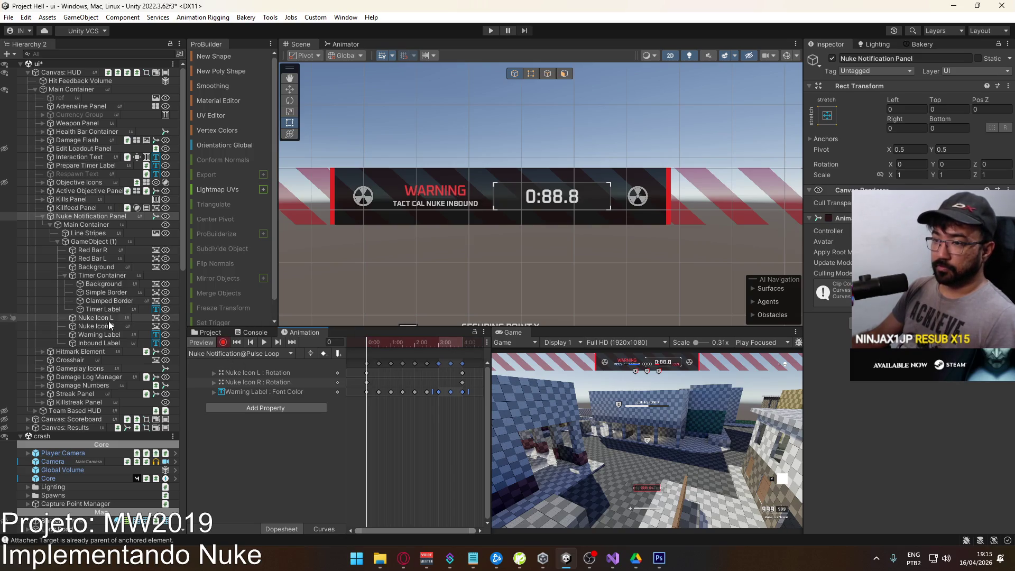
pyautogui.click(100, 252)
# Key both red bars' colour to dark red 9C1818 at frame 30.
pyautogui.keyDown('shift'); pyautogui.click(103, 257); pyautogui.keyUp('shift')
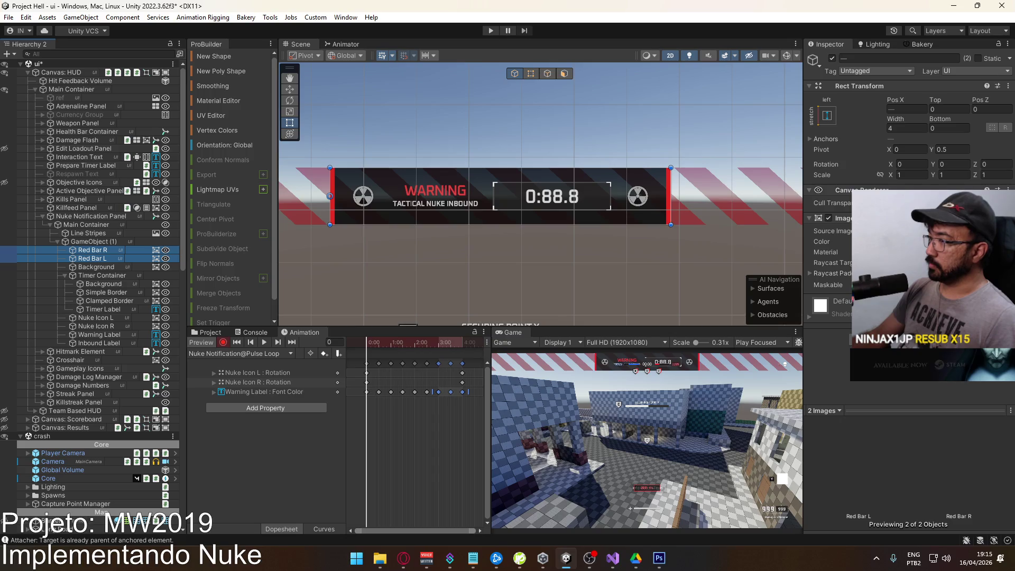
pyautogui.click(941, 242)
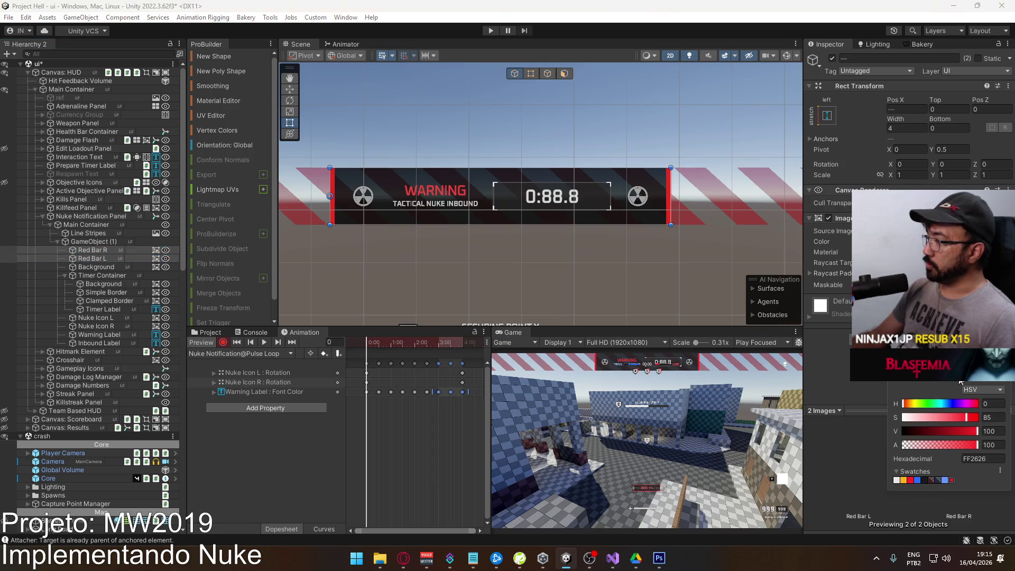
pyautogui.write('84')
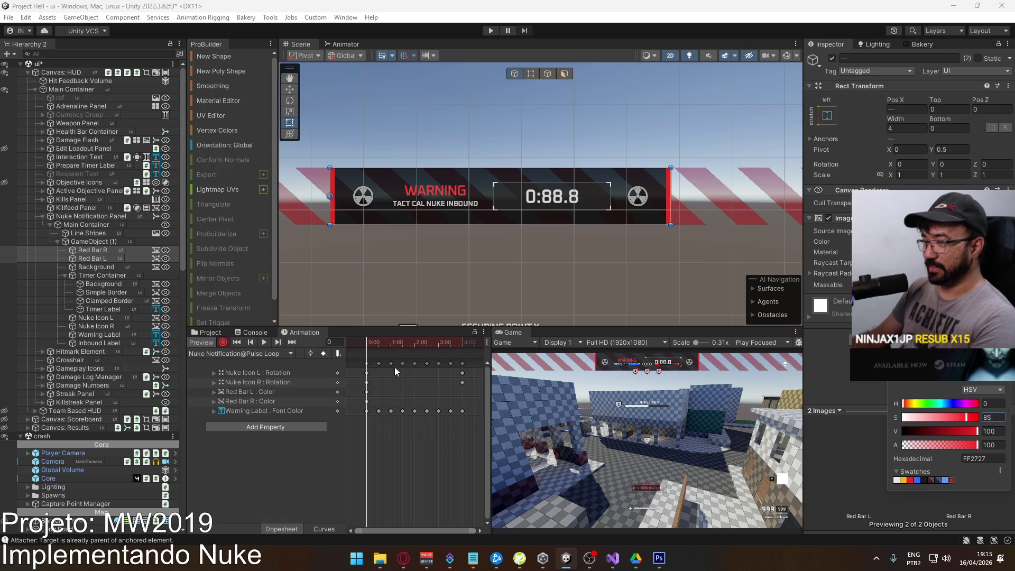
pyautogui.click(377, 345)
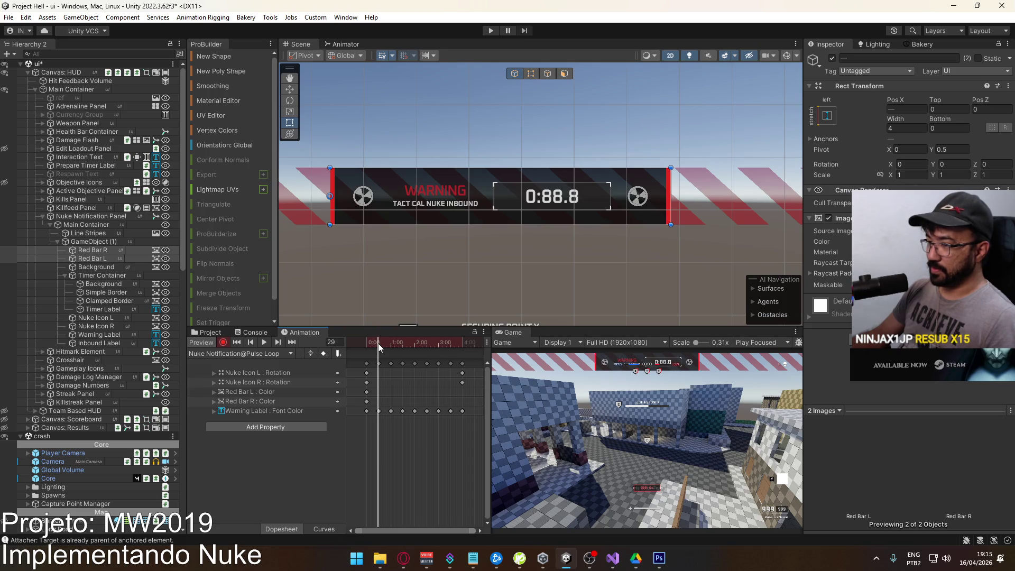
pyautogui.click(926, 241)
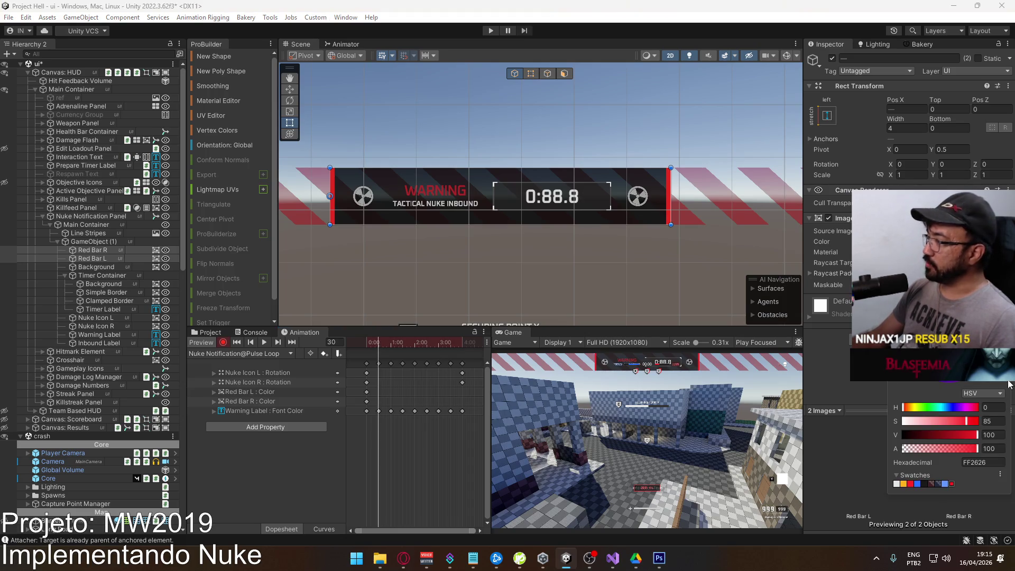
pyautogui.moveTo(976, 435); pyautogui.dragTo(949, 435)
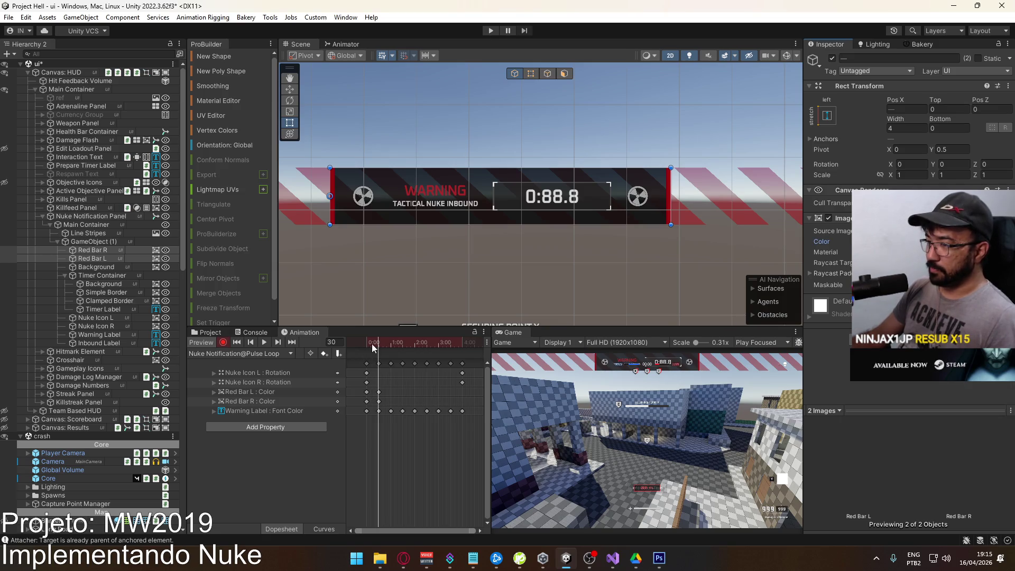
# Copy the red bars' starting bright-red keys to frame 60.
pyautogui.click(365, 384)
pyautogui.moveTo(374, 388); pyautogui.dragTo(362, 407)
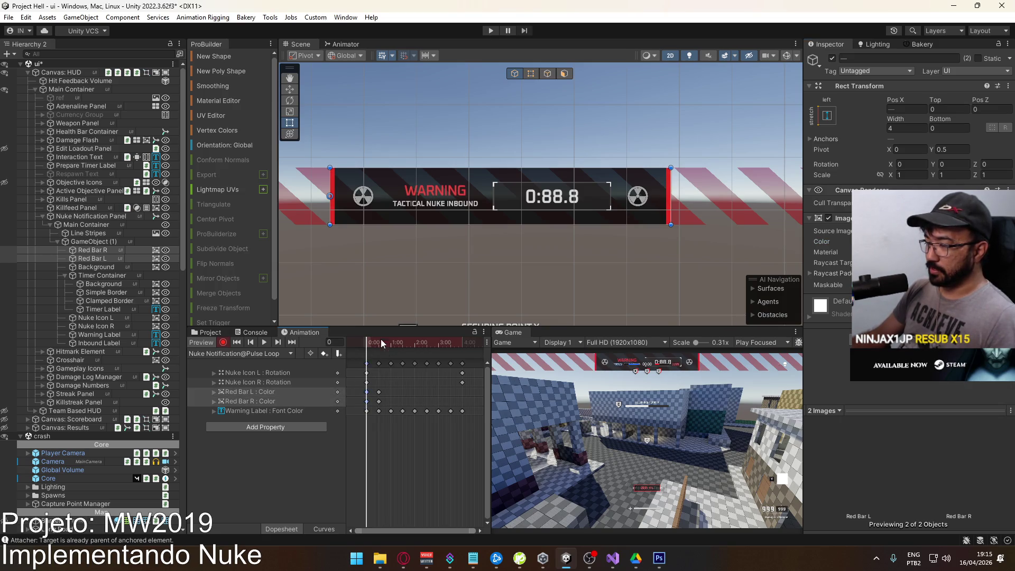
pyautogui.moveTo(381, 345); pyautogui.dragTo(392, 345)
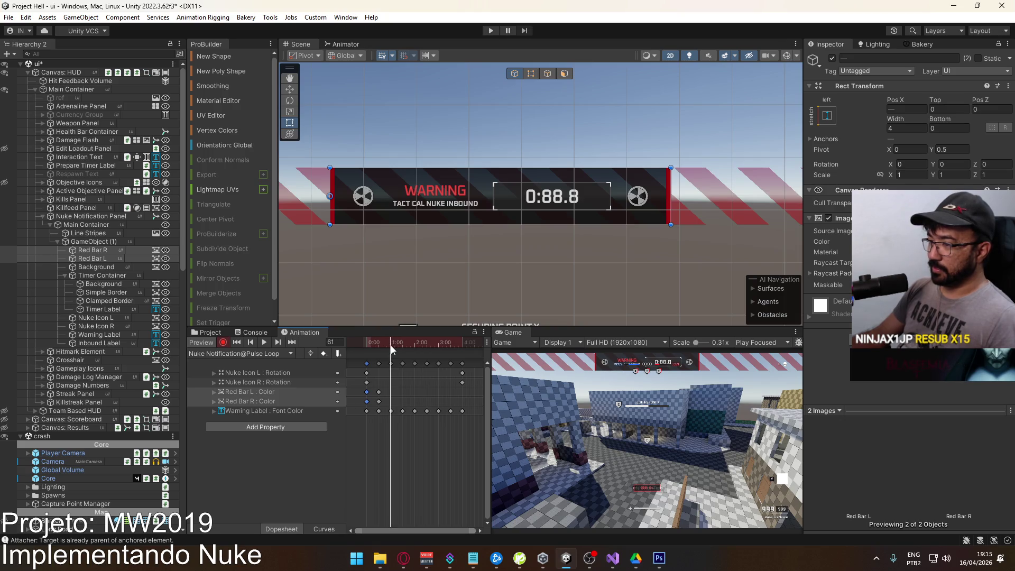
pyautogui.click(252, 343)
pyautogui.hotkey('ctrl', 'v')
# Paste the 0–1s red bar colour keys at successive keyframes through frame 180, then preview.
pyautogui.moveTo(409, 395); pyautogui.dragTo(362, 397)
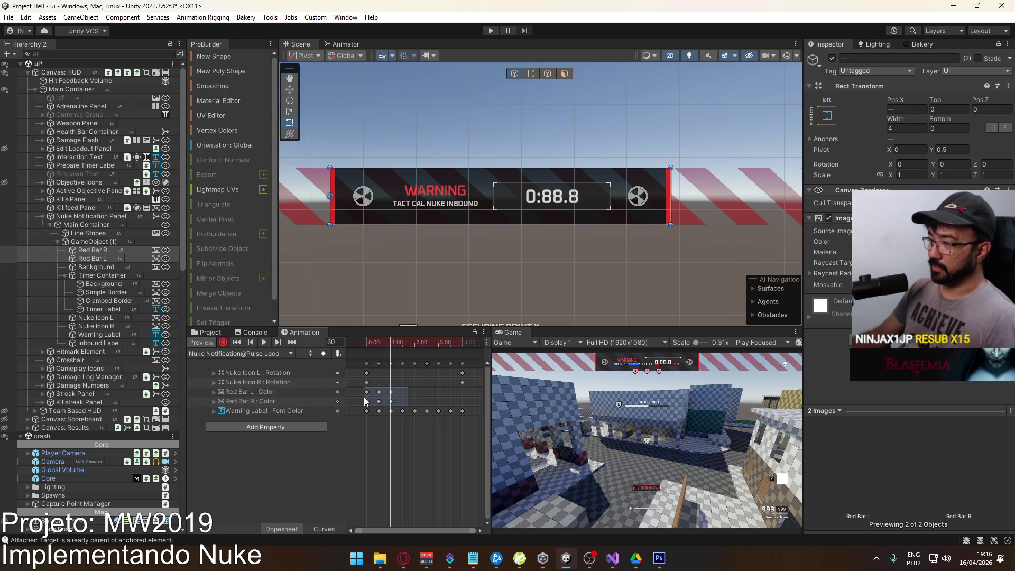
pyautogui.hotkey('shift', ',')
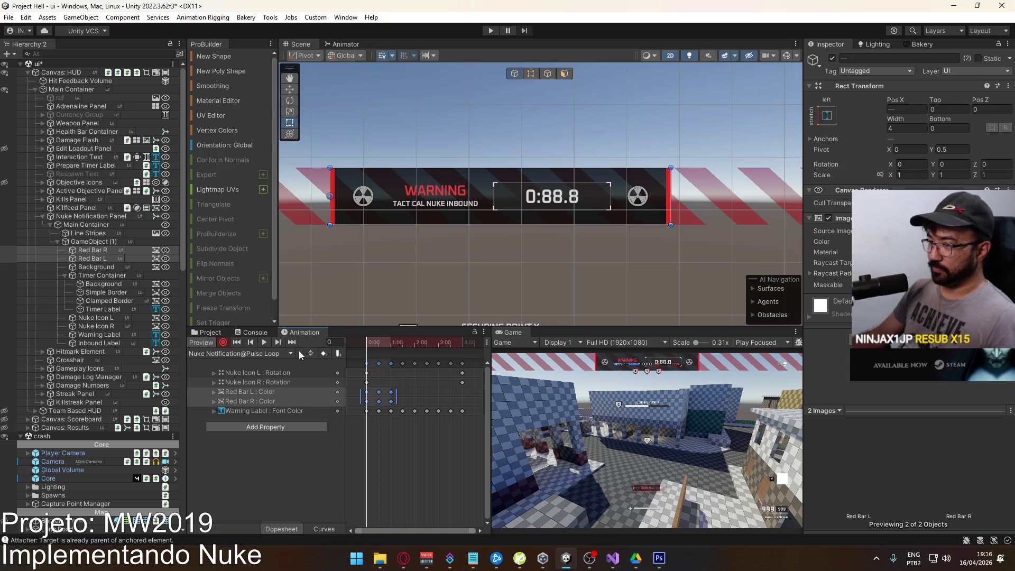
pyautogui.click(278, 342)
pyautogui.click(279, 343)
pyautogui.hotkey('ctrl', 'v')
pyautogui.click(278, 342)
pyautogui.click(278, 343)
pyautogui.hotkey('ctrl', 'v')
pyautogui.click(278, 343)
pyautogui.click(278, 342)
pyautogui.hotkey('ctrl', 'v')
pyautogui.press('space')
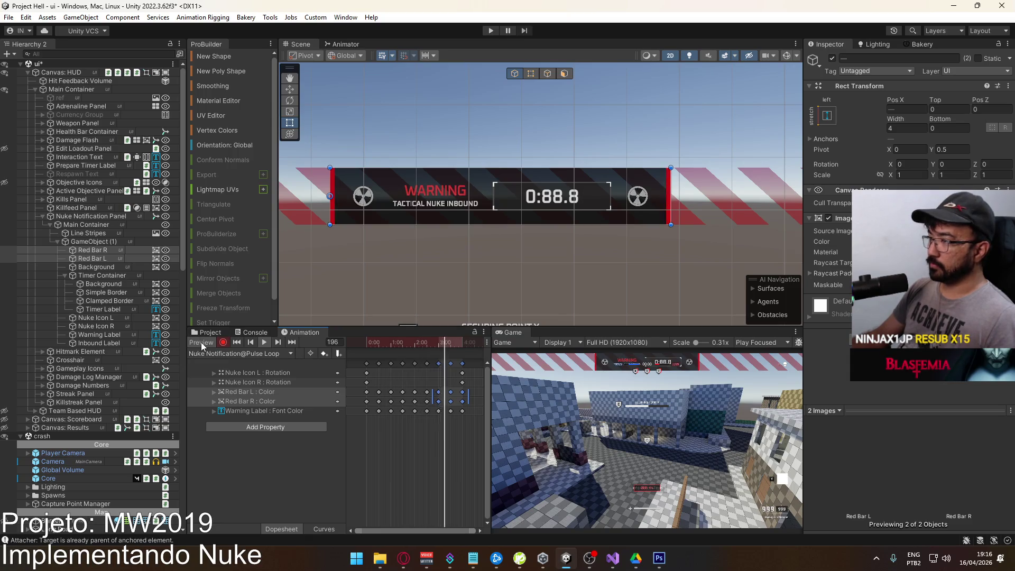
# Rewind the preview to frame 0, frame the banner and select the Nuke Notification Panel.
pyautogui.moveTo(455, 348); pyautogui.dragTo(361, 348)
pyautogui.click(293, 436)
pyautogui.scroll(-3, 544, 286)
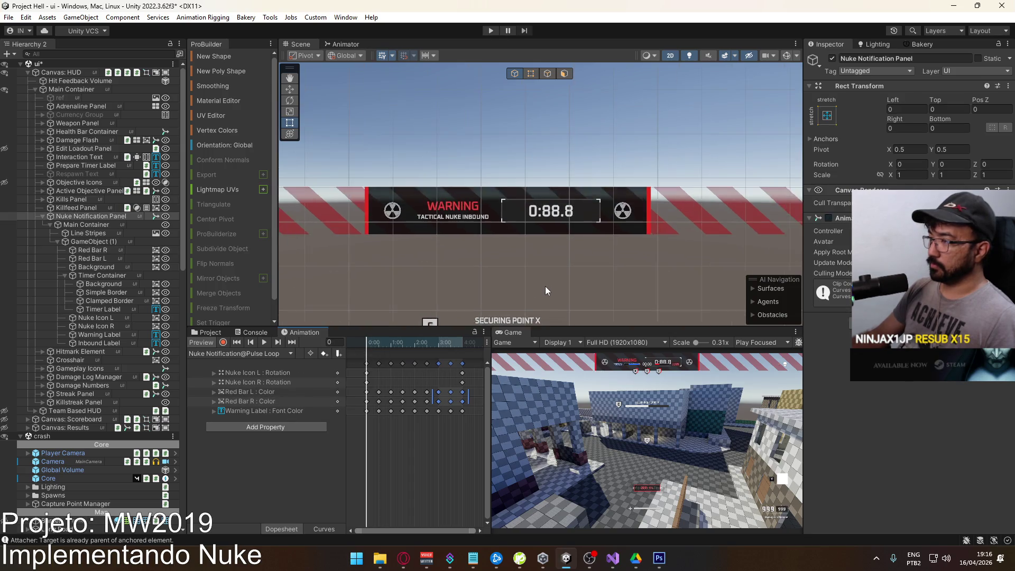
pyautogui.moveTo(550, 281)
pyautogui.mouseDown()
pyautogui.moveTo(572, 230)
pyautogui.moveTo(554, 265)
pyautogui.mouseUp()
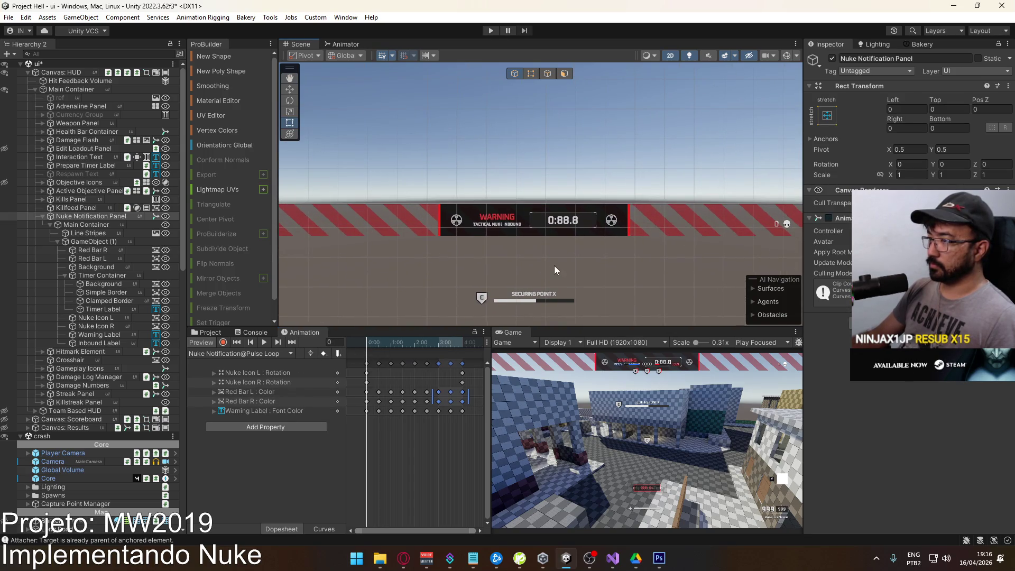
pyautogui.scroll(5, 554, 266)
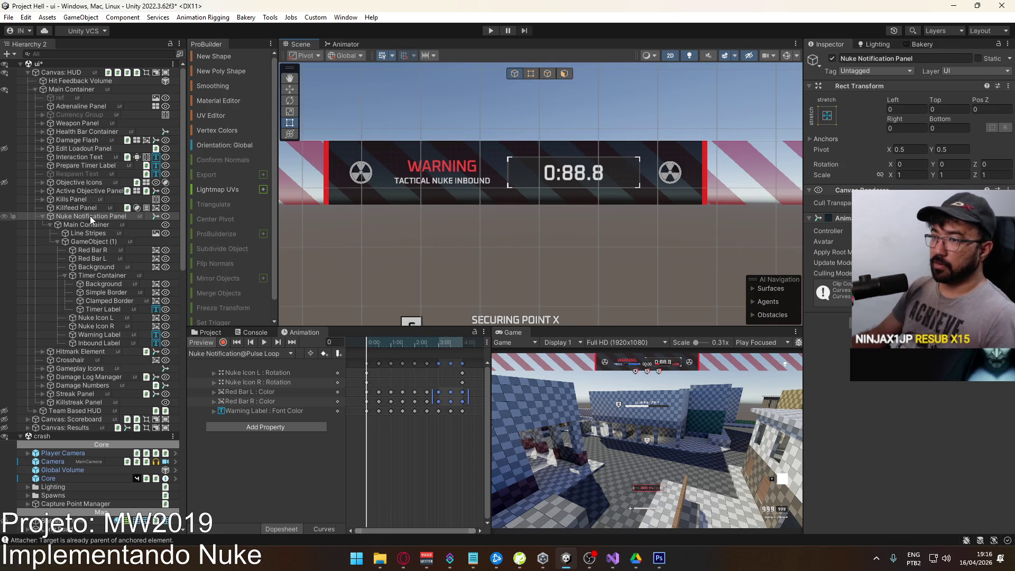
pyautogui.click(51, 224)
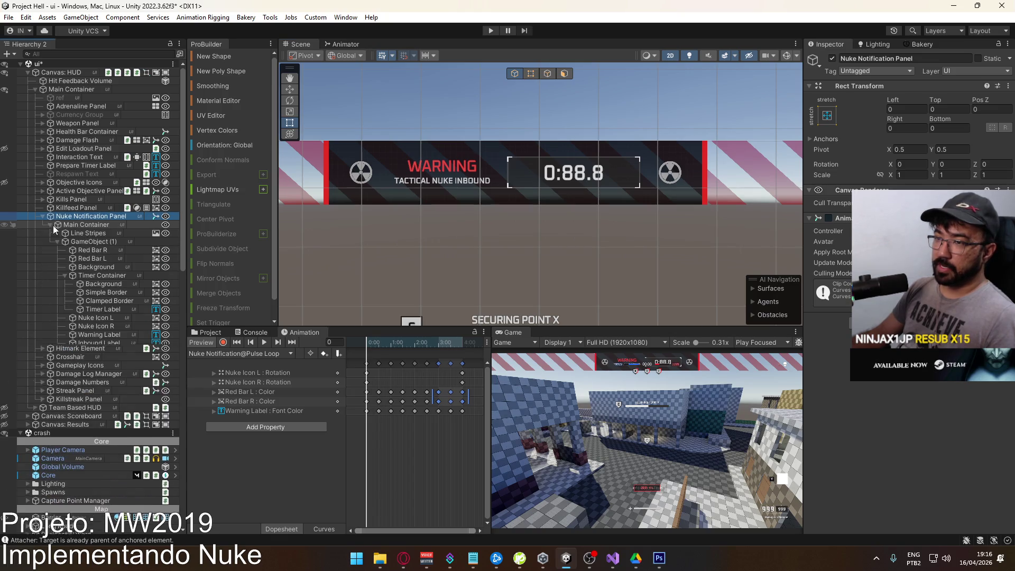
# Rename Main Container's GameObject (1) to 'Center Panel', redoing it after an undo.
pyautogui.click(57, 241)
pyautogui.click(84, 242)
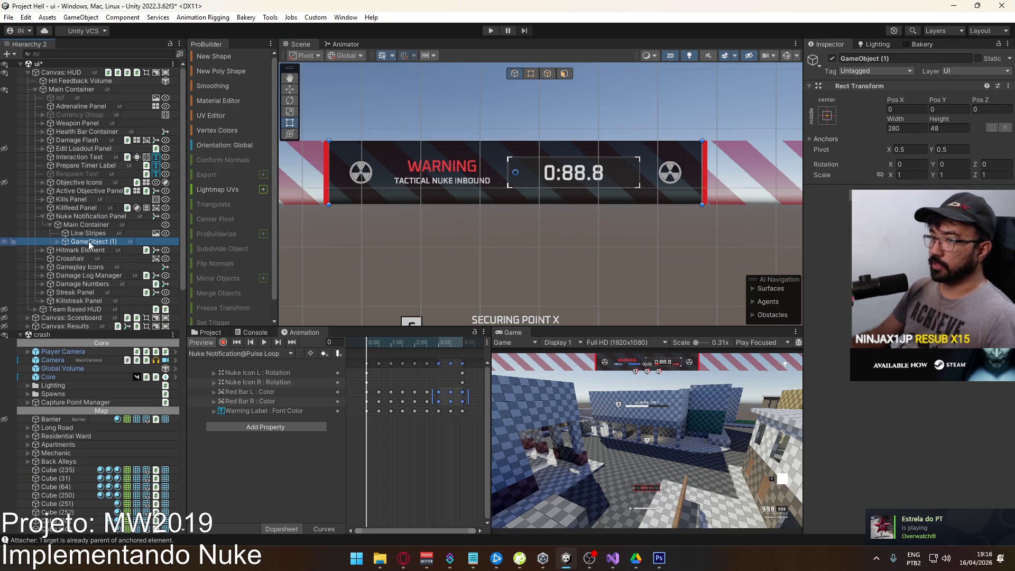
pyautogui.press('h')
pyautogui.press('h')
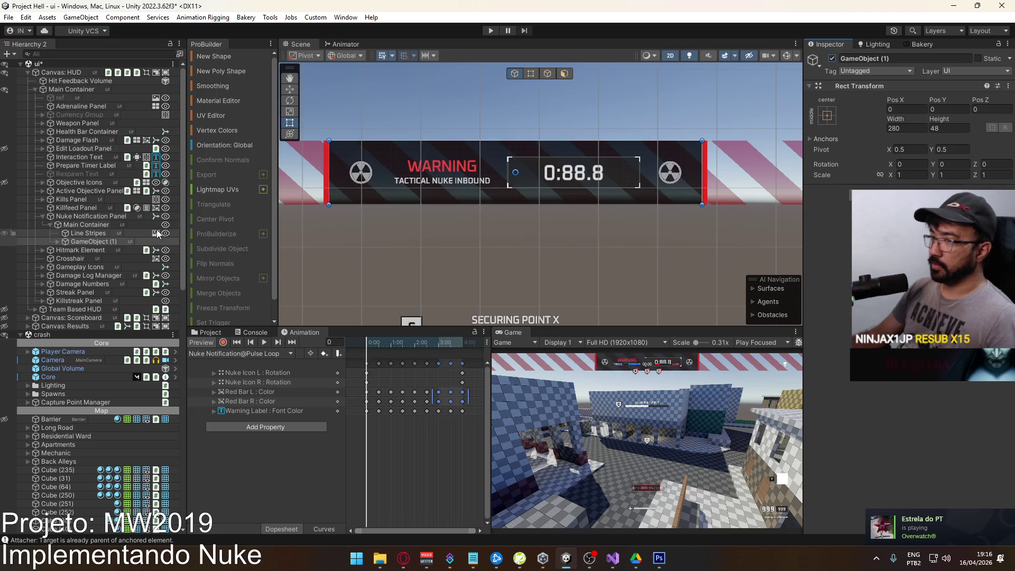
pyautogui.click(131, 241)
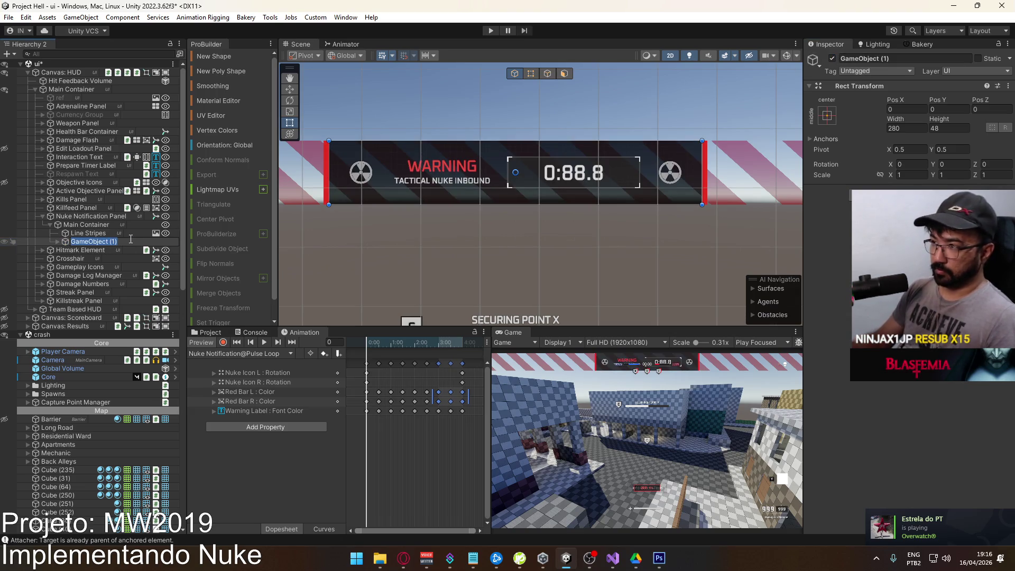
pyautogui.write('Cente')
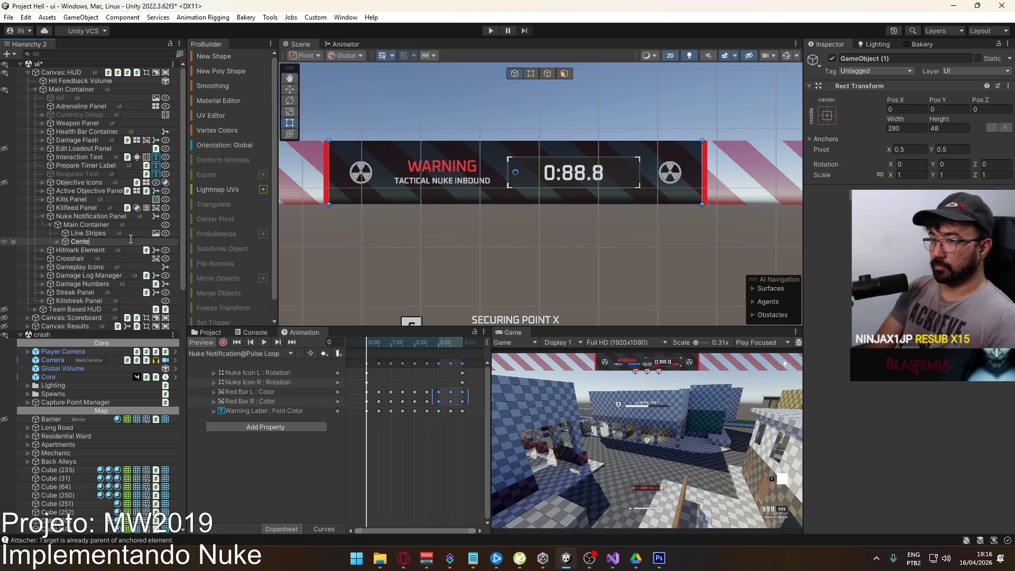
pyautogui.write('r Panel')
pyautogui.press('Return')
pyautogui.hotkey('ctrl', 'z')
pyautogui.press('F2')
pyautogui.write('C')
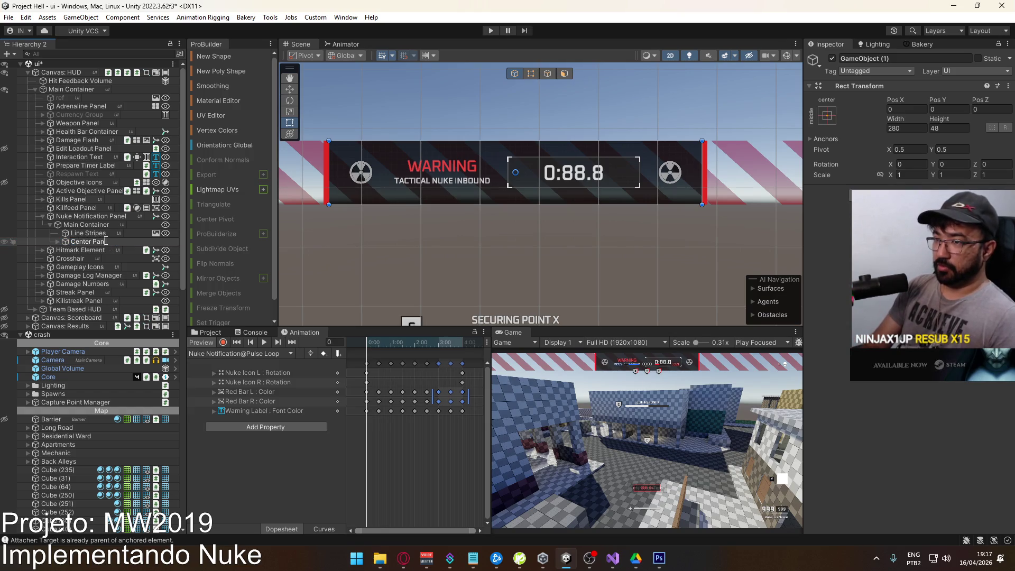
pyautogui.write('el')
pyautogui.press('Return')
pyautogui.click(105, 244)
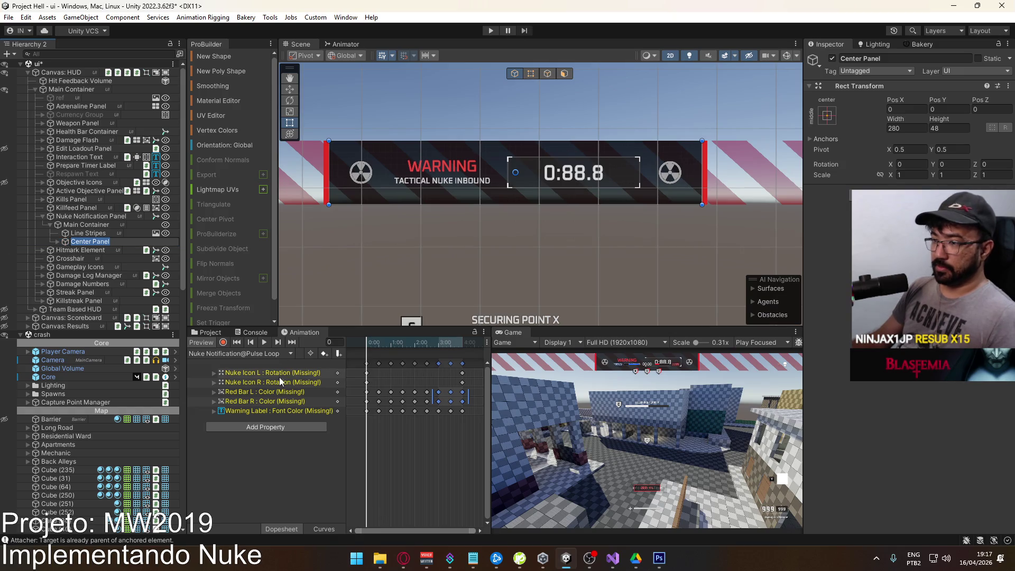
# Change the Nuke Icon L track path to Main Container/Center Panel.
pyautogui.click(269, 376)
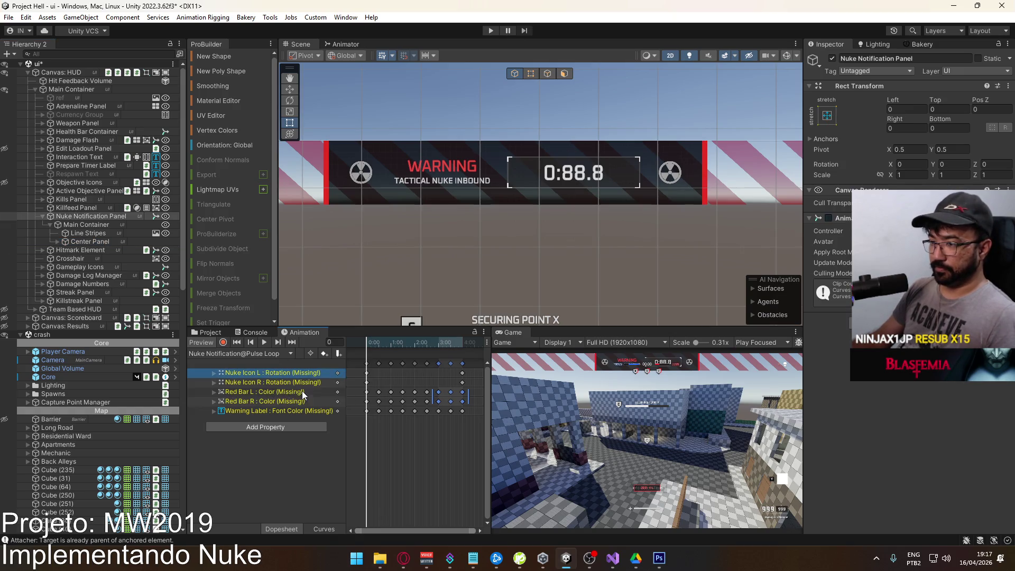
pyautogui.doubleClick(243, 375)
pyautogui.moveTo(225, 373); pyautogui.dragTo(264, 373)
pyautogui.write('Center Panel/GameObject (1)/Nuke Icon')
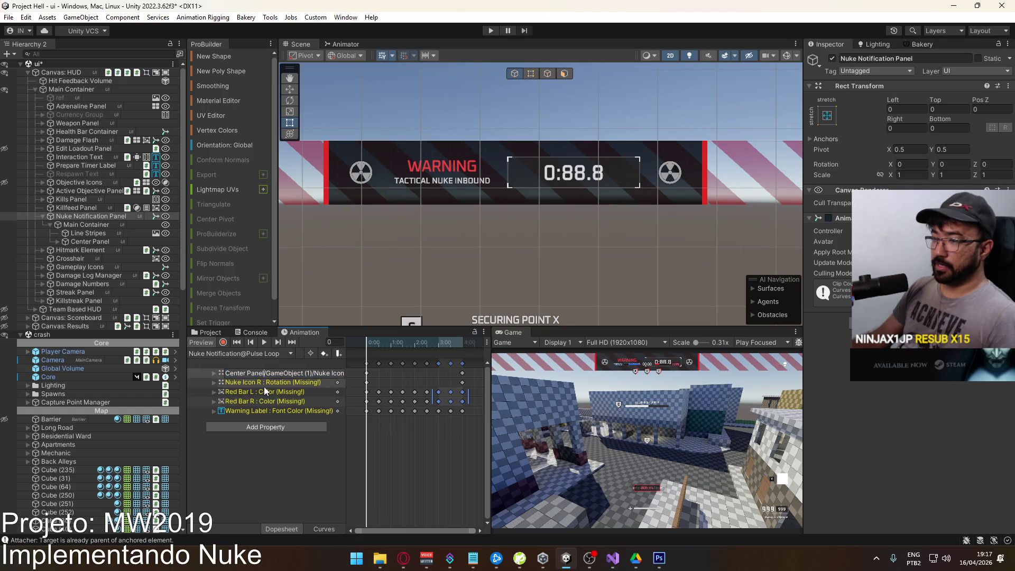
pyautogui.press('Return')
pyautogui.doubleClick(236, 372)
pyautogui.click(264, 372)
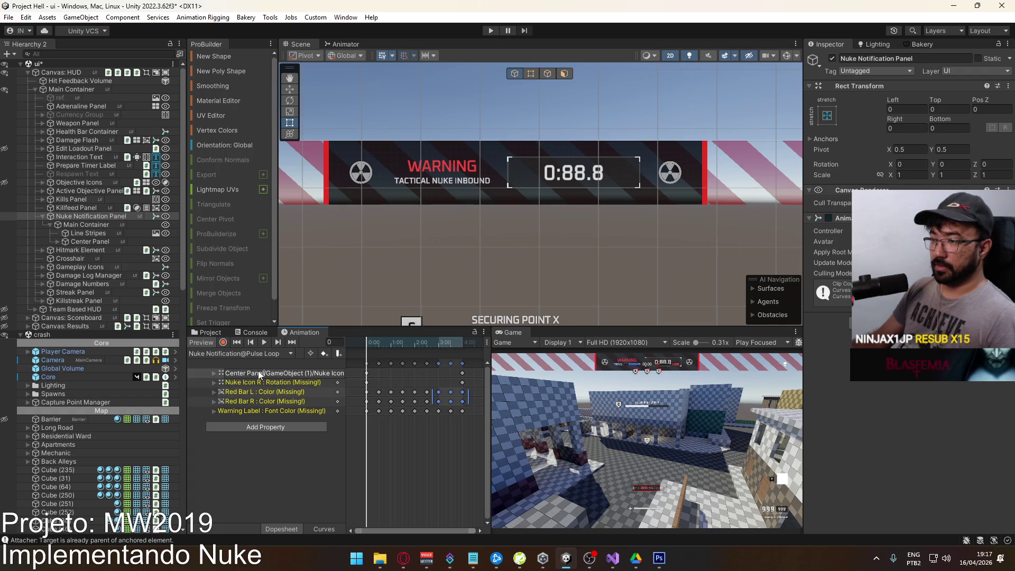
pyautogui.moveTo(266, 370); pyautogui.dragTo(190, 369)
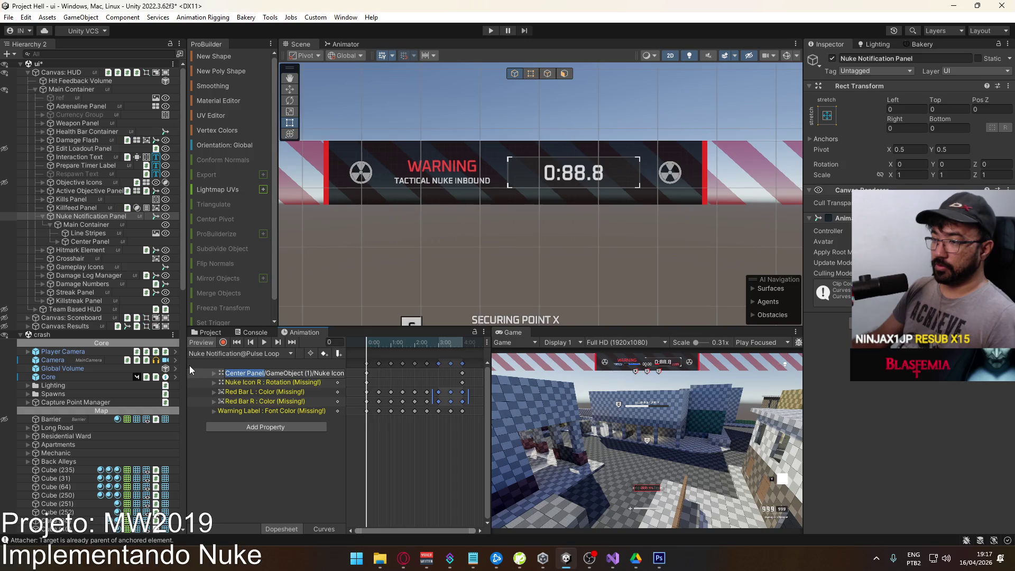
pyautogui.write('Main Cont')
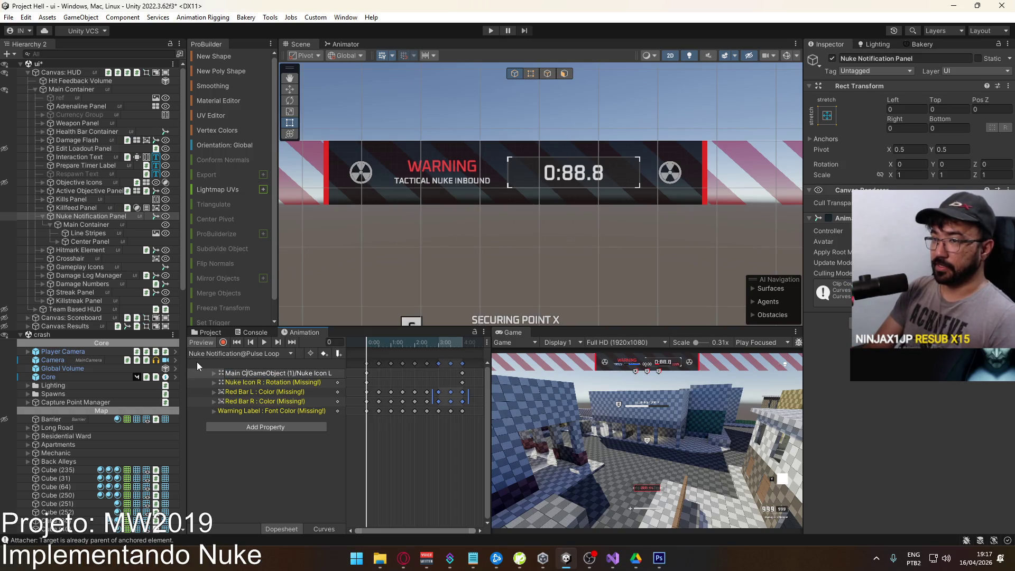
pyautogui.write('ainer/')
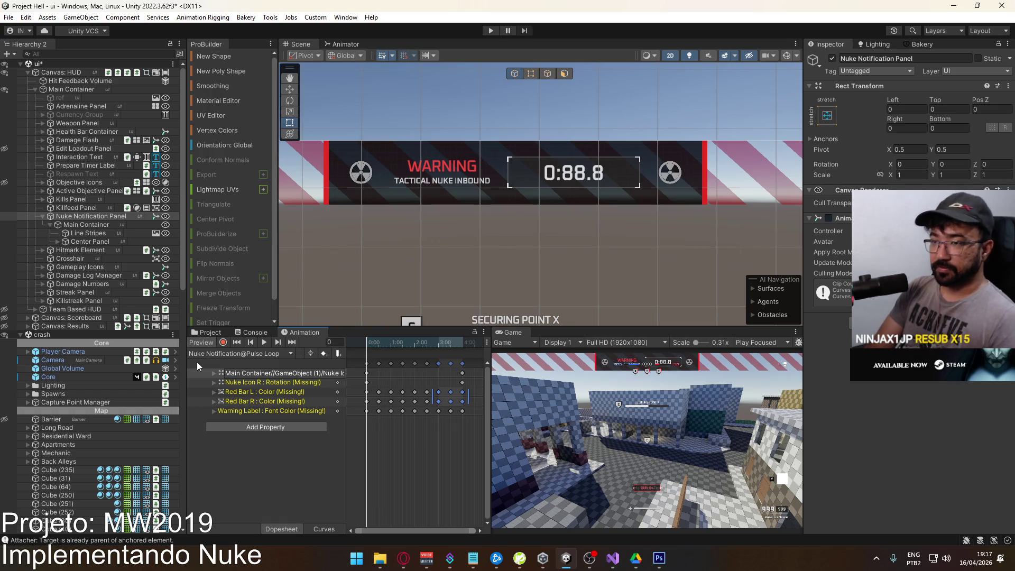
pyautogui.write('Center P')
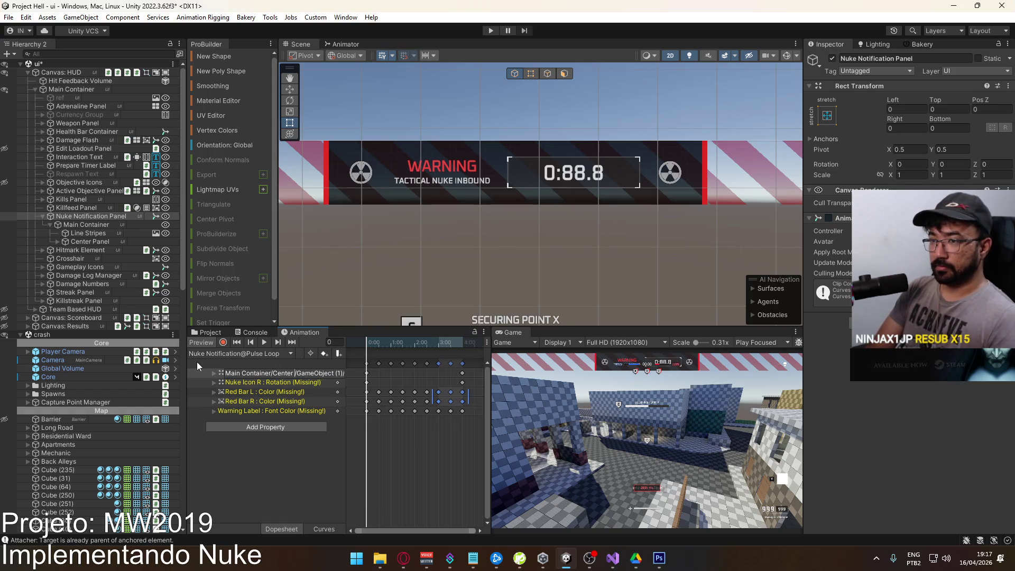
pyautogui.write('anel')
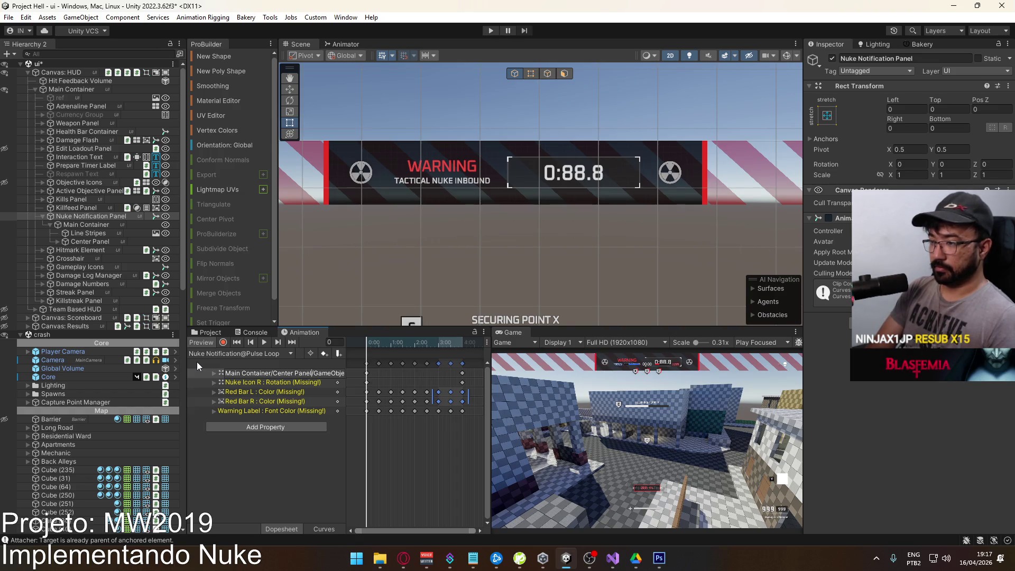
pyautogui.hotkey('shift', 'Home')
pyautogui.press('Return')
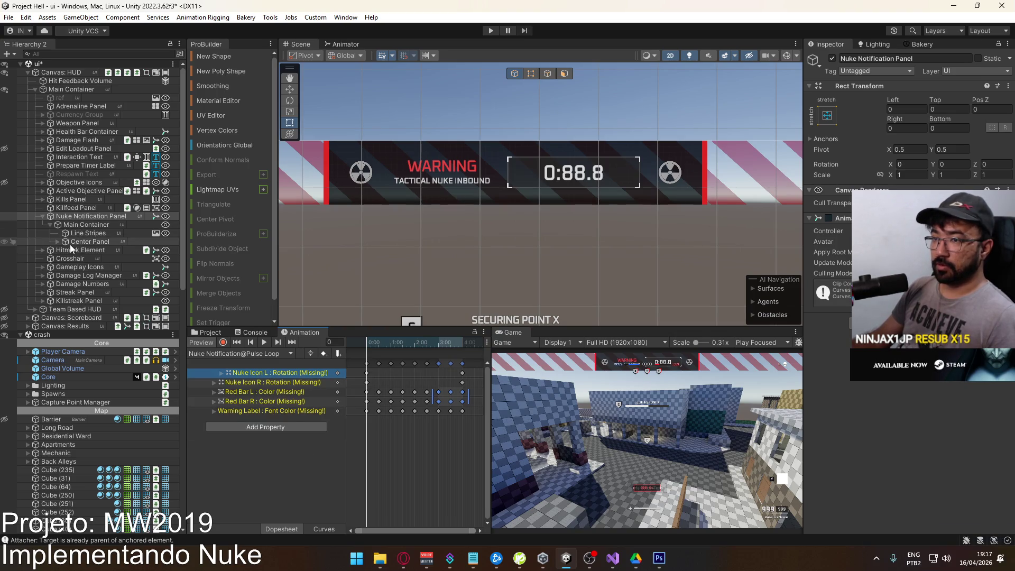
# Replace GameObject (1) with Center Panel in the Red Bar L colour track path.
pyautogui.click(57, 242)
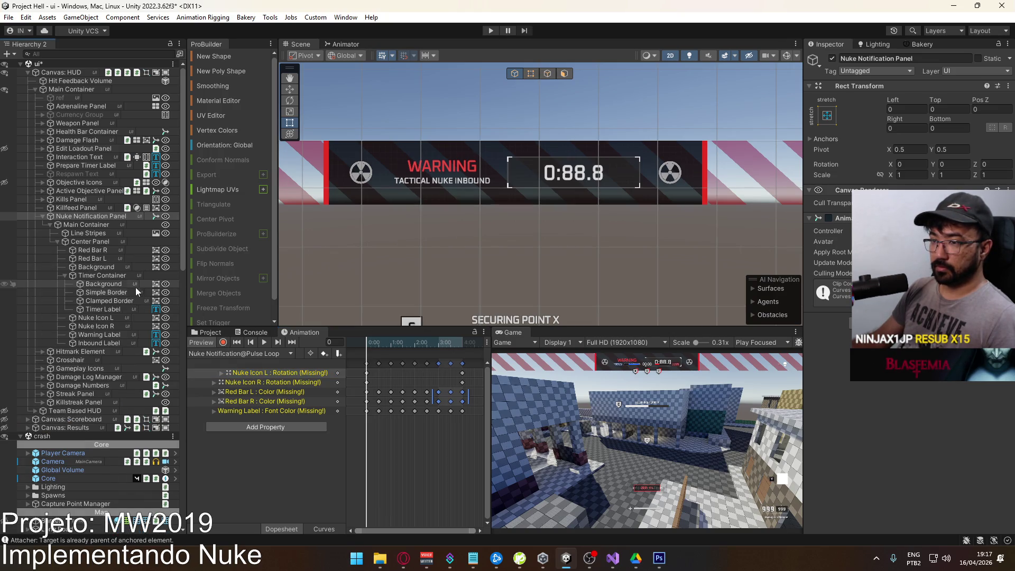
pyautogui.click(65, 275)
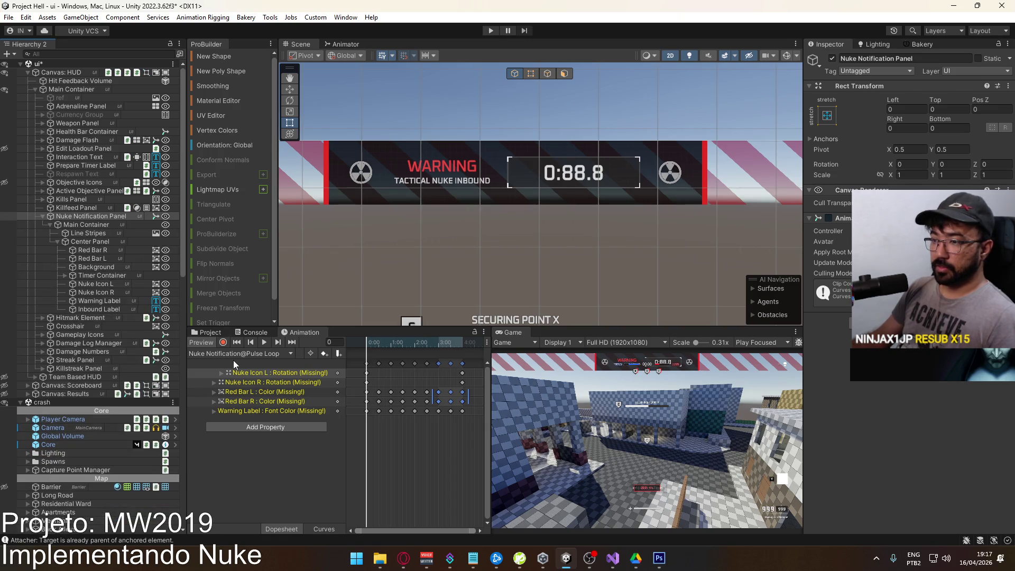
pyautogui.click(271, 391)
pyautogui.click(270, 392)
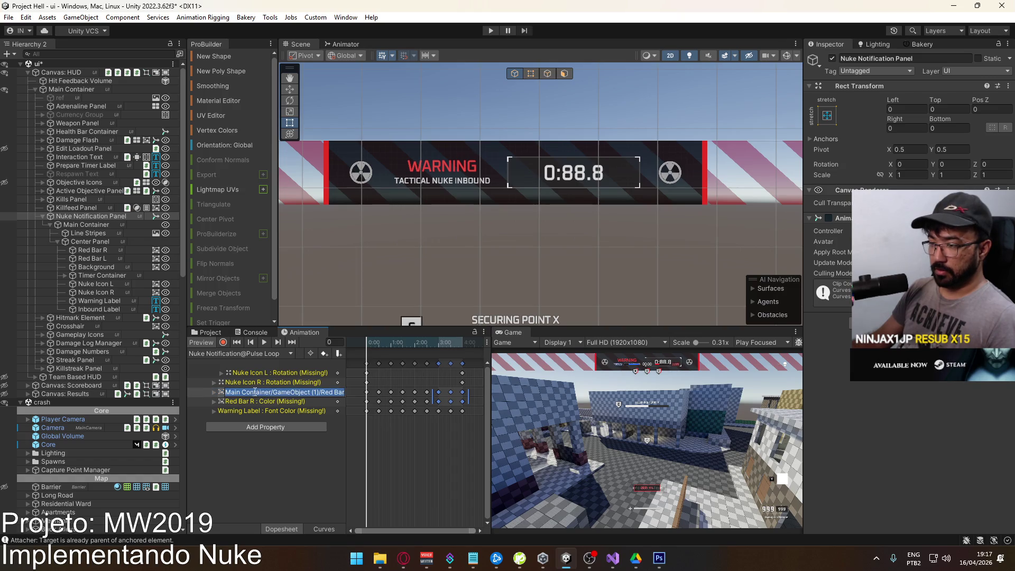
pyautogui.click(274, 392)
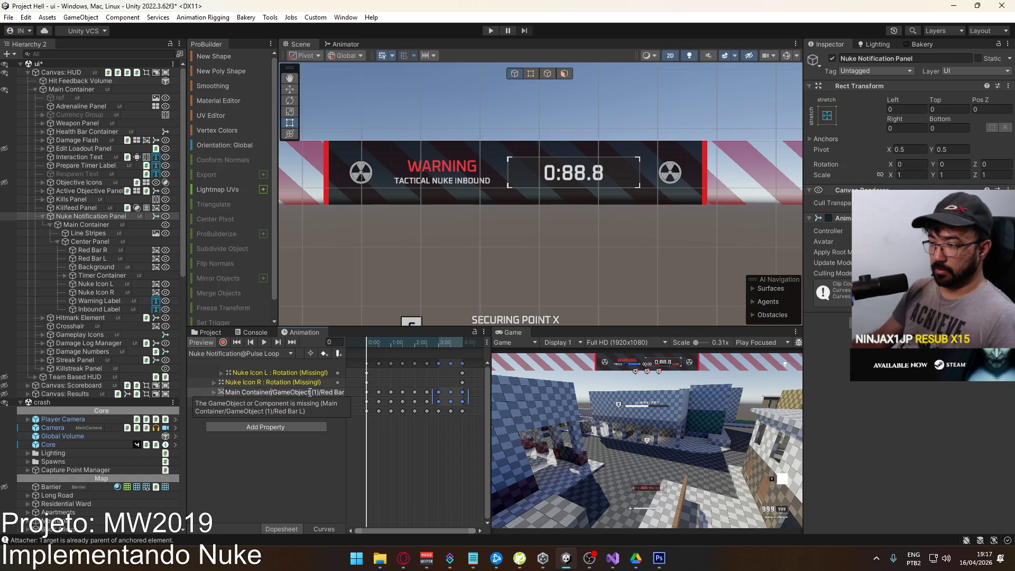
pyautogui.press('BackSpace')
pyautogui.press('BackSpace')
pyautogui.press('BackSpace')
pyautogui.write('Center Panel')
pyautogui.press('Return')
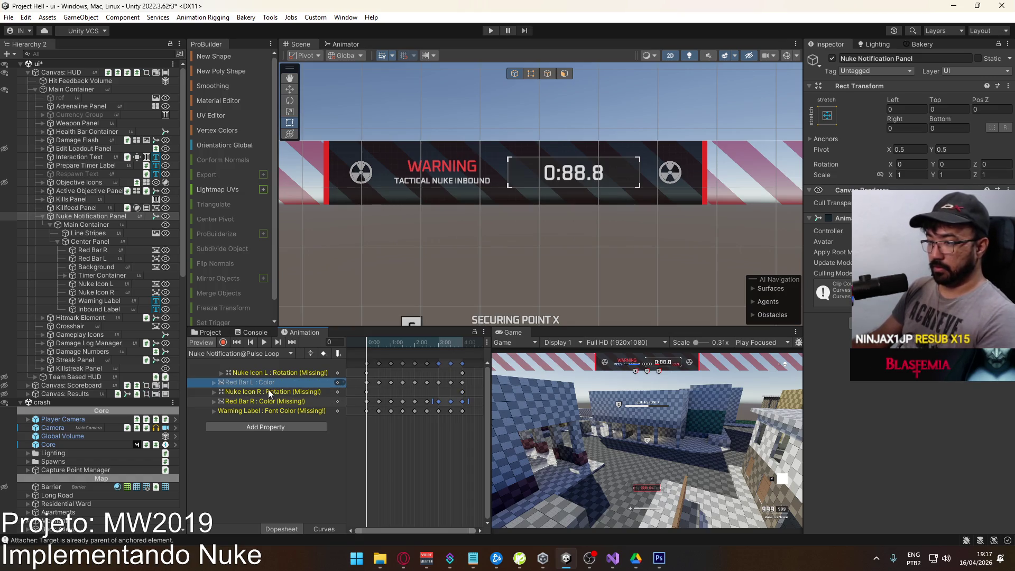
# Correct the Nuke Icon R, Red Bar R and Warning Label track paths.
pyautogui.click(269, 393)
pyautogui.click(271, 394)
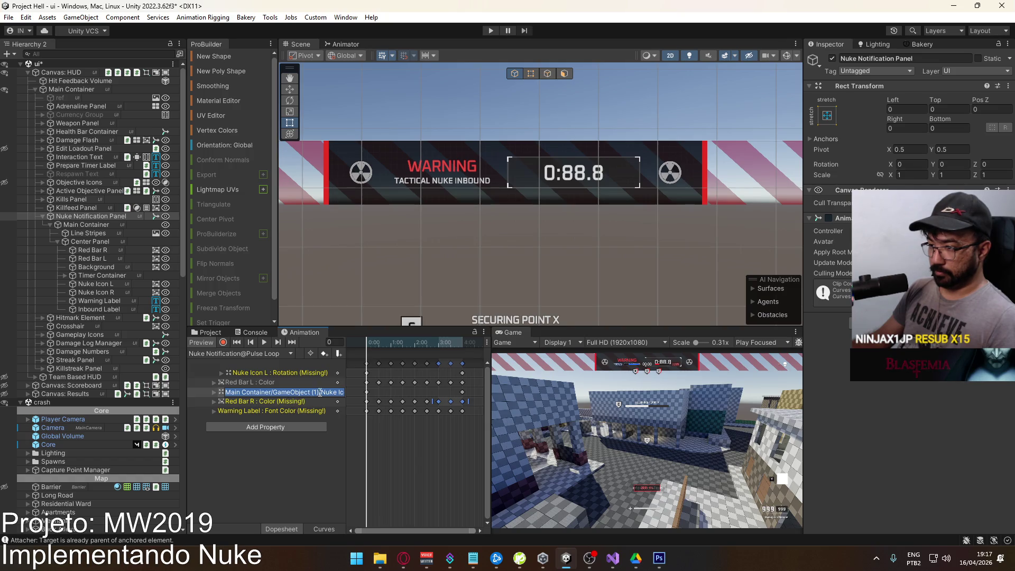
pyautogui.click(270, 402)
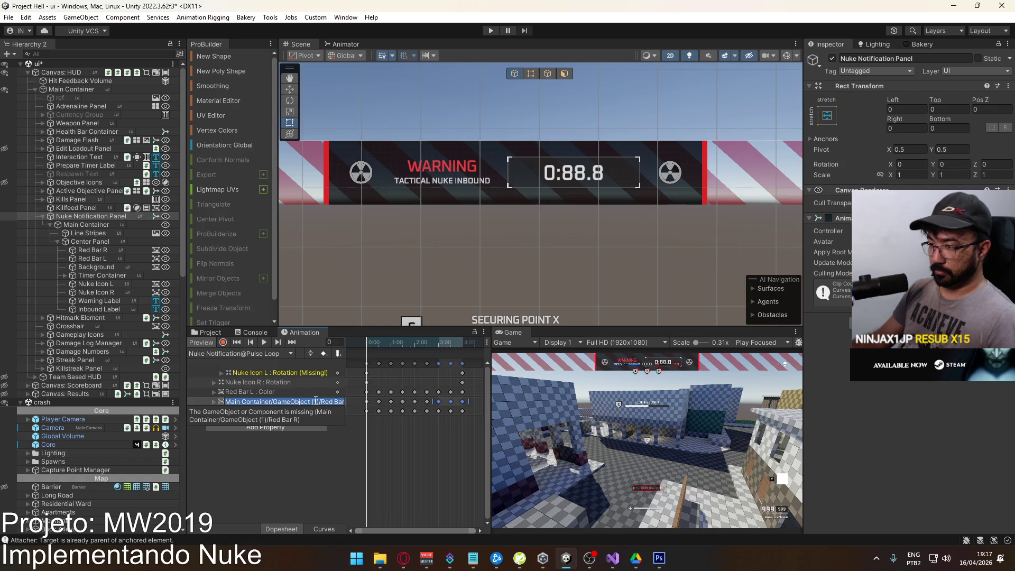
pyautogui.click(317, 403)
pyautogui.click(252, 411)
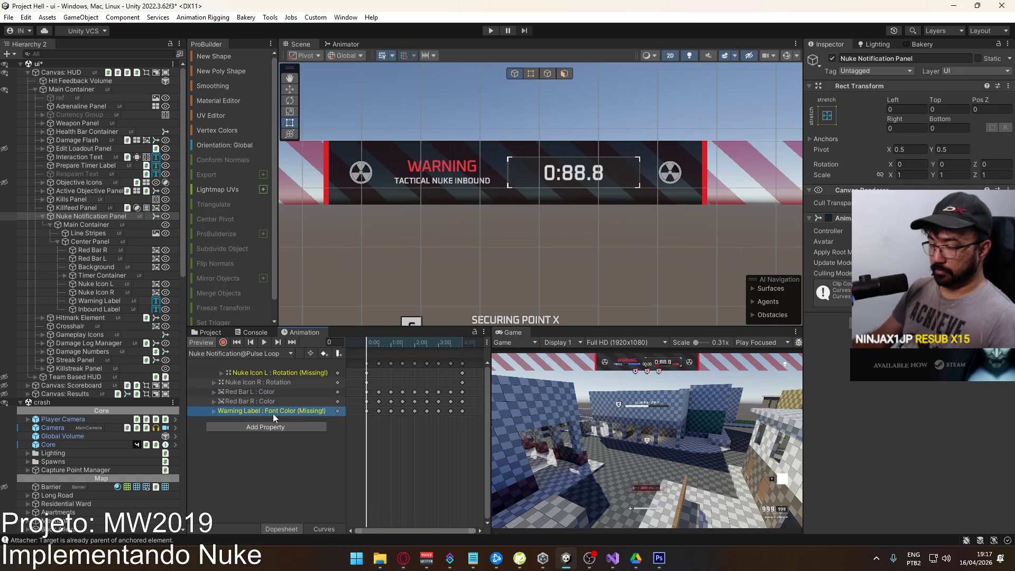
pyautogui.click(262, 412)
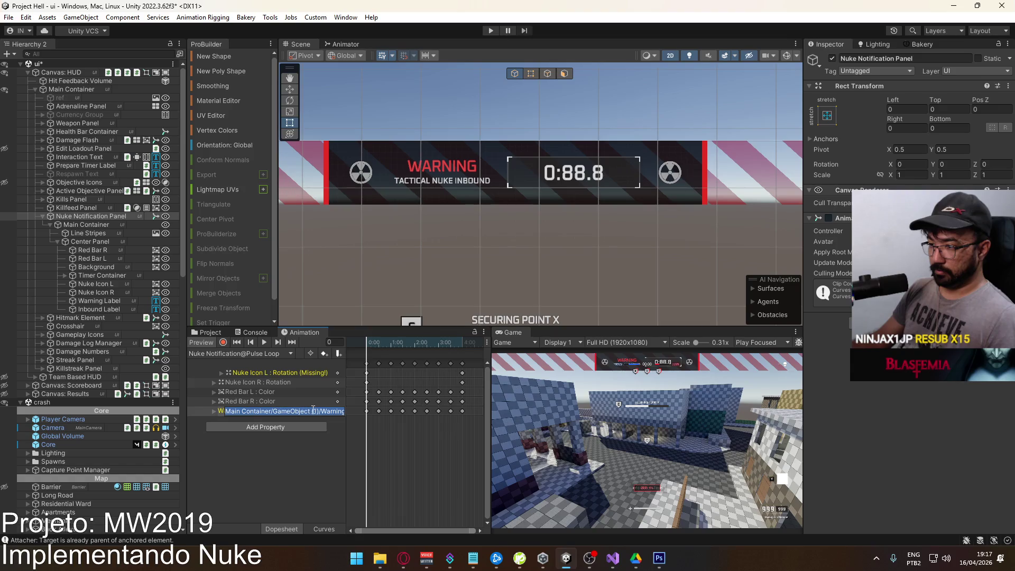
pyautogui.press('Return')
# Remove the leftover GameObject segment from the Nuke Icon L track path.
pyautogui.keyDown('shift'); pyautogui.click(268, 401); pyautogui.keyUp('shift')
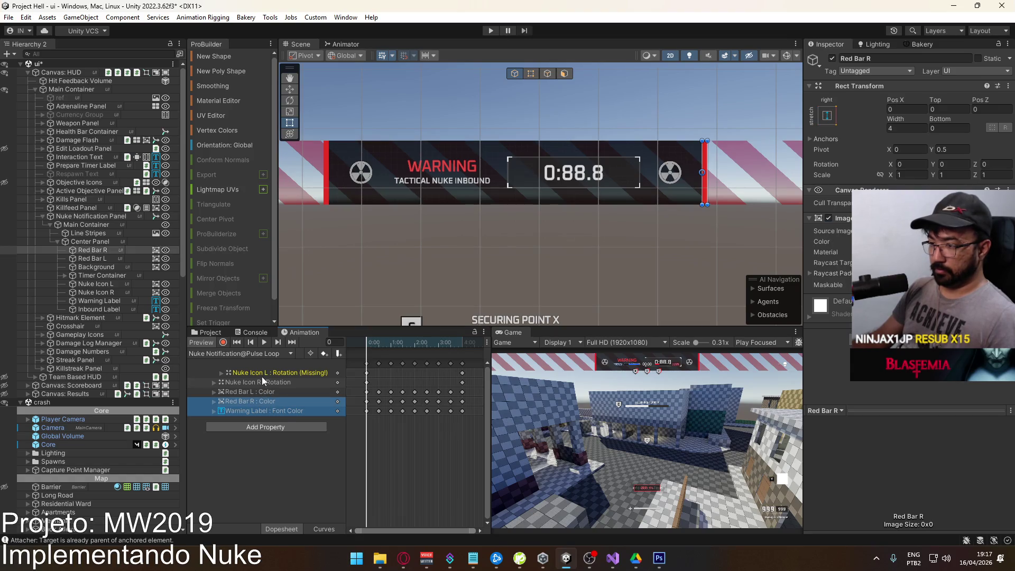
pyautogui.click(270, 374)
pyautogui.click(268, 376)
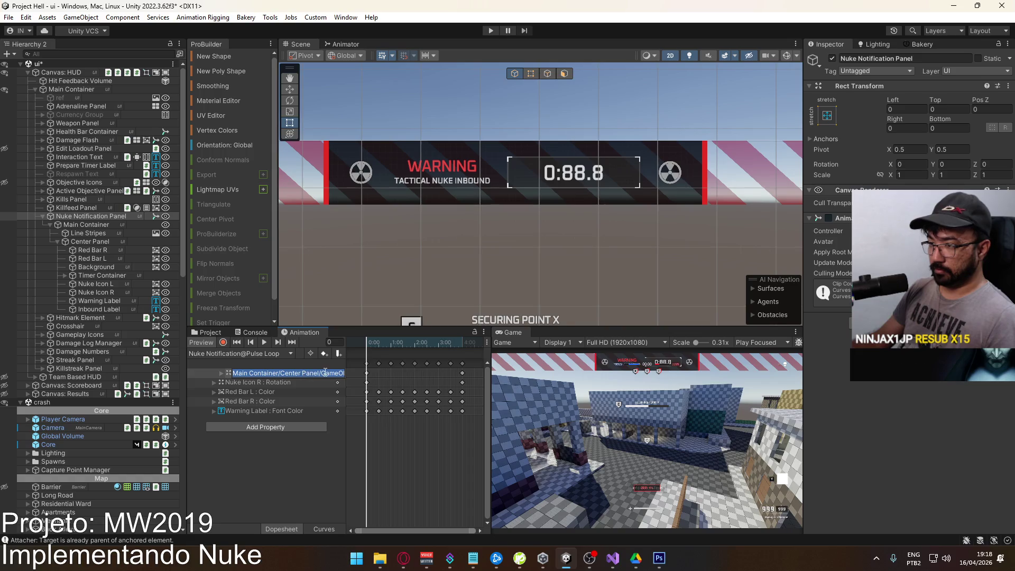
pyautogui.click(334, 372)
pyautogui.doubleClick(334, 373)
pyautogui.press('BackSpace')
pyautogui.press('Return')
# Switch to Scroll Texture and back to Pulse Loop to confirm tracks resolve, then select Main Container.
pyautogui.keyDown('ctrl'); pyautogui.click(249, 395); pyautogui.keyUp('ctrl')
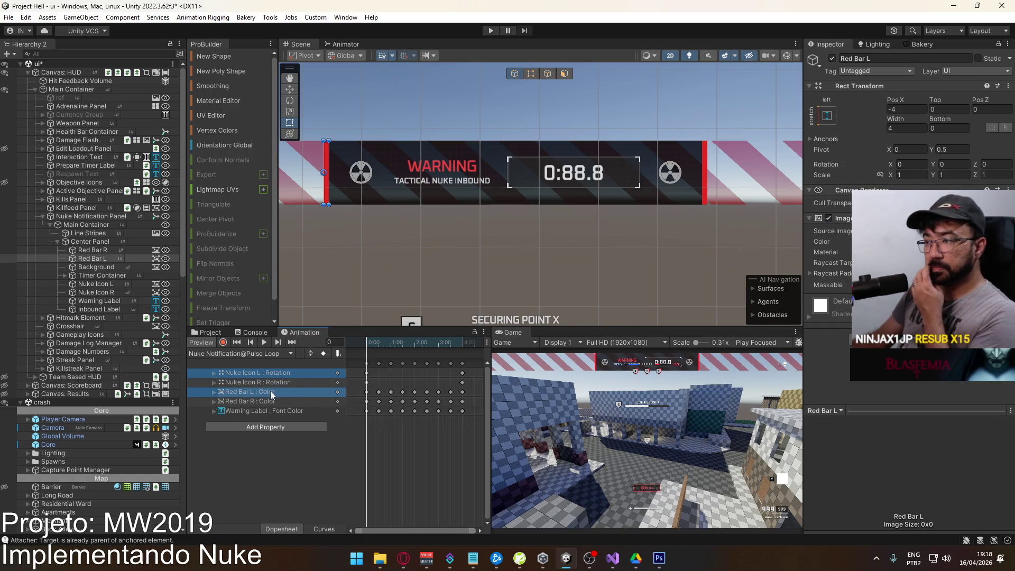
pyautogui.click(243, 353)
pyautogui.click(254, 372)
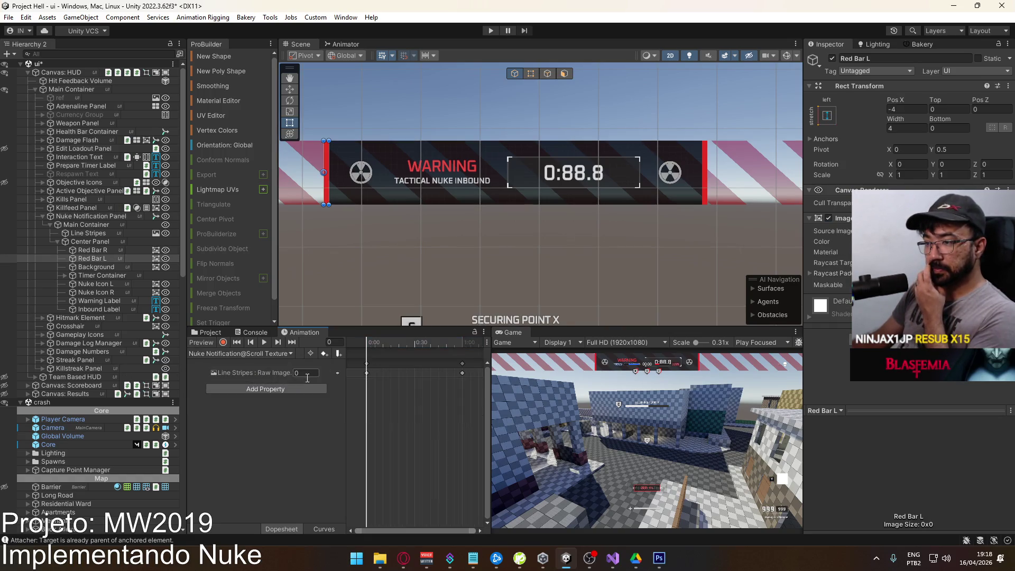
pyautogui.click(242, 354)
pyautogui.click(248, 364)
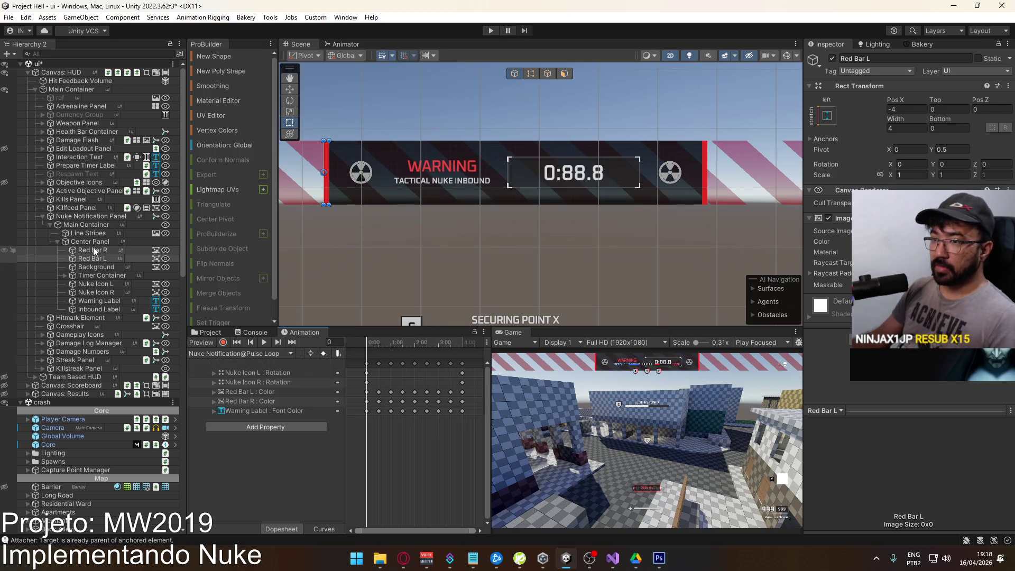
pyautogui.click(57, 241)
pyautogui.click(91, 226)
# Add a TextMeshPro text under Main Container reading 'Called in by' plus a placeholder name.
pyautogui.rightClick(91, 227)
pyautogui.moveTo(132, 356)
pyautogui.click(264, 372)
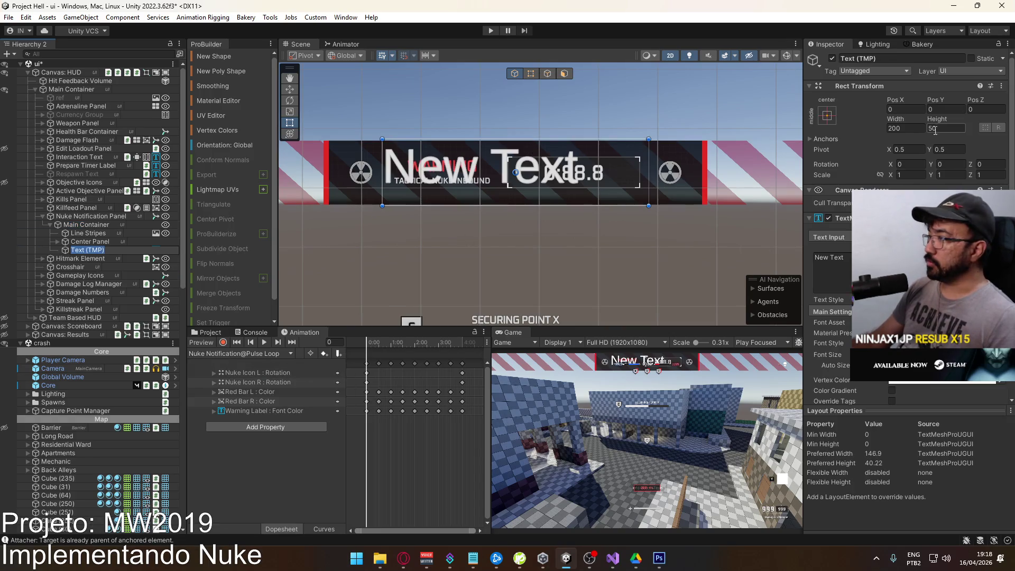
pyautogui.scroll(-5, 934, 127)
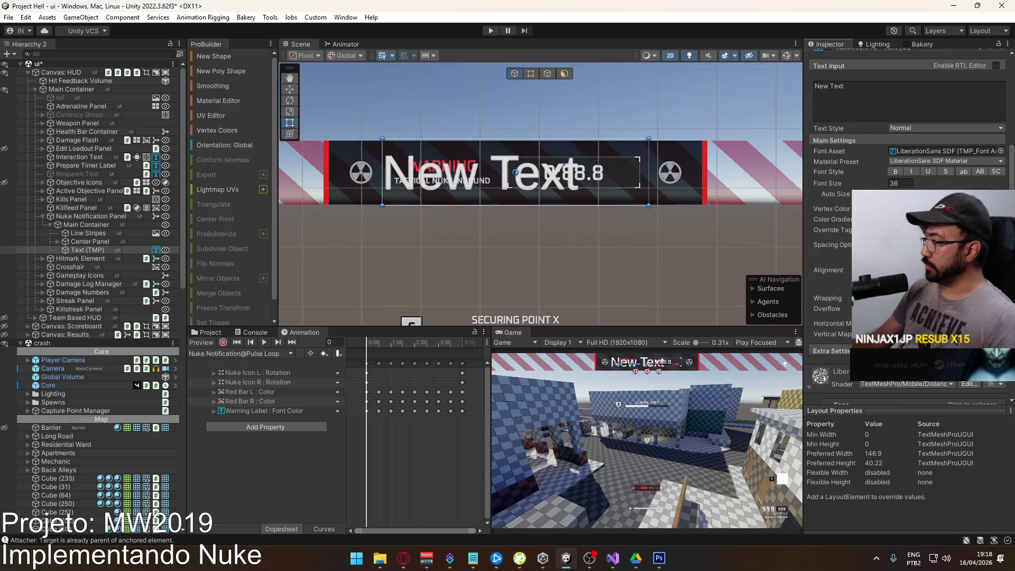
pyautogui.click(948, 120)
pyautogui.write('Called in B')
pyautogui.press('BackSpace')
pyautogui.write('by Spacebar')
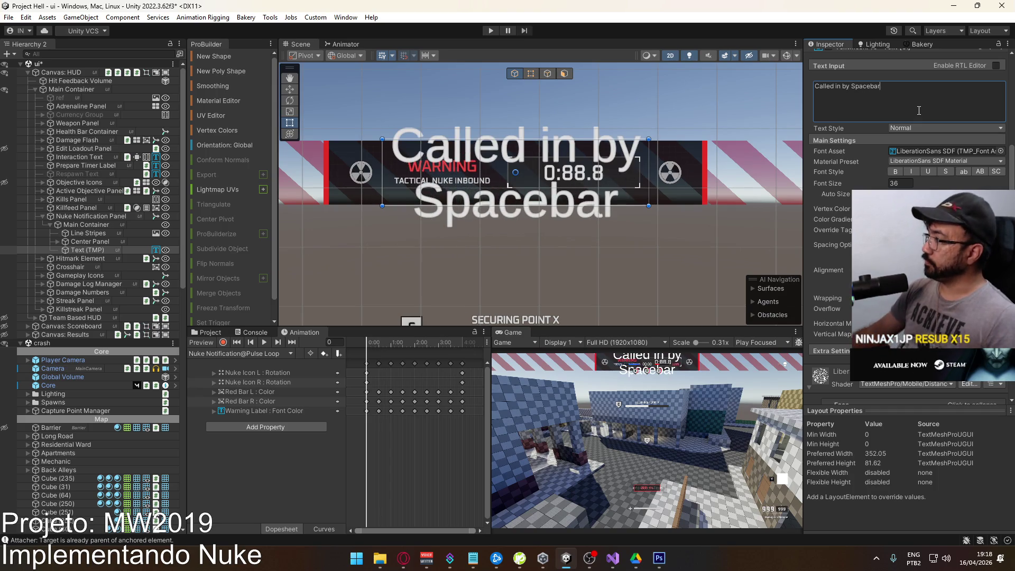
# Set the label font to Oxanium-Medium SDF at size 10 and enter the caller's name.
pyautogui.click(1001, 150)
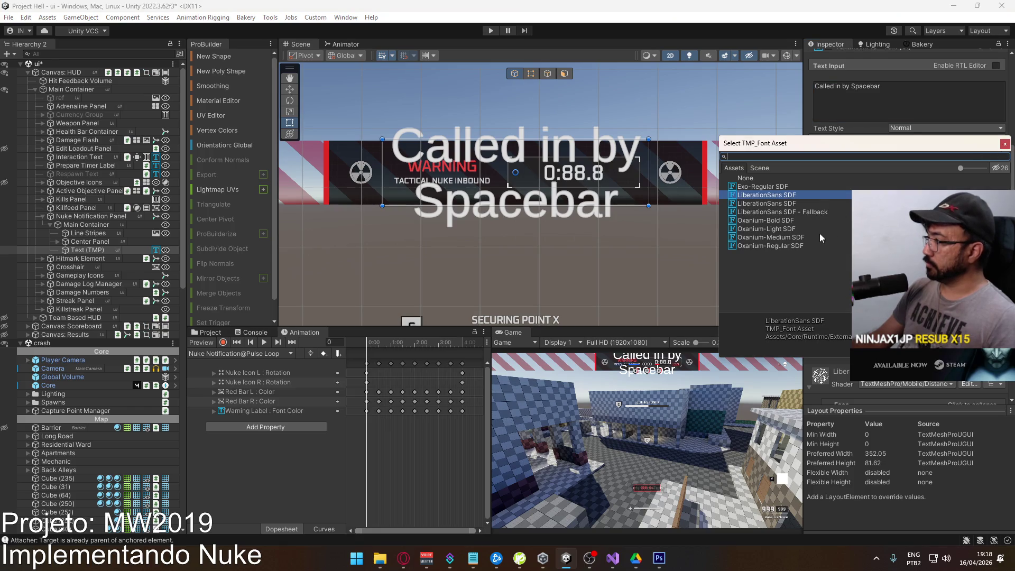
pyautogui.doubleClick(803, 237)
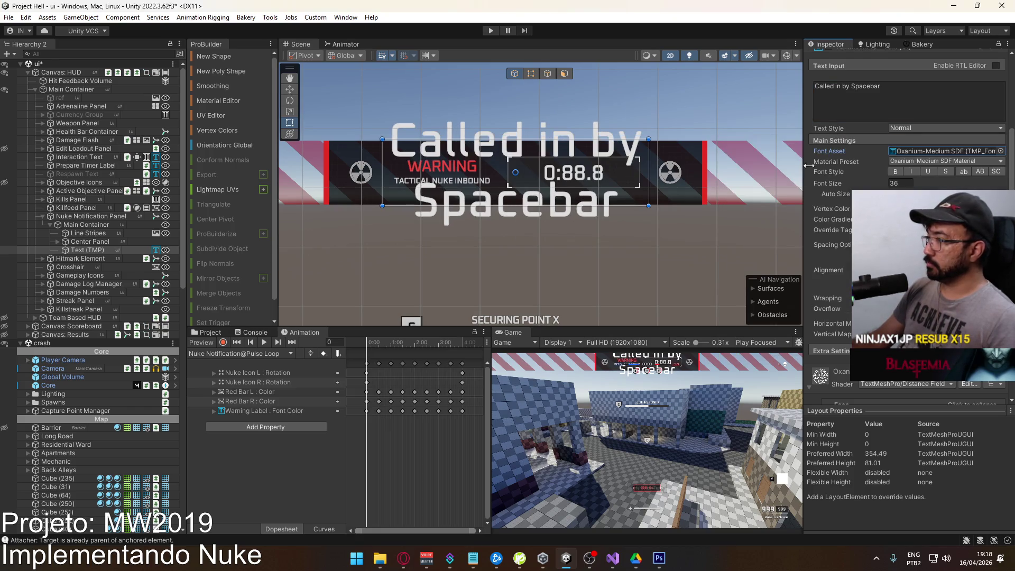
pyautogui.doubleClick(875, 86)
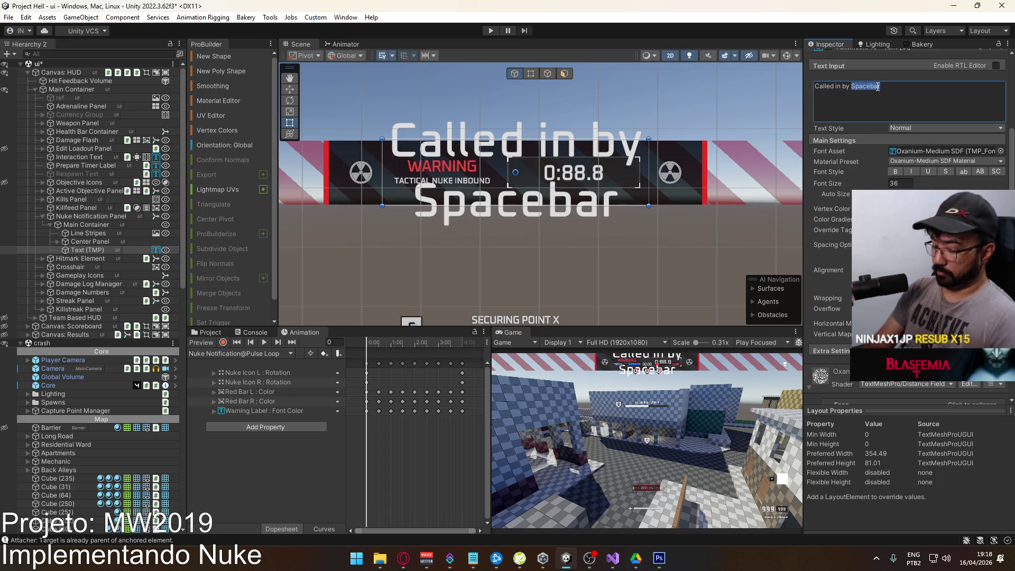
pyautogui.write('Pica de Mel')
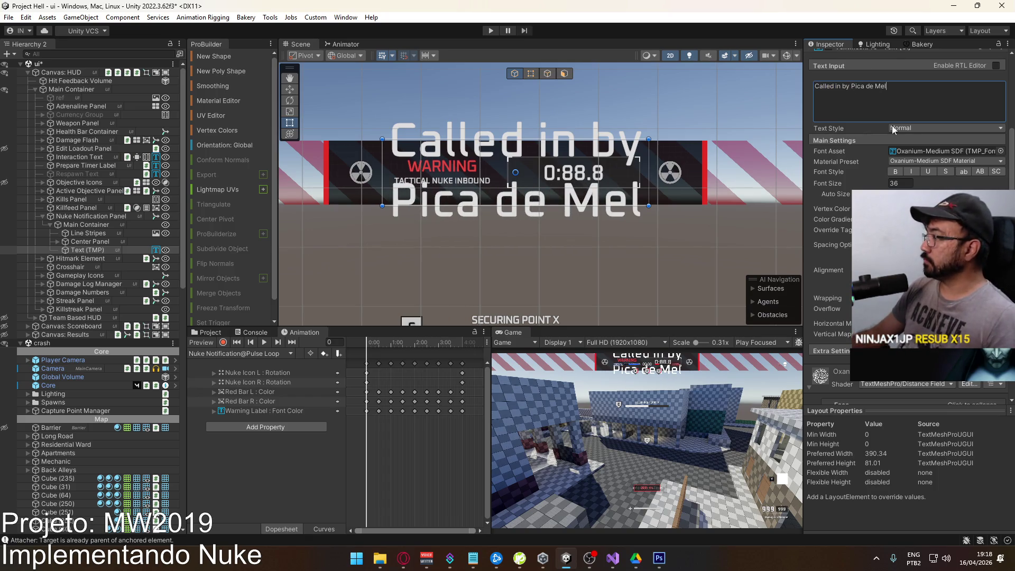
pyautogui.doubleClick(900, 183)
pyautogui.write('2')
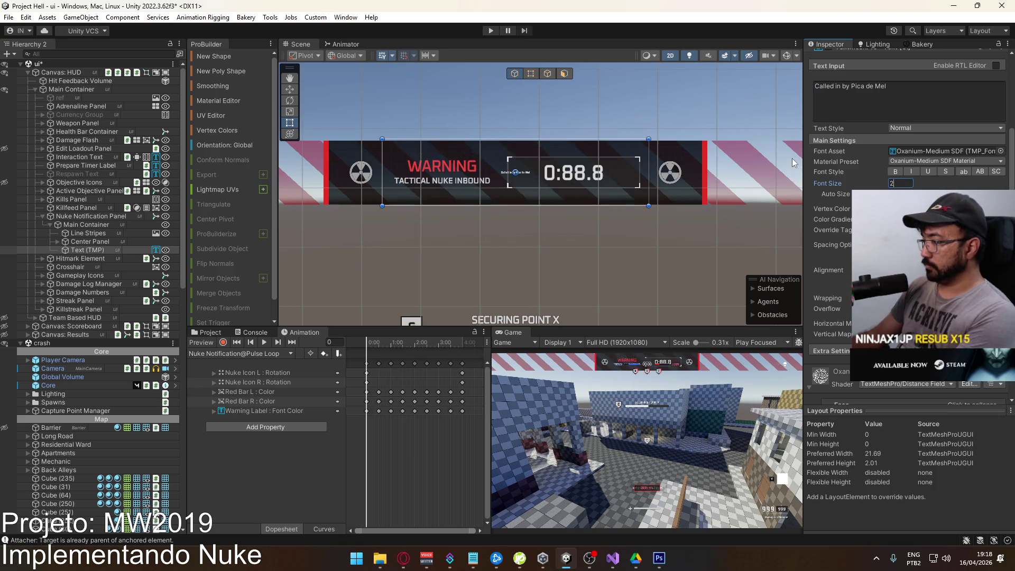
pyautogui.write('0')
pyautogui.press('BackSpace')
pyautogui.press('BackSpace')
pyautogui.write('10')
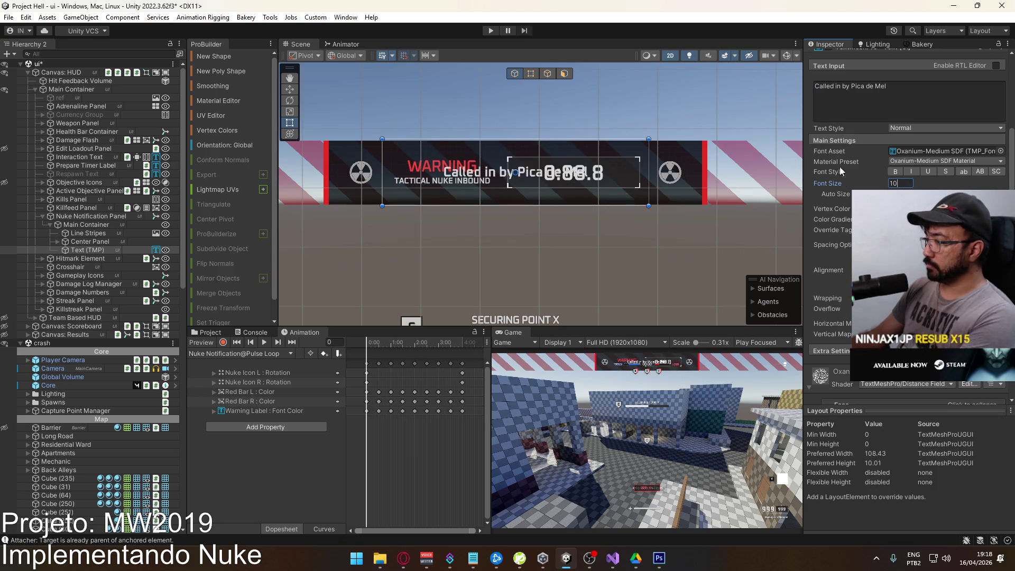
# Give the label Height 20 and Pos Y -48 so it sits below the banner.
pyautogui.scroll(5, 899, 132)
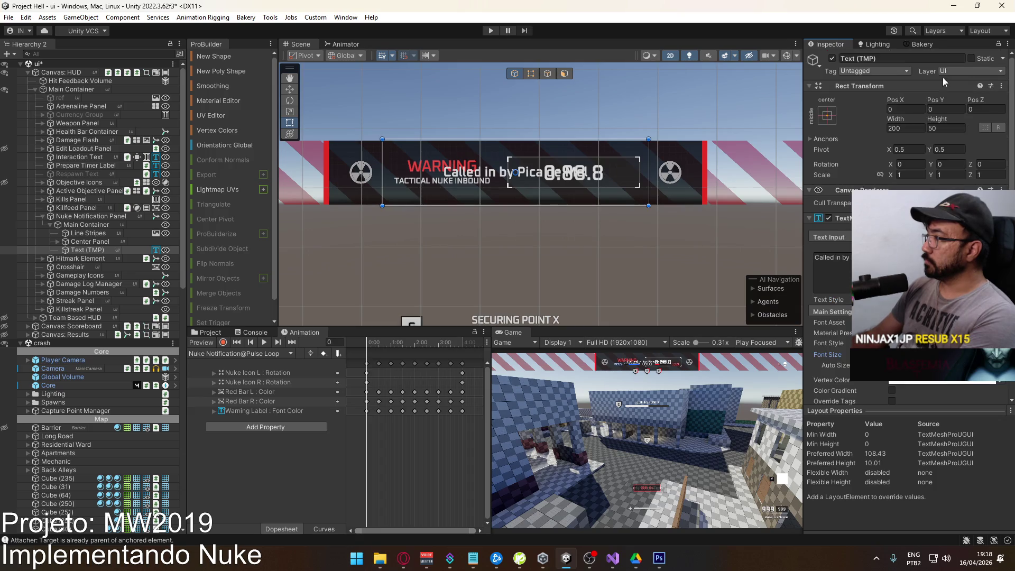
pyautogui.moveTo(940, 102)
pyautogui.mouseDown()
pyautogui.moveTo(131, 125)
pyautogui.moveTo(140, 125)
pyautogui.mouseUp()
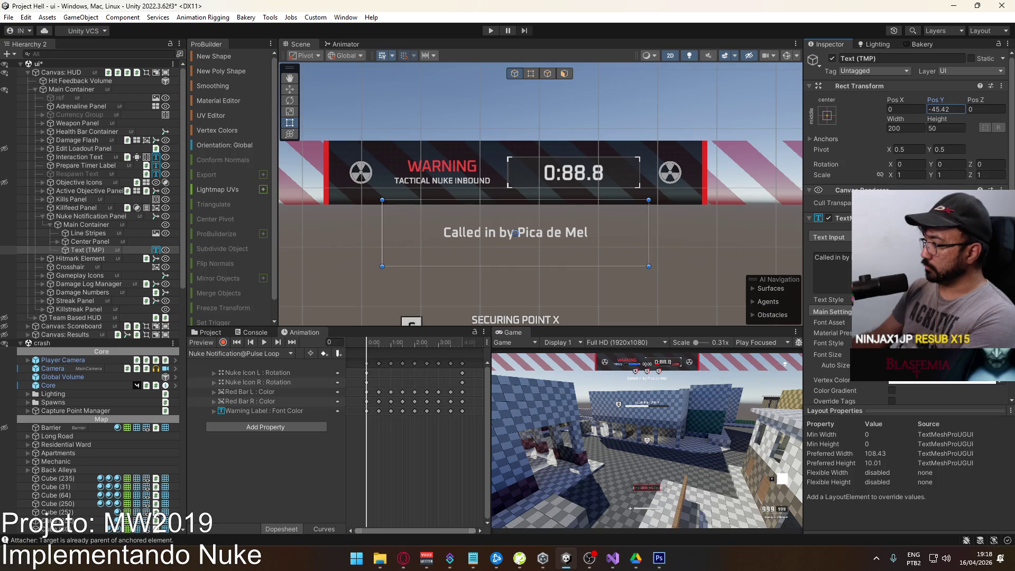
pyautogui.scroll(2, 463, 215)
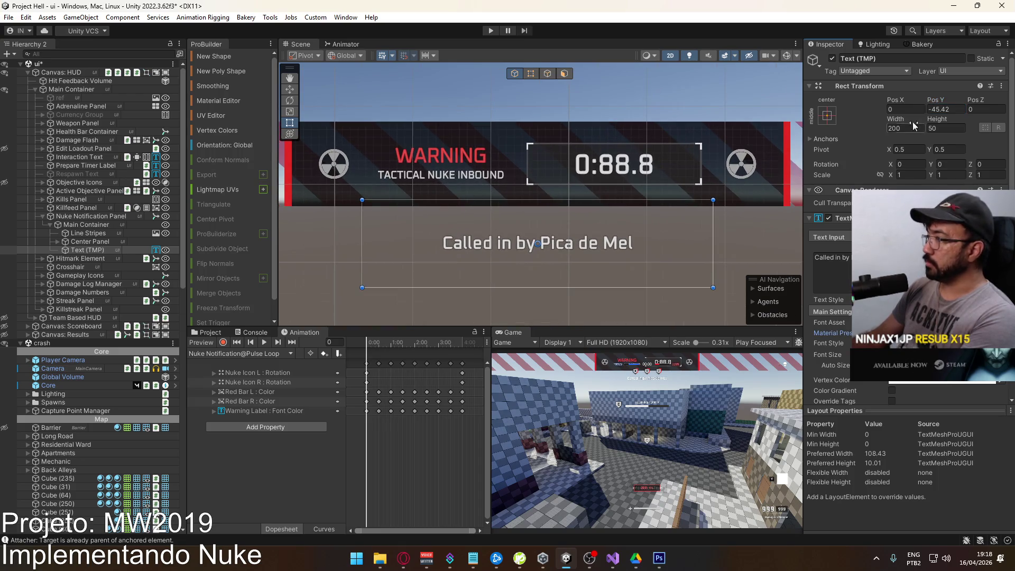
pyautogui.click(946, 128)
pyautogui.write('20')
pyautogui.moveTo(939, 100)
pyautogui.mouseDown()
pyautogui.moveTo(968, 104)
pyautogui.moveTo(931, 106)
pyautogui.moveTo(958, 105)
pyautogui.mouseUp()
pyautogui.write('-45.5')
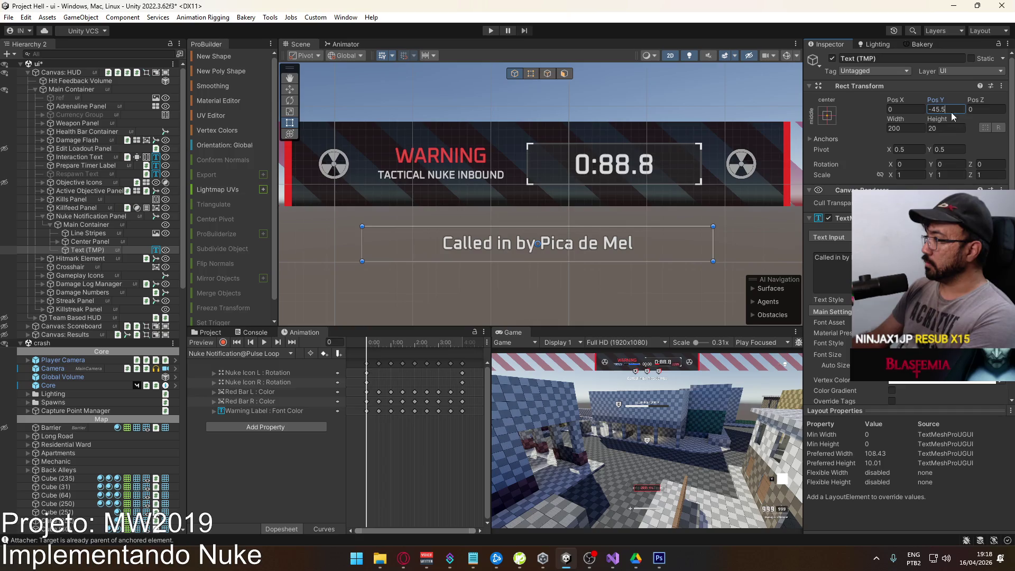
pyautogui.write('-48')
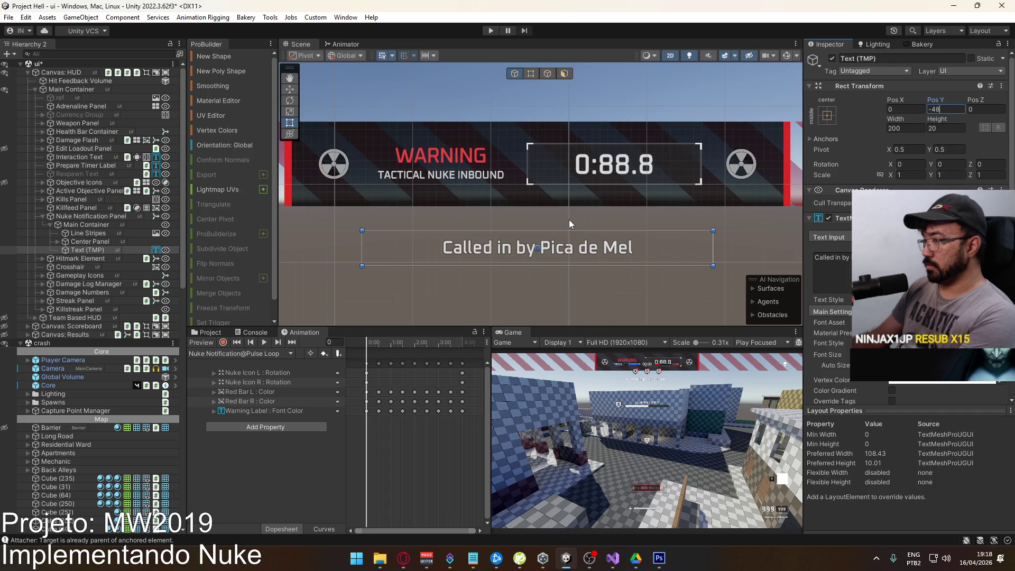
pyautogui.rightClick(88, 251)
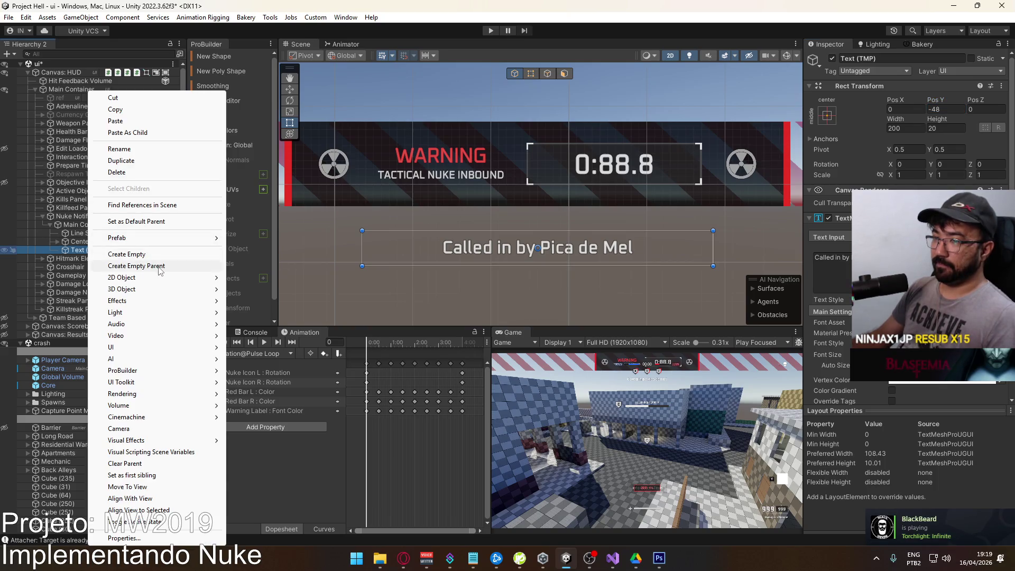
# Wrap the 'Called in by' label in a new empty GameObject and stretch the label to fill it.
pyautogui.click(157, 266)
pyautogui.press('Return')
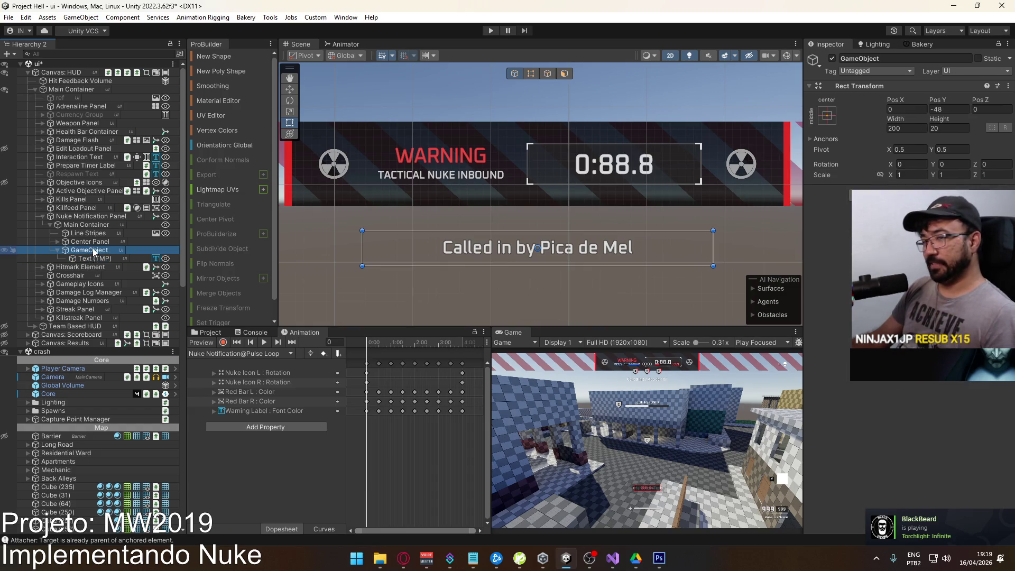
pyautogui.click(90, 257)
pyautogui.click(828, 115)
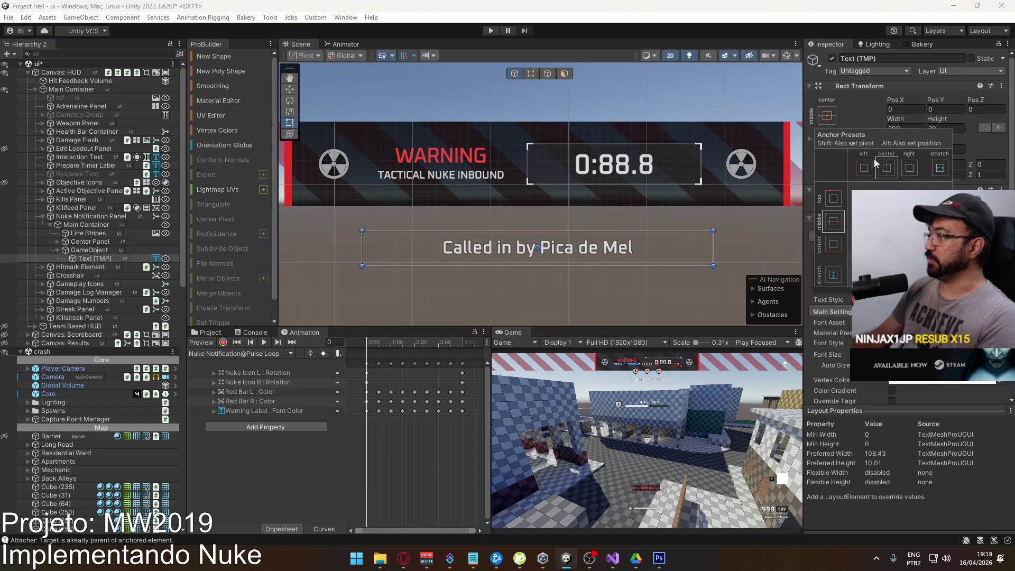
pyautogui.click(940, 274)
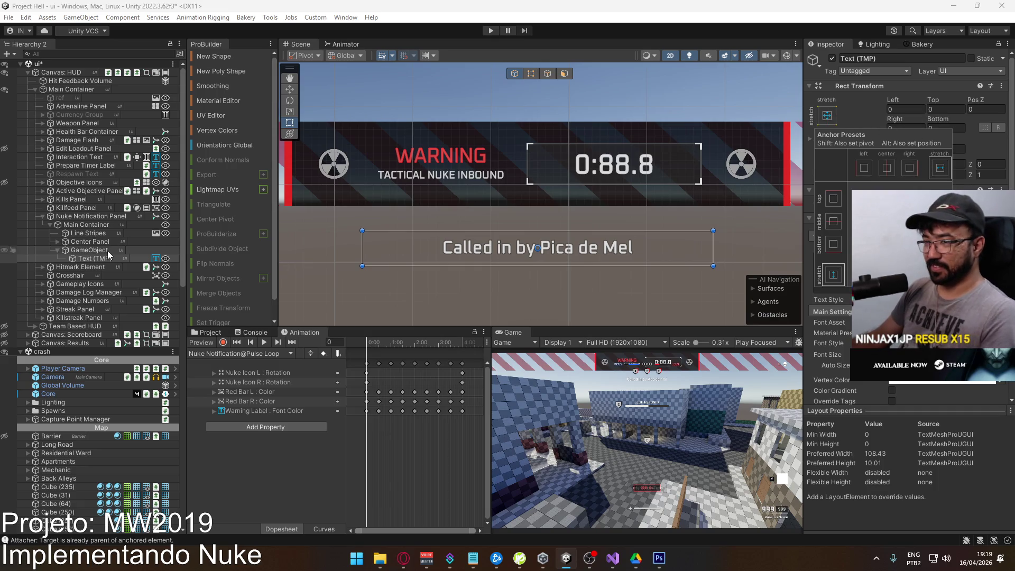
# Add an Image under the new parent, behind the label, using the Round Blur sprite.
pyautogui.rightClick(108, 251)
pyautogui.moveTo(180, 357)
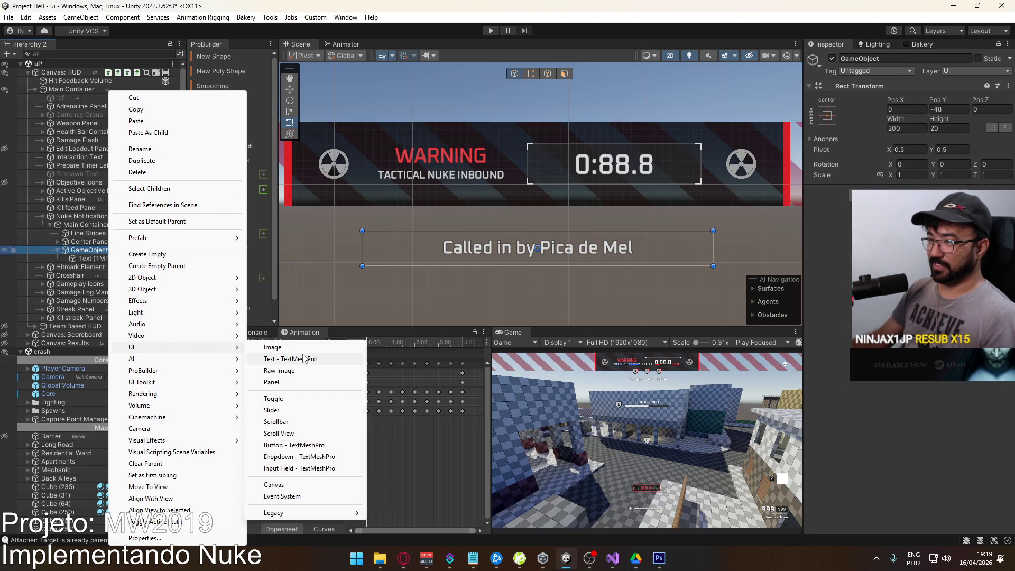
pyautogui.click(273, 348)
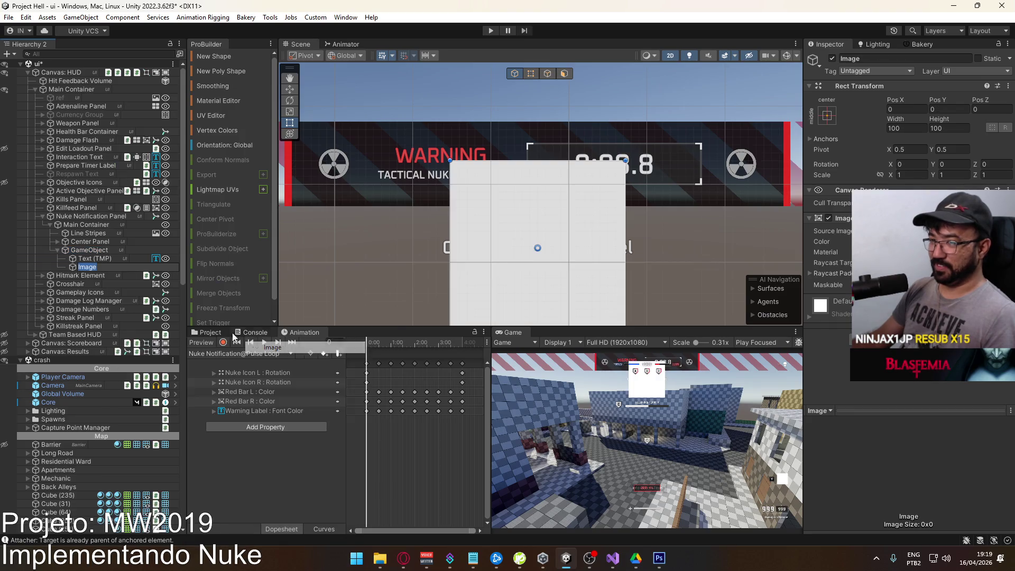
pyautogui.moveTo(82, 259); pyautogui.dragTo(82, 257)
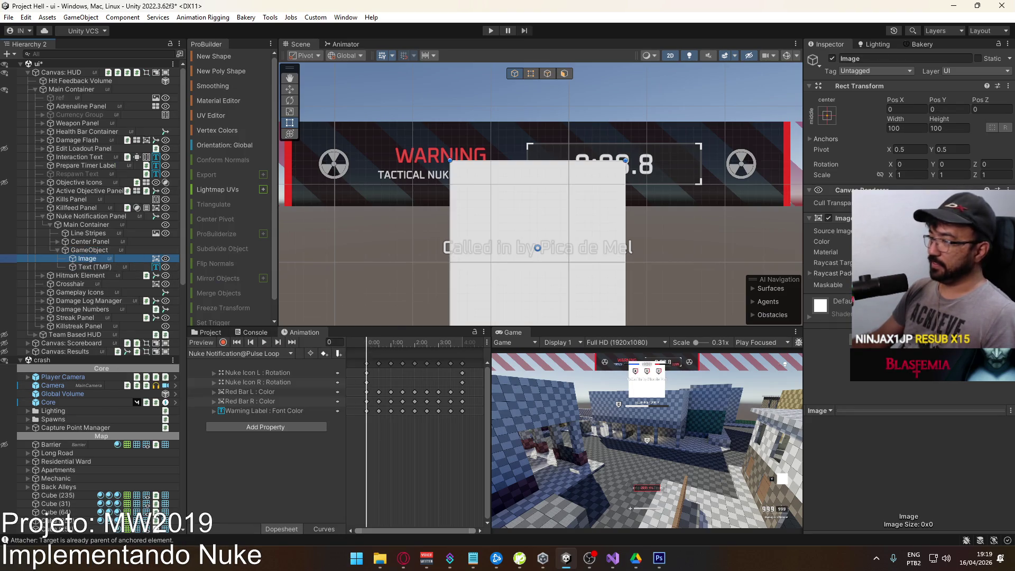
pyautogui.click(925, 241)
pyautogui.click(1005, 231)
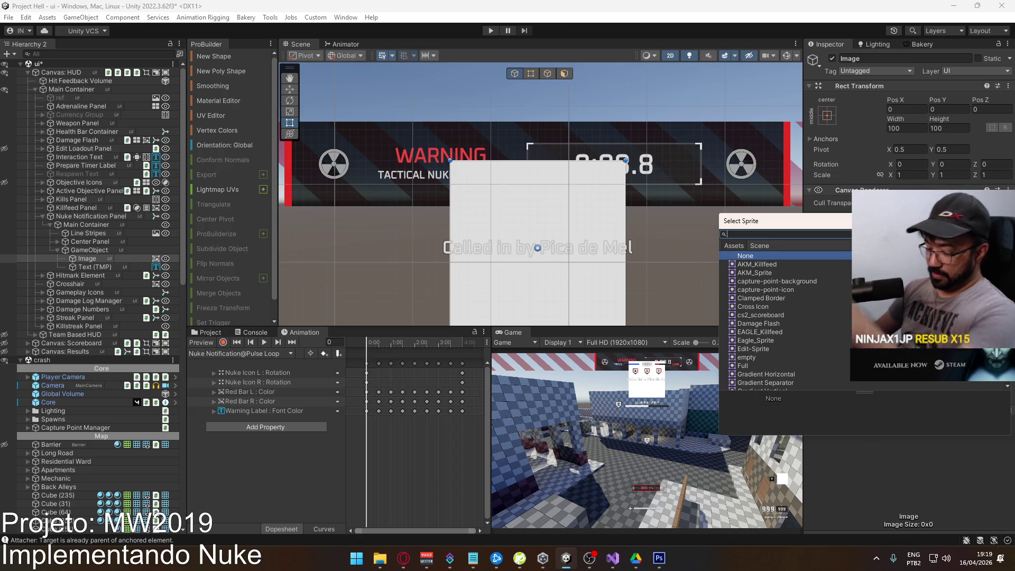
pyautogui.write('border')
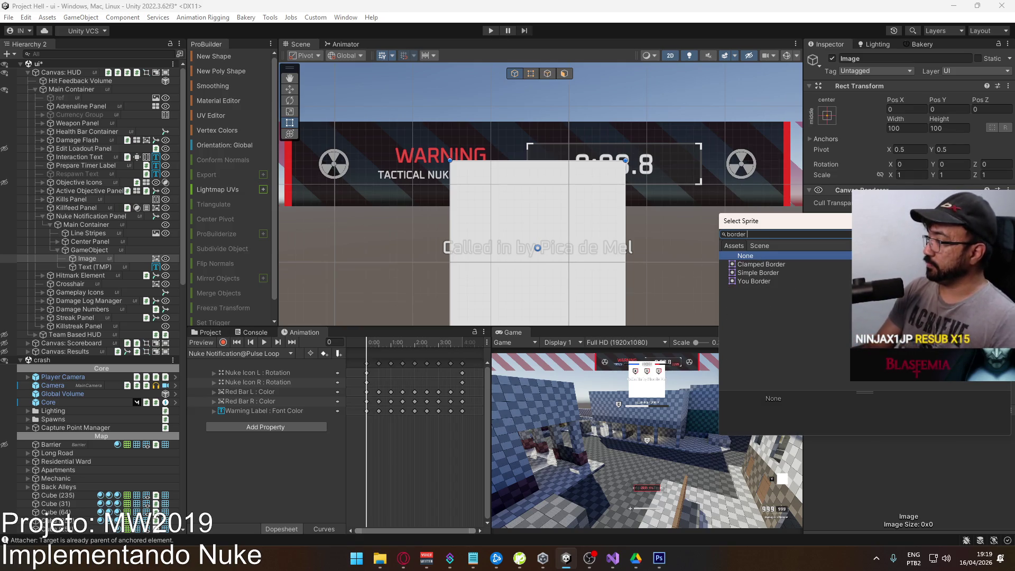
pyautogui.write('blur')
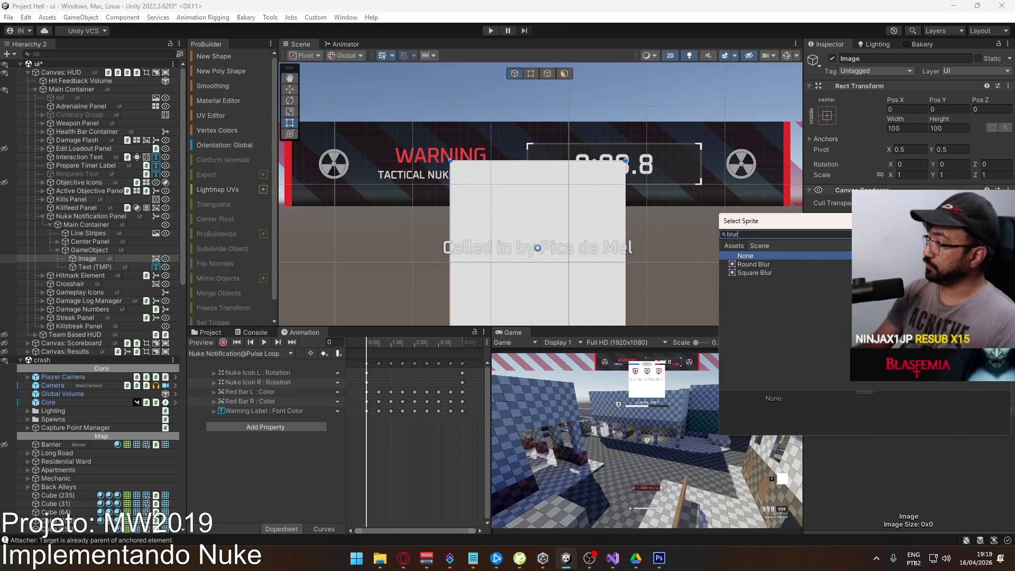
pyautogui.click(770, 266)
pyautogui.doubleClick(769, 266)
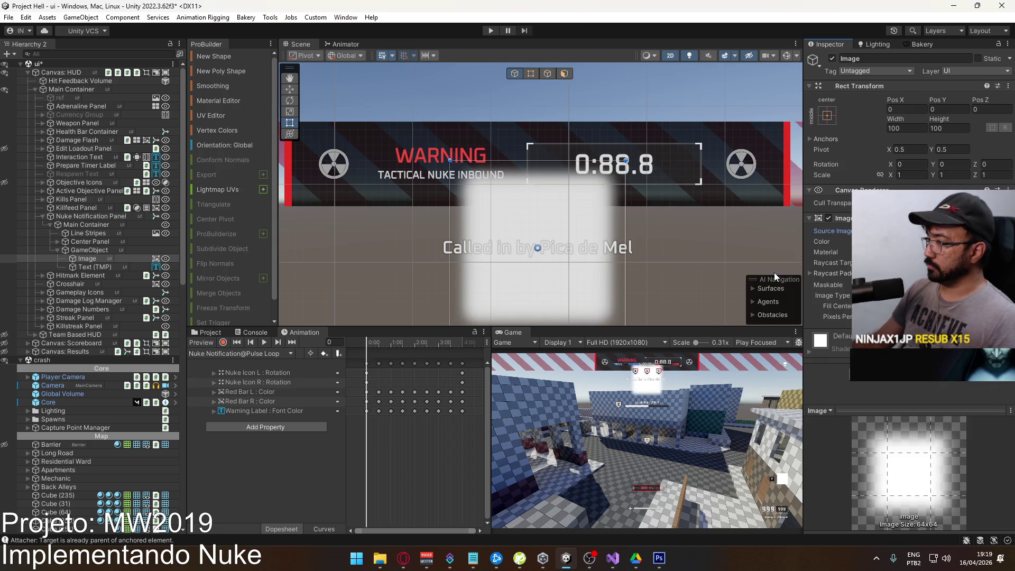
# Stretch the image across its parent with zero offsets and tint it black at low alpha.
pyautogui.click(830, 118)
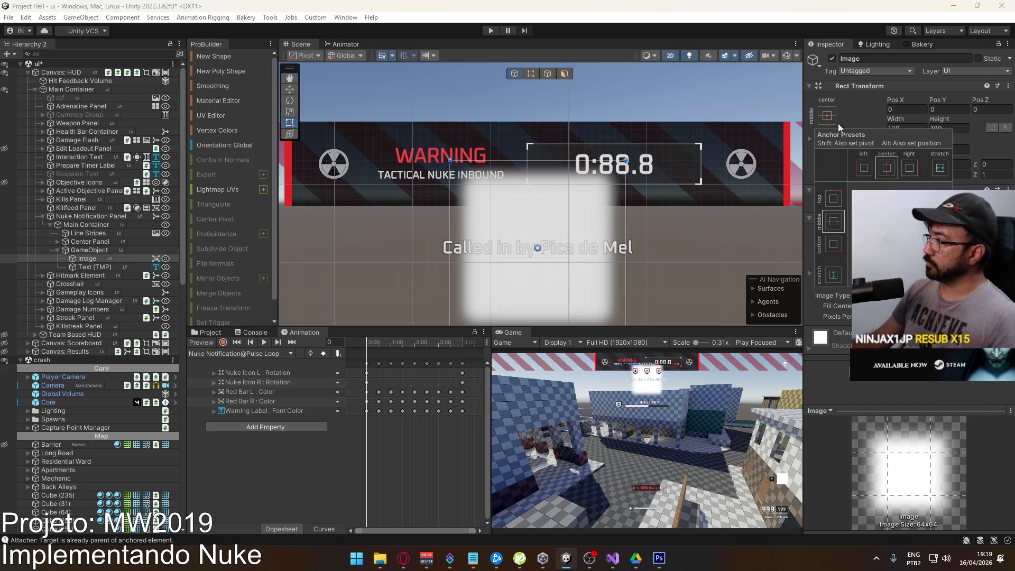
pyautogui.keyDown('alt'); pyautogui.click(940, 275); pyautogui.keyUp('alt')
pyautogui.click(941, 109)
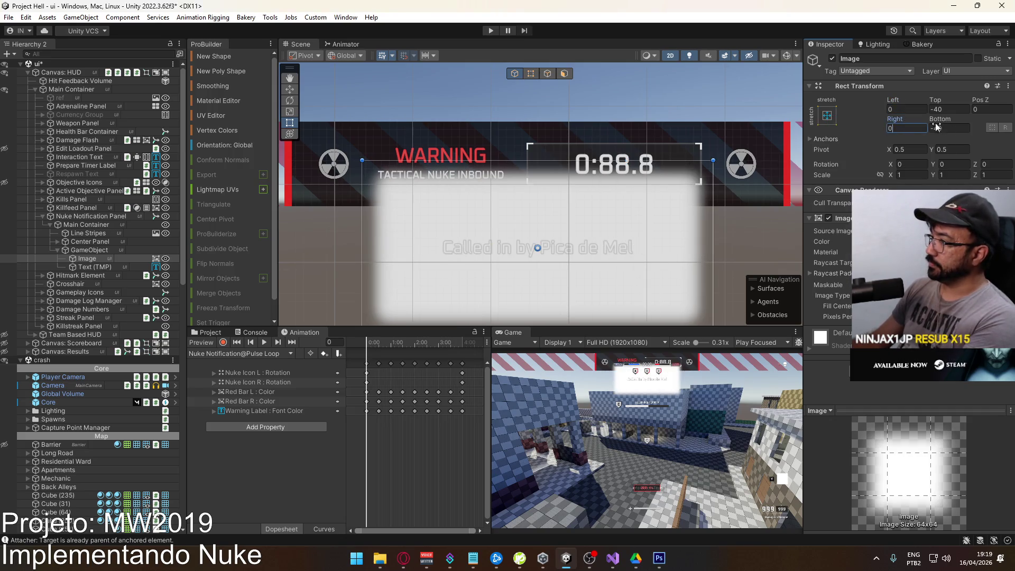
pyautogui.write('-40')
pyautogui.press('Tab')
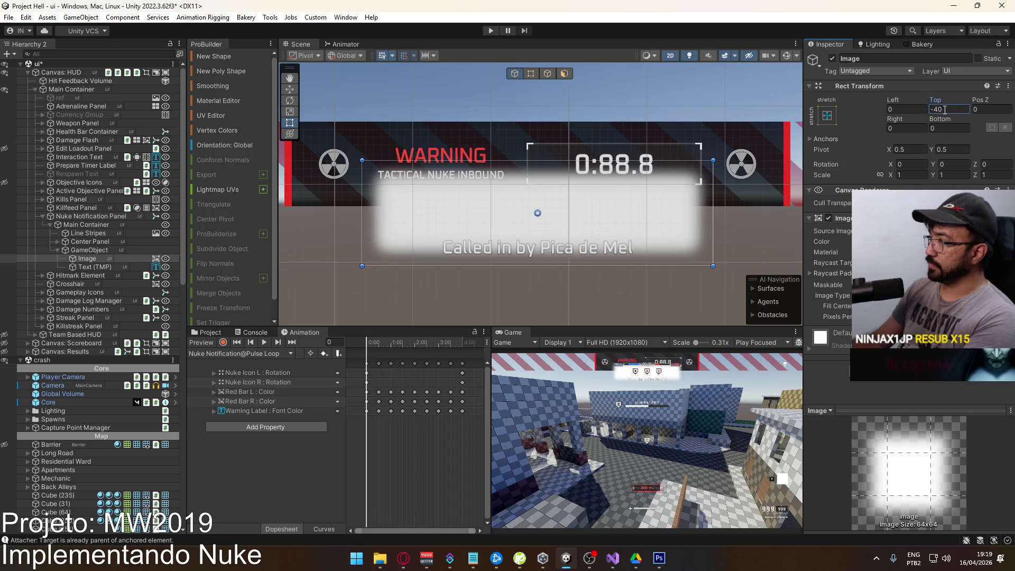
pyautogui.write('0')
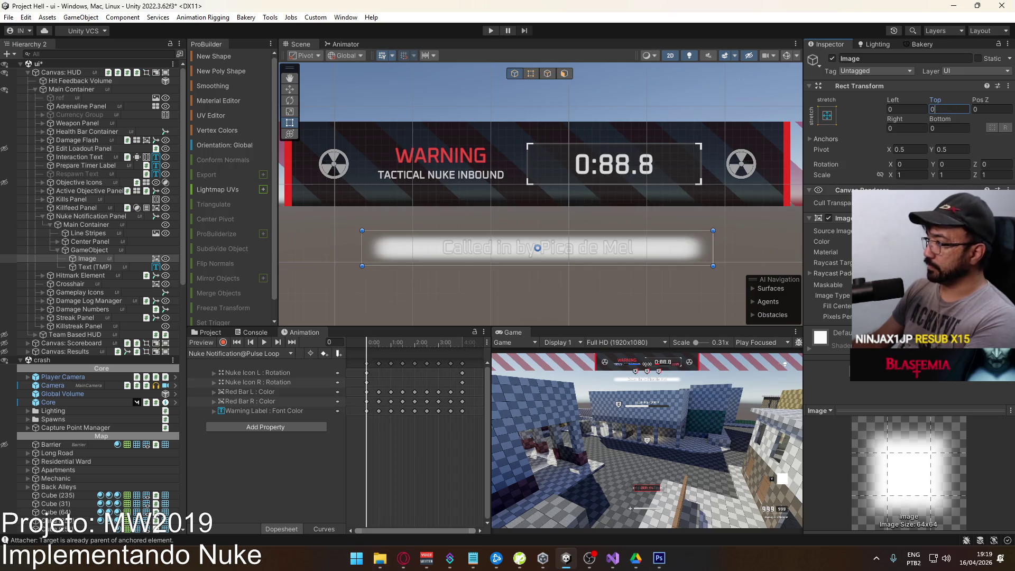
pyautogui.click(931, 241)
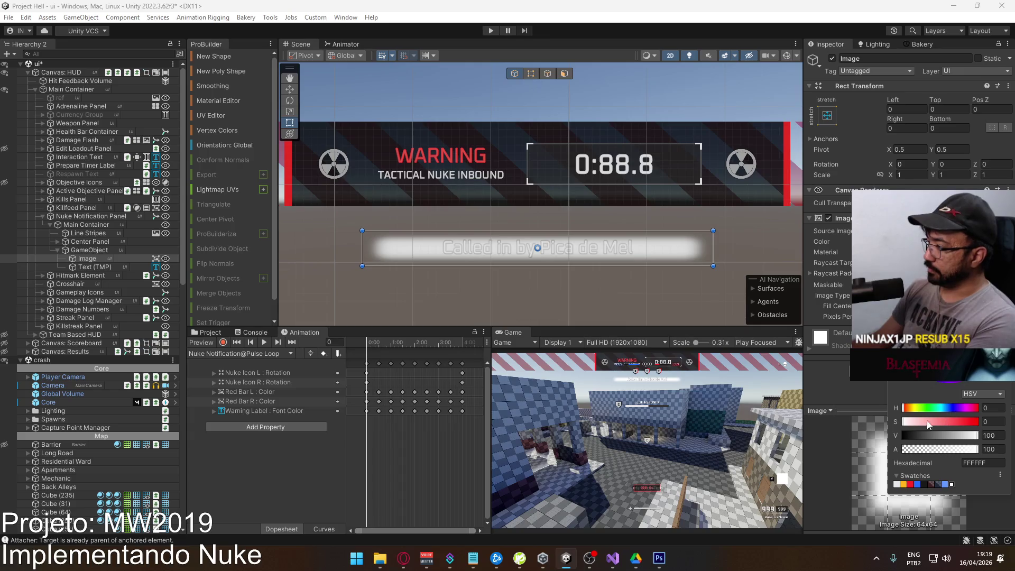
pyautogui.click(903, 435)
pyautogui.click(904, 449)
pyautogui.moveTo(903, 449); pyautogui.dragTo(934, 448)
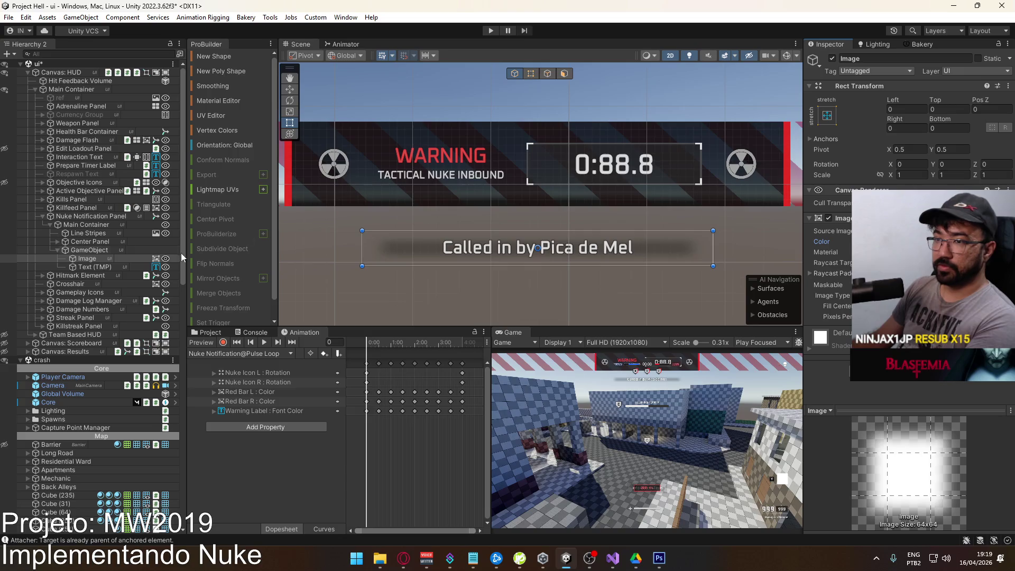
# Move the caller panel to Pos Y about -40 and check it in a maximized Game view.
pyautogui.click(103, 250)
pyautogui.moveTo(937, 99)
pyautogui.mouseDown()
pyautogui.moveTo(918, 97)
pyautogui.moveTo(961, 98)
pyautogui.mouseUp()
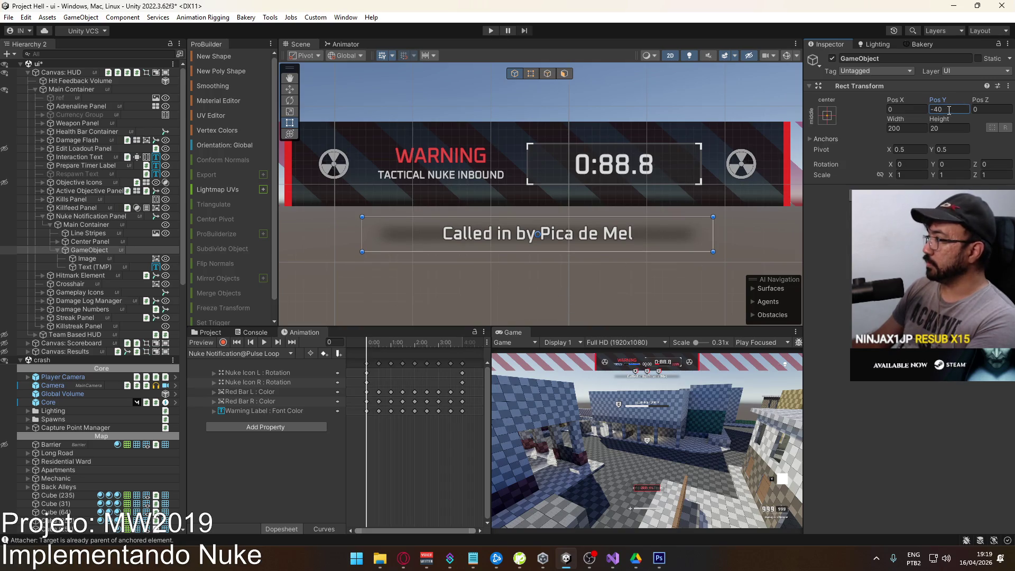
pyautogui.rightClick(507, 332)
pyautogui.click(529, 362)
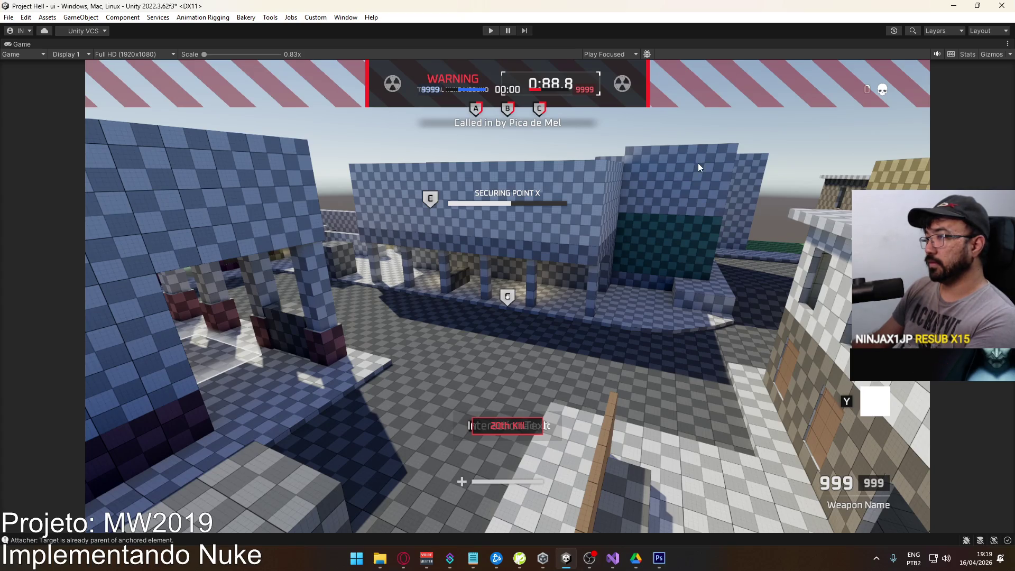
pyautogui.rightClick(611, 46)
pyautogui.click(652, 88)
pyautogui.click(88, 258)
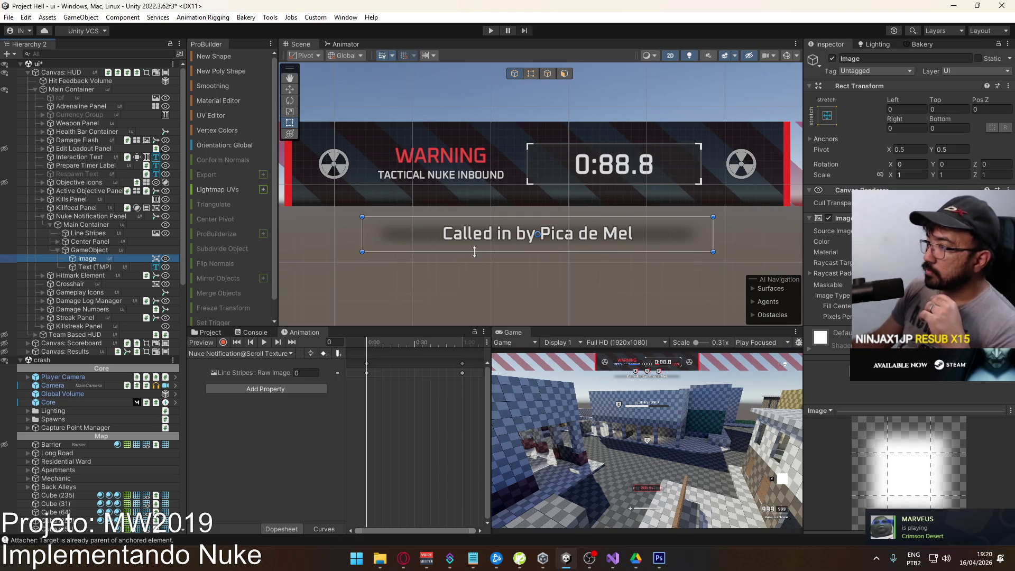
# Set the caller container's width to 180.
pyautogui.click(104, 251)
pyautogui.moveTo(893, 116)
pyautogui.mouseDown()
pyautogui.moveTo(763, 138)
pyautogui.moveTo(801, 132)
pyautogui.mouseUp()
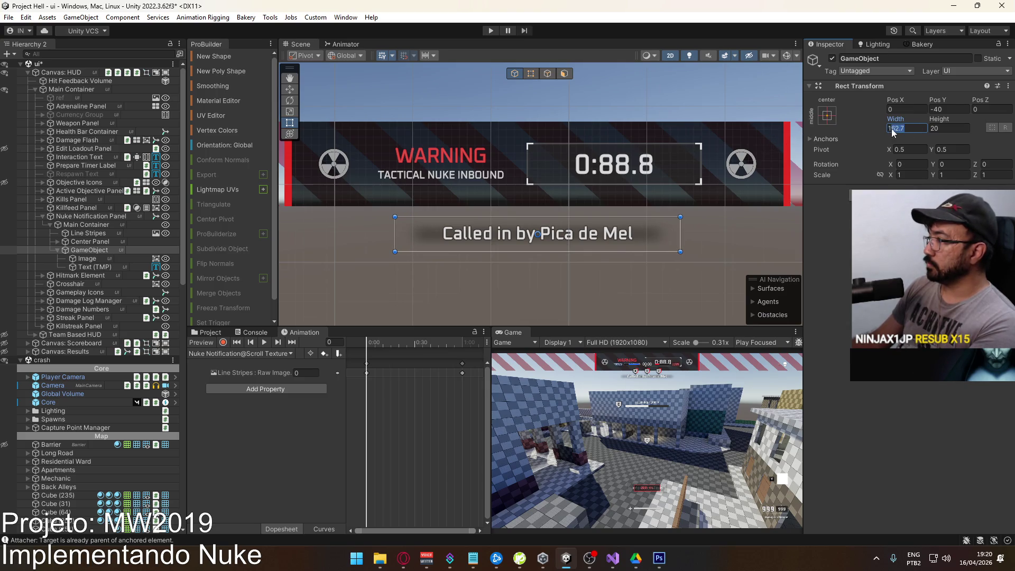
pyautogui.write('1180')
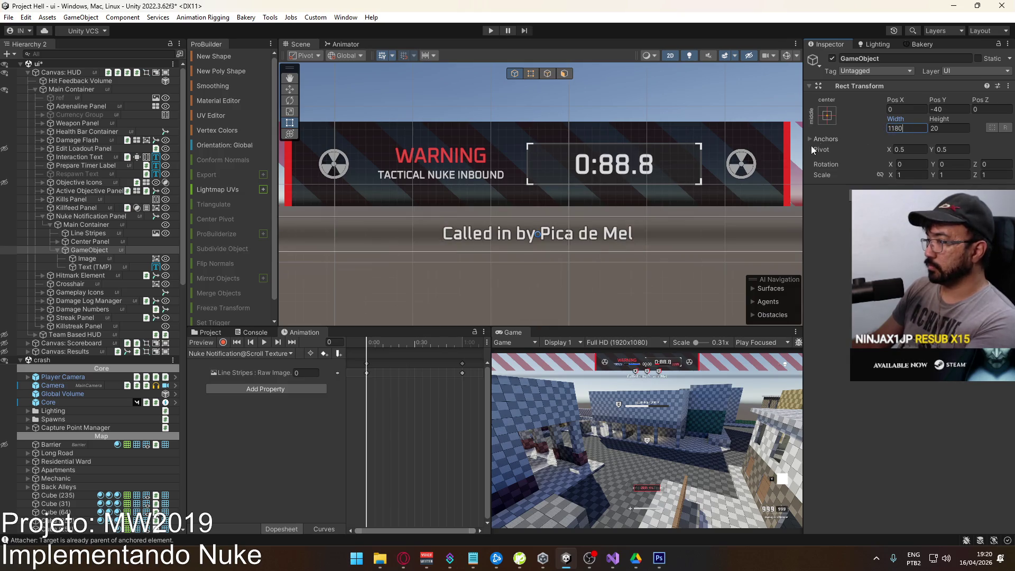
pyautogui.click(895, 128)
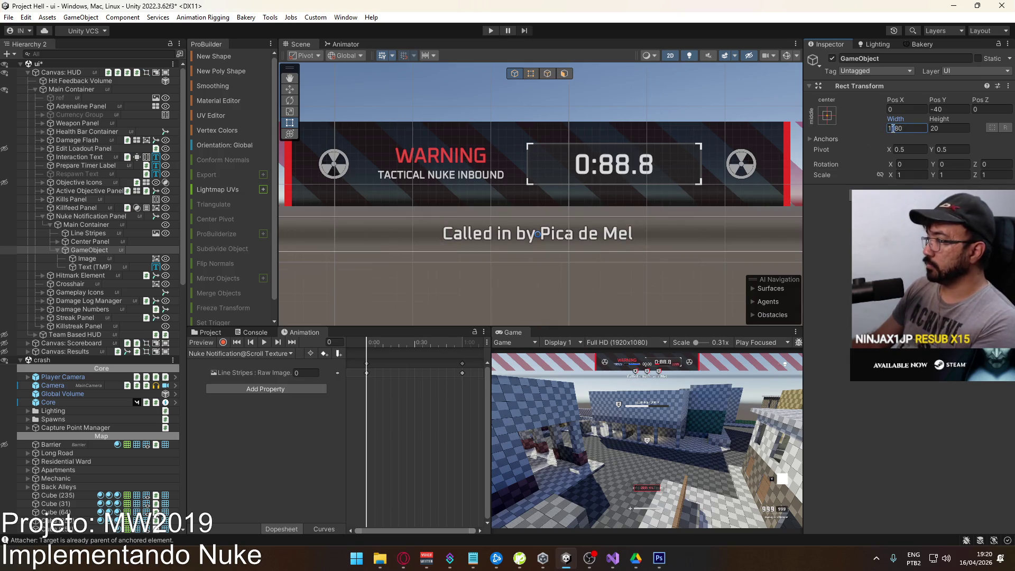
pyautogui.press('BackSpace')
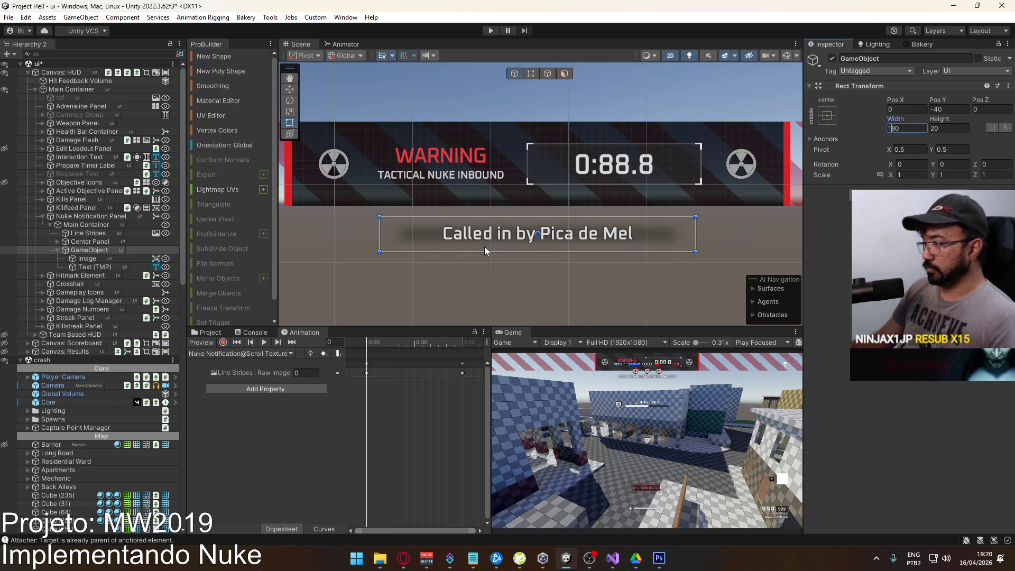
# Rename the backdrop image to Shadow.
pyautogui.click(99, 259)
pyautogui.press('F2')
pyautogui.write('Shadow')
pyautogui.press('Return')
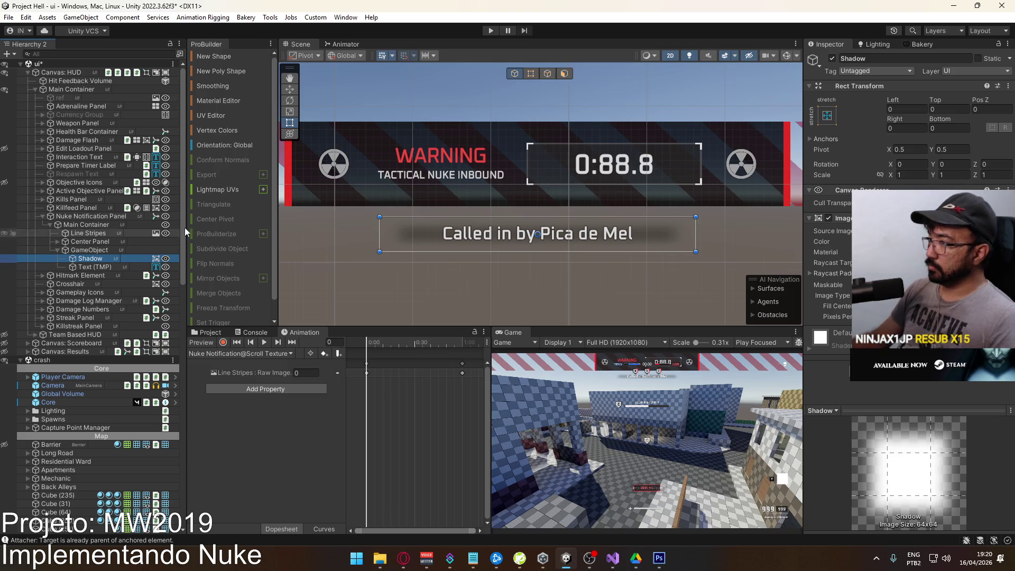
# Lower the Shadow colour's alpha to 16 for a fainter backdrop.
pyautogui.click(931, 241)
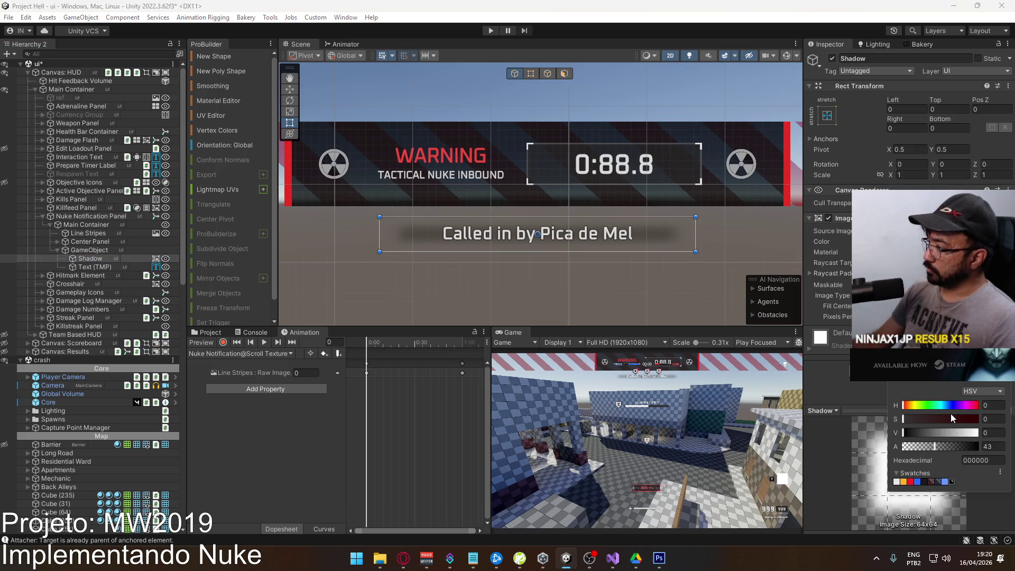
pyautogui.moveTo(934, 447); pyautogui.dragTo(926, 449)
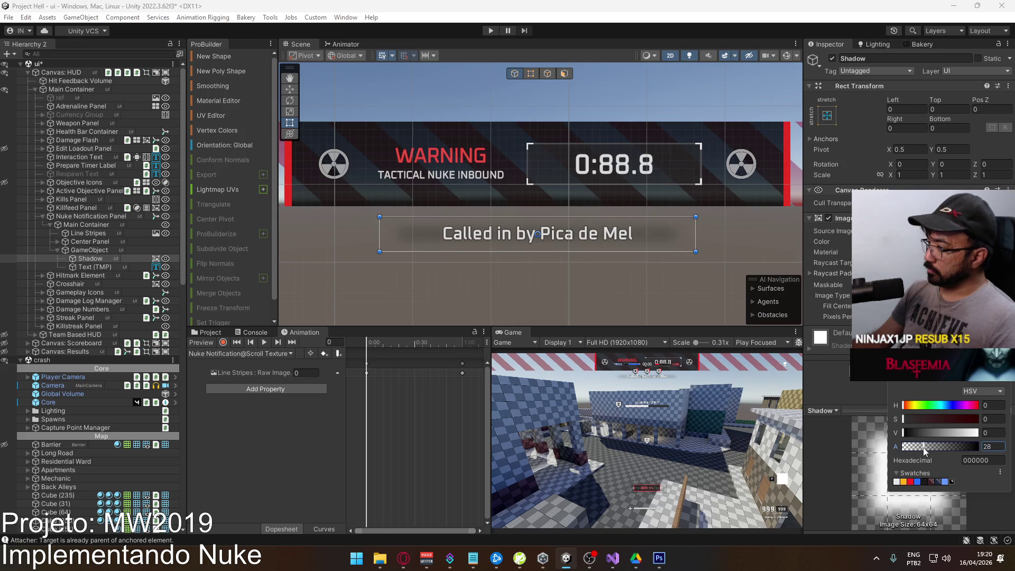
pyautogui.moveTo(911, 449); pyautogui.dragTo(915, 450)
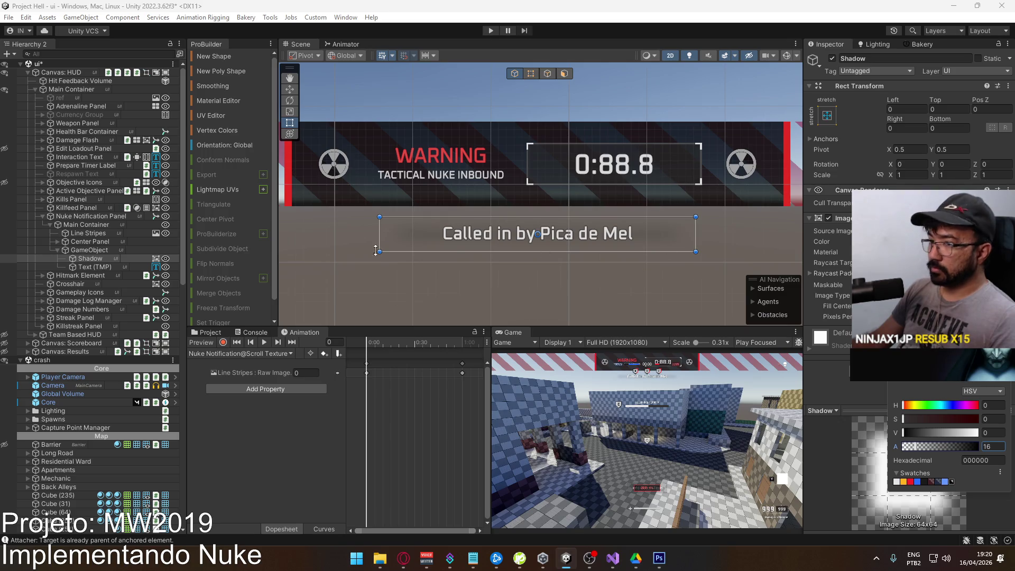
pyautogui.click(95, 267)
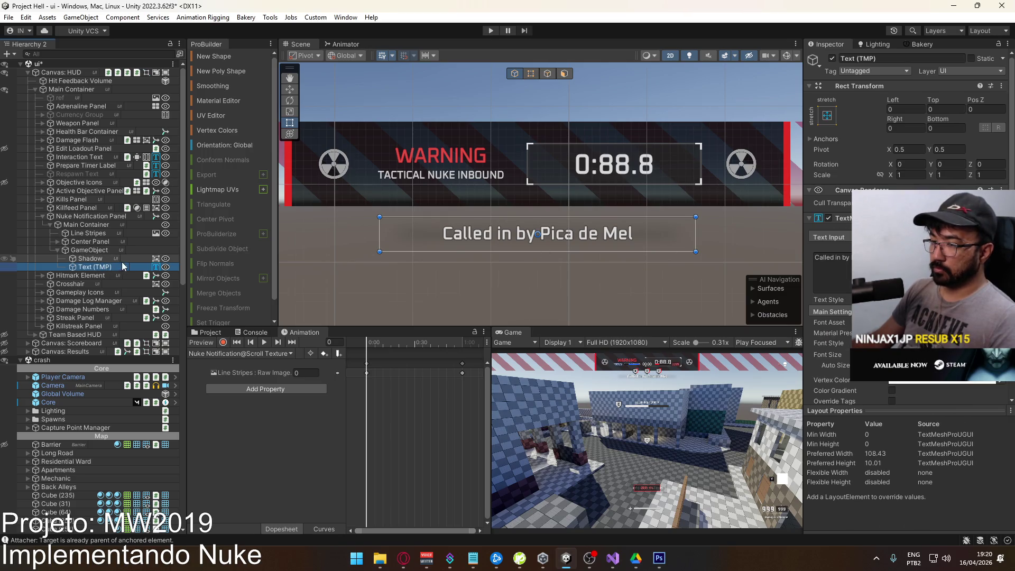
# Rename the caller text object to Caller Label.
pyautogui.click(124, 266)
pyautogui.write('Caller Label')
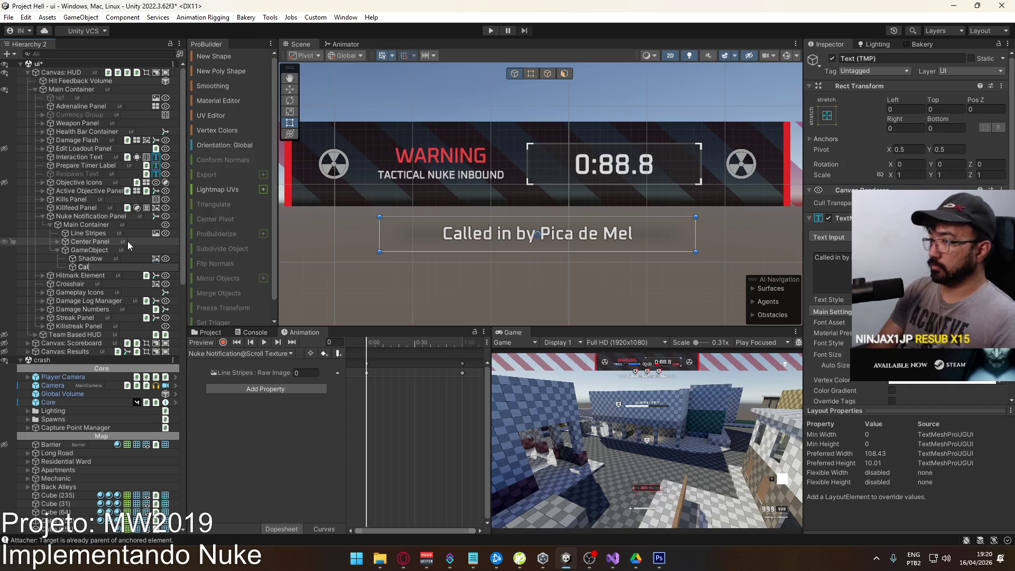
pyautogui.press('Return')
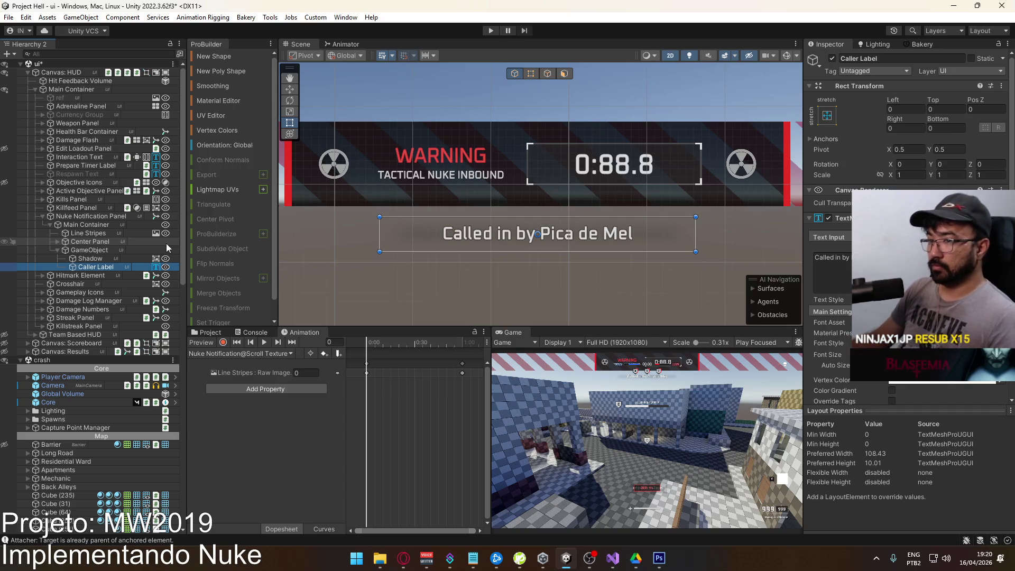
pyautogui.scroll(-4, 450, 257)
pyautogui.scroll(-2, 456, 255)
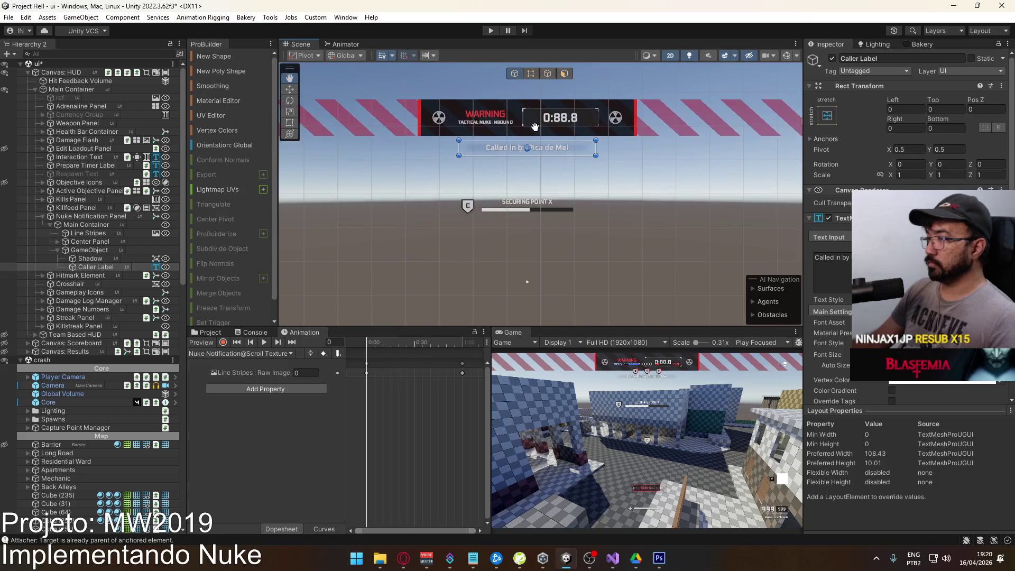
pyautogui.moveTo(456, 255); pyautogui.dragTo(535, 175)
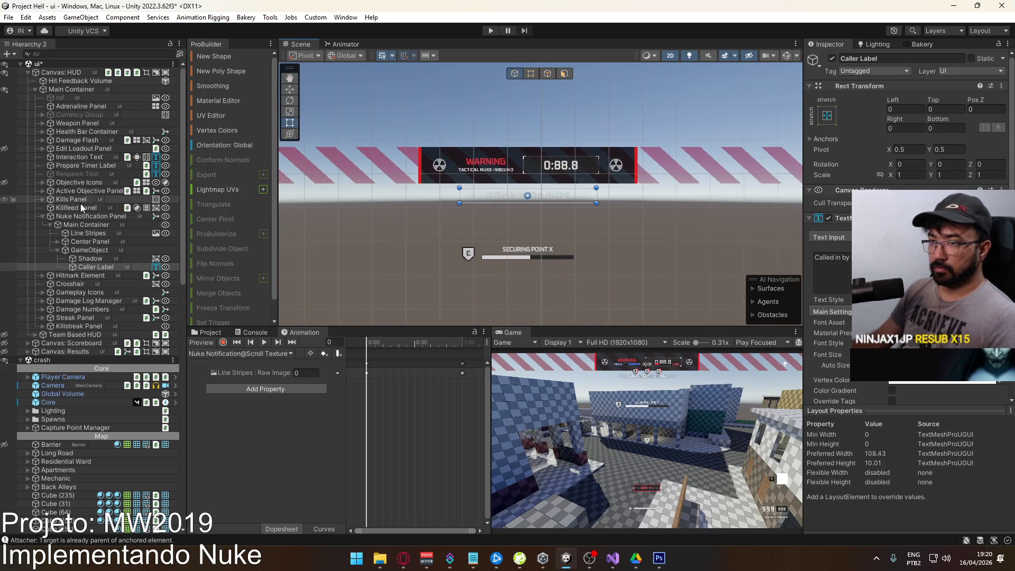
# Toggle Main Container off and on to compare the banner hidden and shown.
pyautogui.click(87, 225)
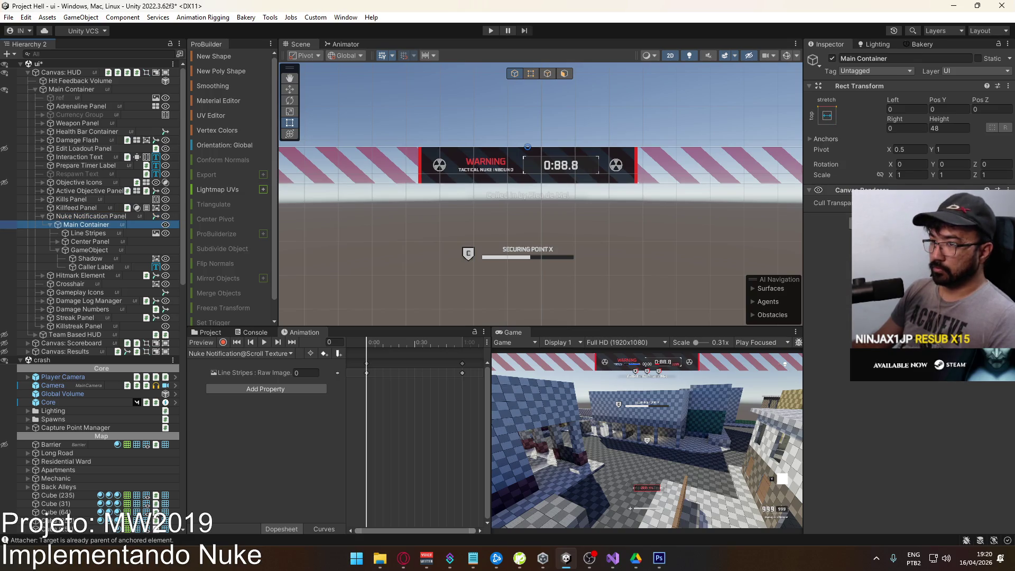
pyautogui.click(833, 58)
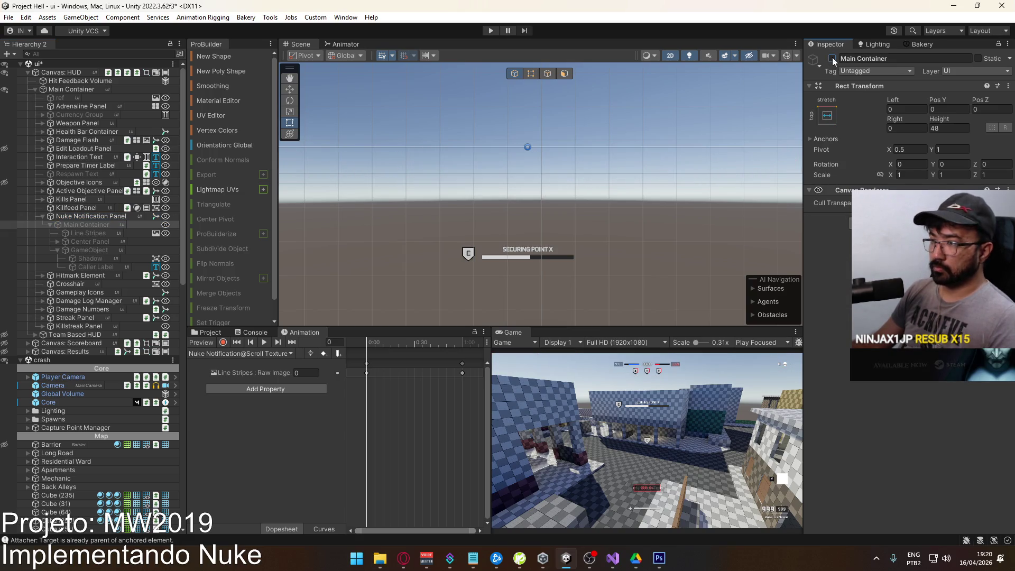
pyautogui.click(832, 59)
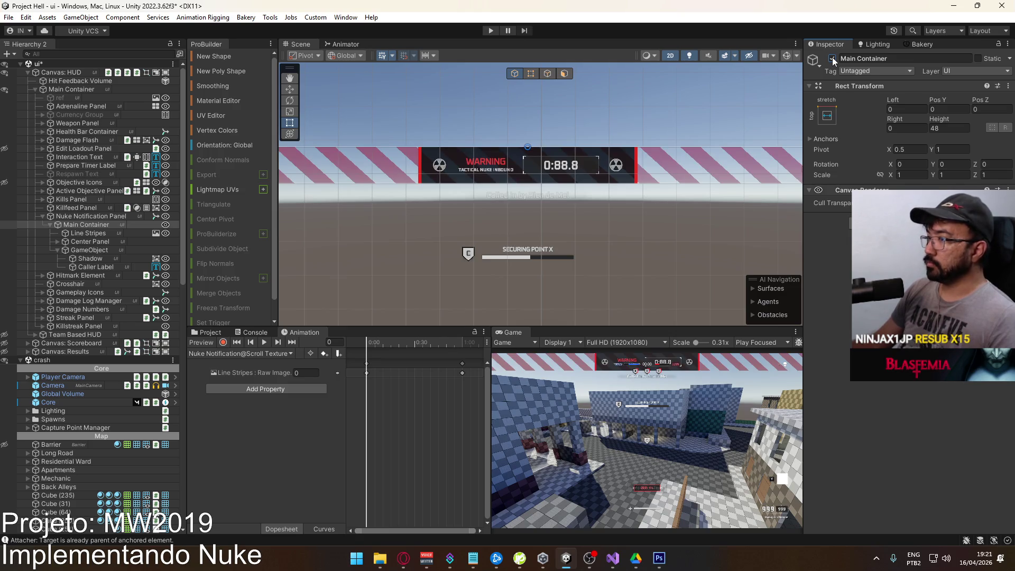
pyautogui.click(832, 59)
pyautogui.click(832, 58)
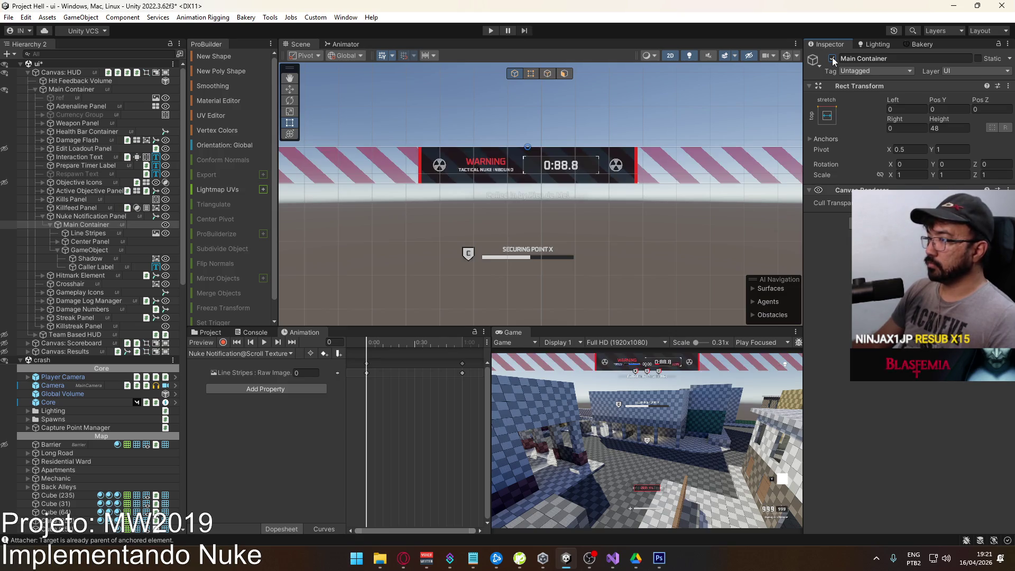
# Rename the caller panel GameObject to Caller Container.
pyautogui.click(99, 251)
pyautogui.click(97, 250)
pyautogui.write('Container')
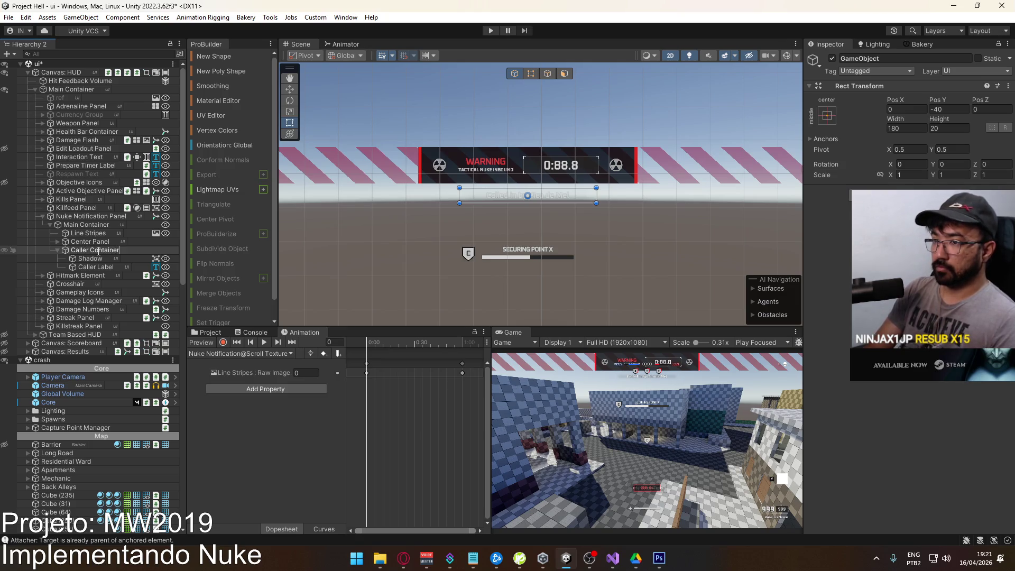
pyautogui.press('Return')
# Collapse the hierarchy and leave Main Container deactivated to hide the nuke banner.
pyautogui.click(50, 225)
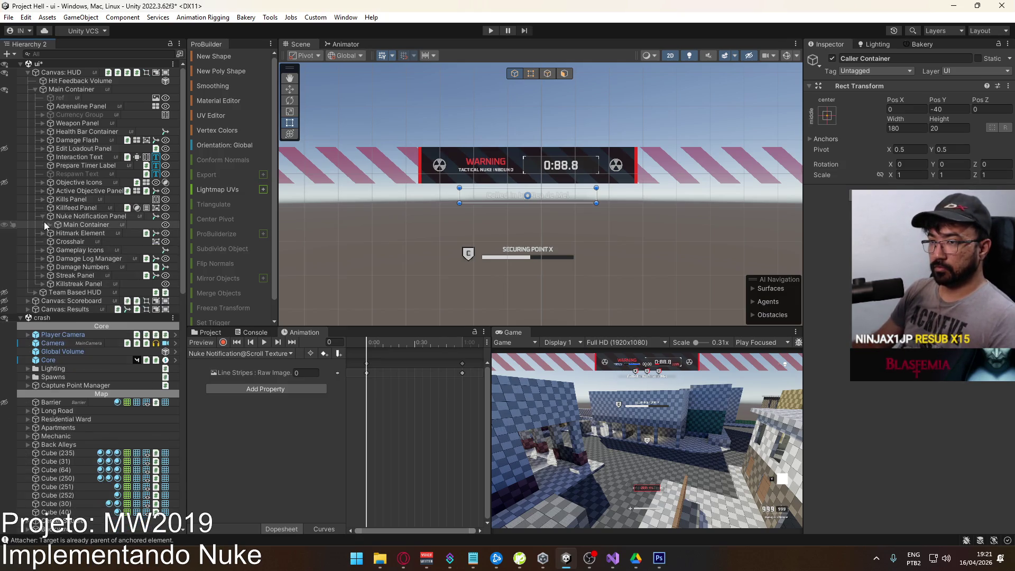
pyautogui.click(44, 216)
pyautogui.click(43, 217)
pyautogui.click(85, 225)
pyautogui.click(833, 58)
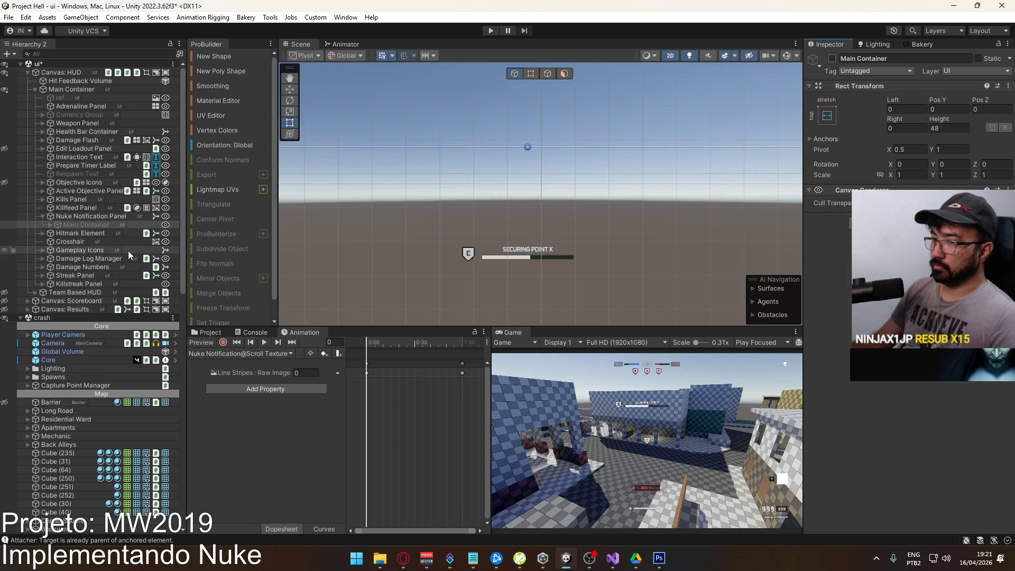
pyautogui.click(91, 217)
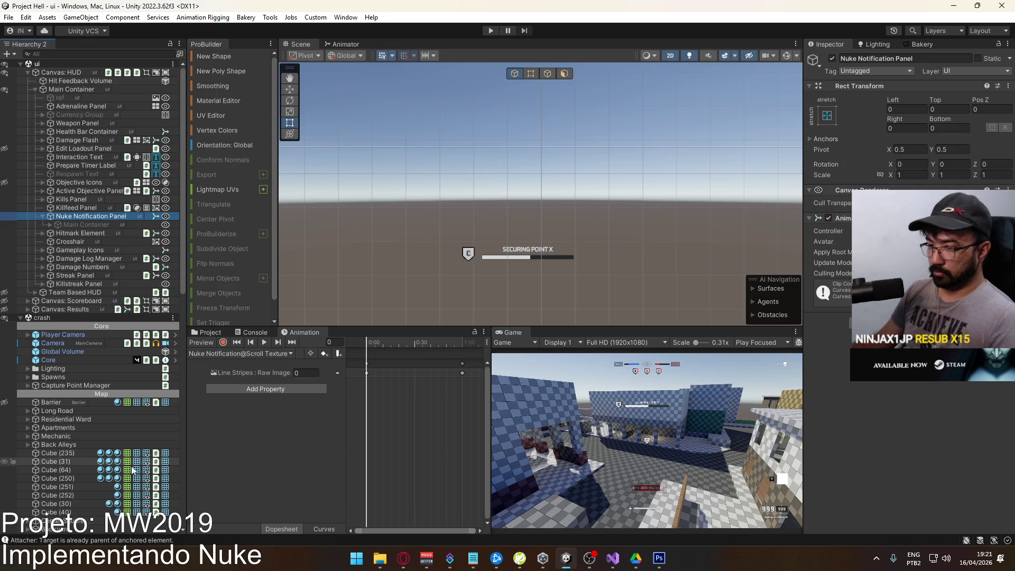
# Open the Assets/Core/Runtime/Scripts/UI folder in the Project window.
pyautogui.click(210, 332)
pyautogui.click(237, 470)
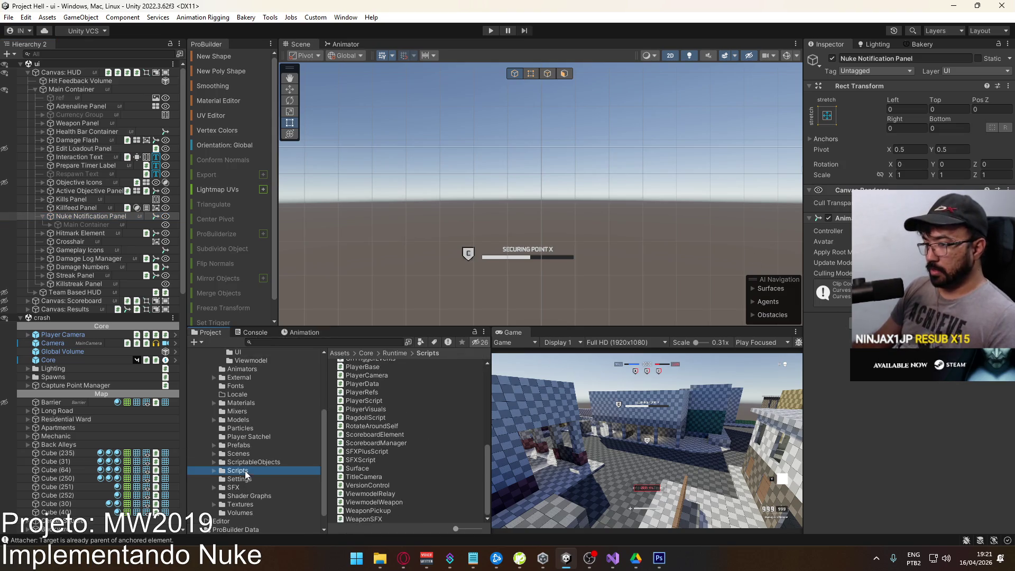
pyautogui.click(400, 444)
pyautogui.scroll(10, 401, 437)
pyautogui.doubleClick(374, 379)
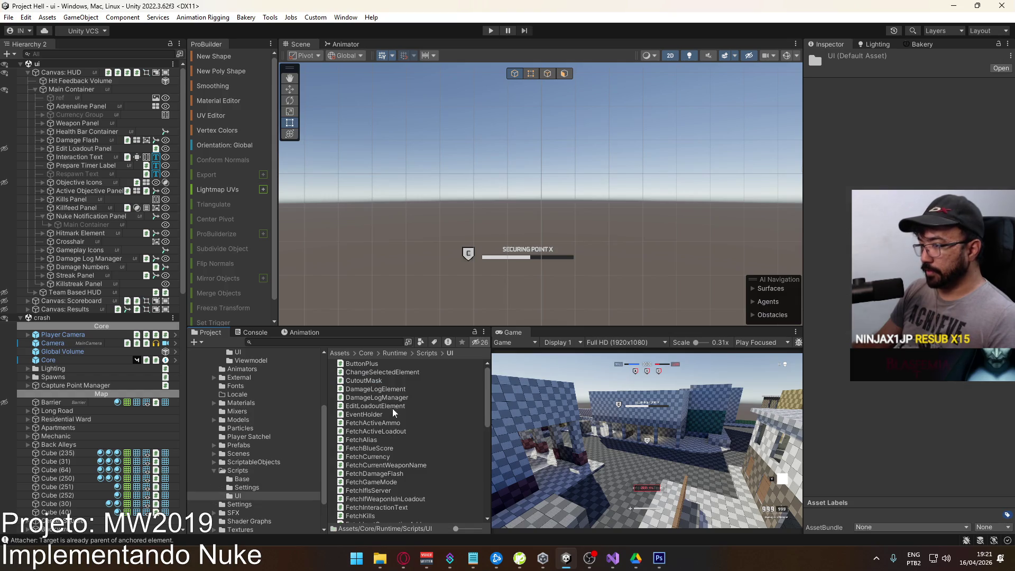
# Create a new C# script there named NukeNotificationManager.
pyautogui.rightClick(396, 416)
pyautogui.moveTo(529, 92)
pyautogui.click(634, 63)
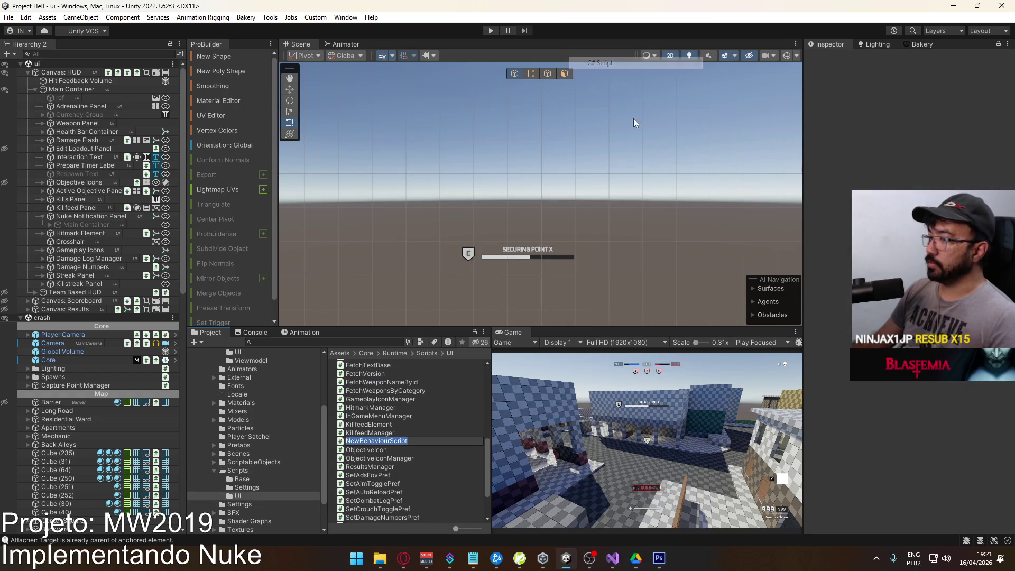
pyautogui.write('M')
pyautogui.press('BackSpace')
pyautogui.write('Nuke')
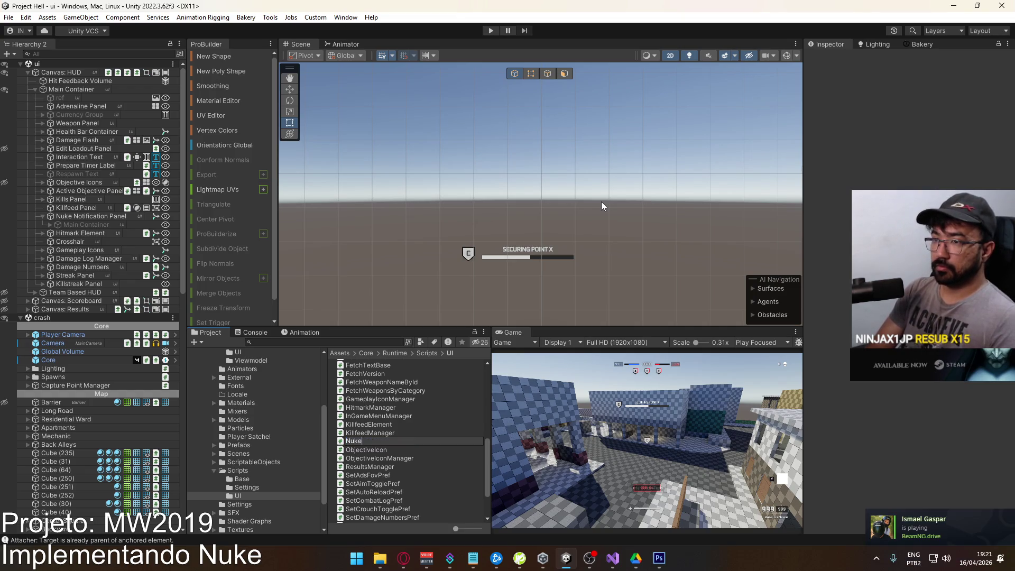
pyautogui.write('l')
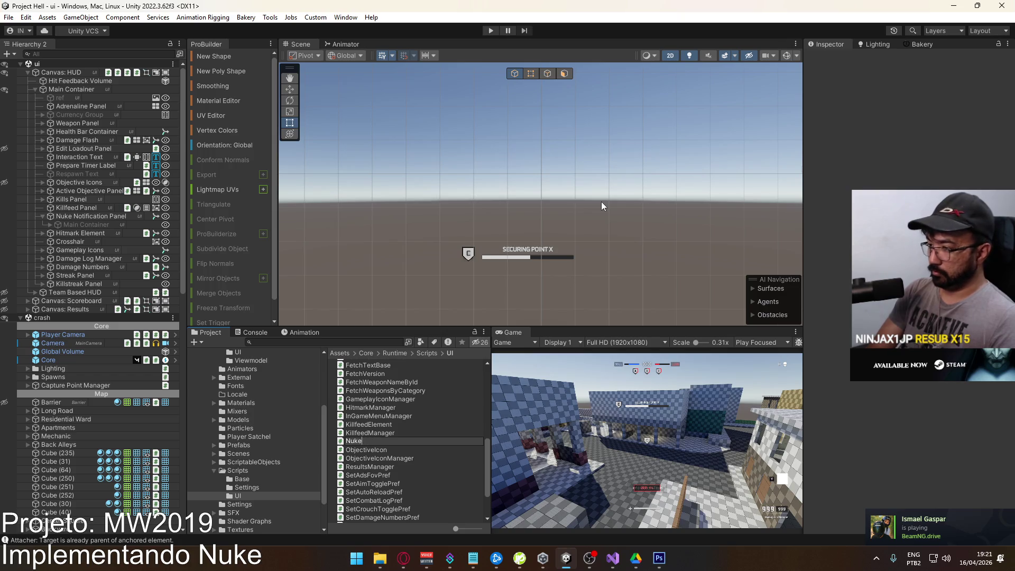
pyautogui.write('tionManager')
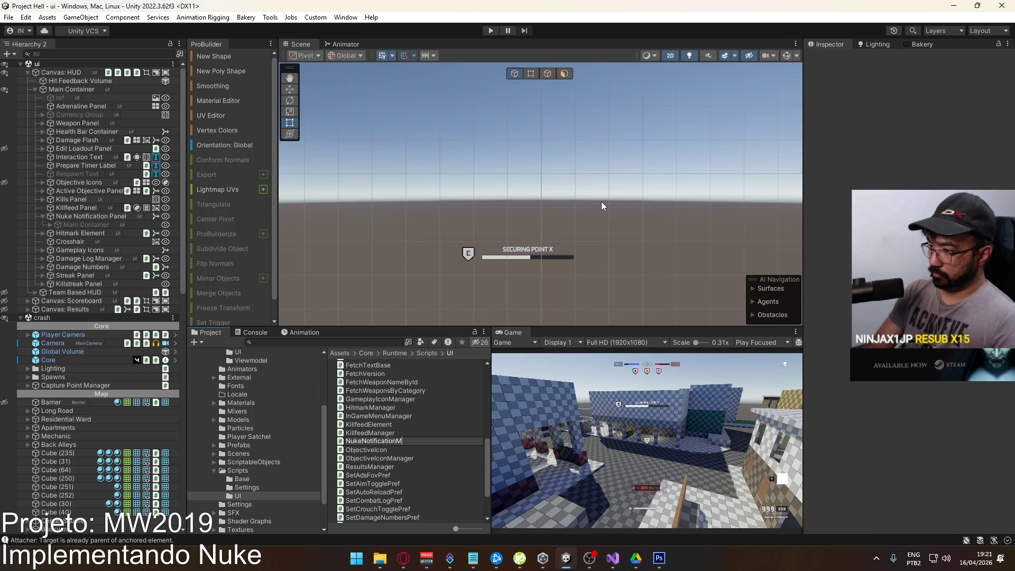
pyautogui.hotkey('alt', 'Tab')
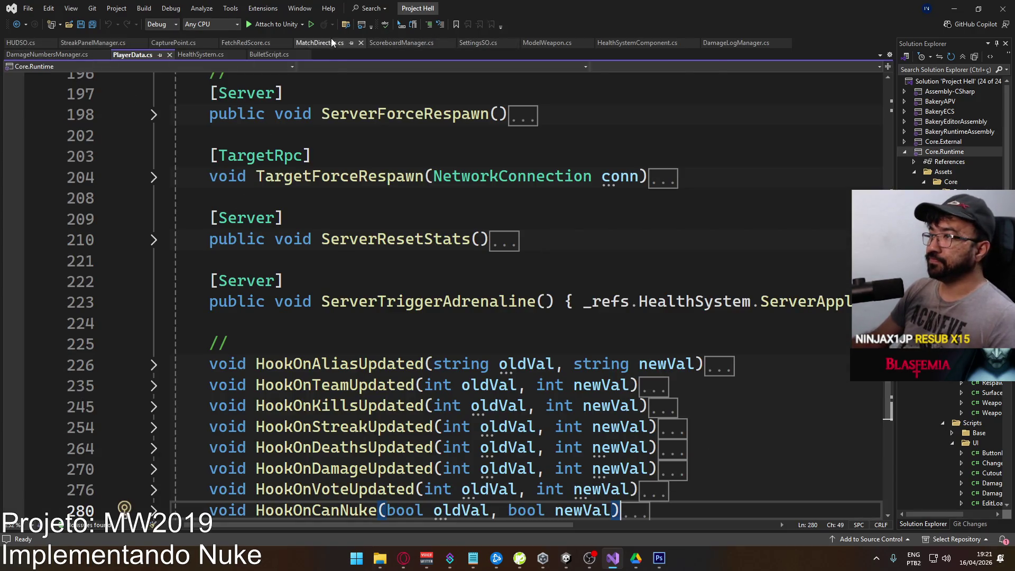
# Bring up MatchDirector.cs and scroll to its PVP Config SyncVar fields.
pyautogui.click(303, 44)
pyautogui.scroll(-4, 467, 314)
pyautogui.scroll(10, 467, 314)
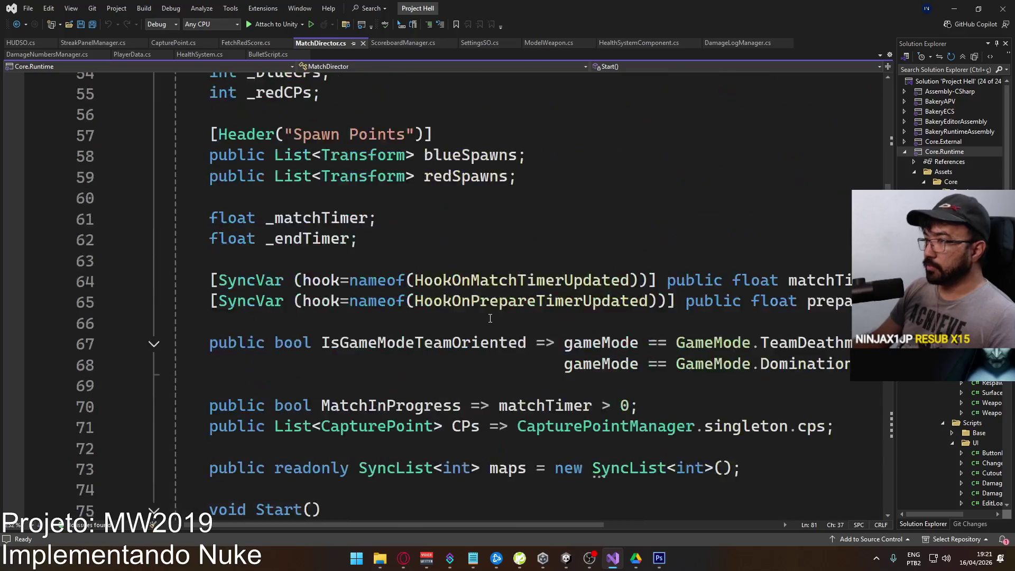
pyautogui.scroll(2, 467, 314)
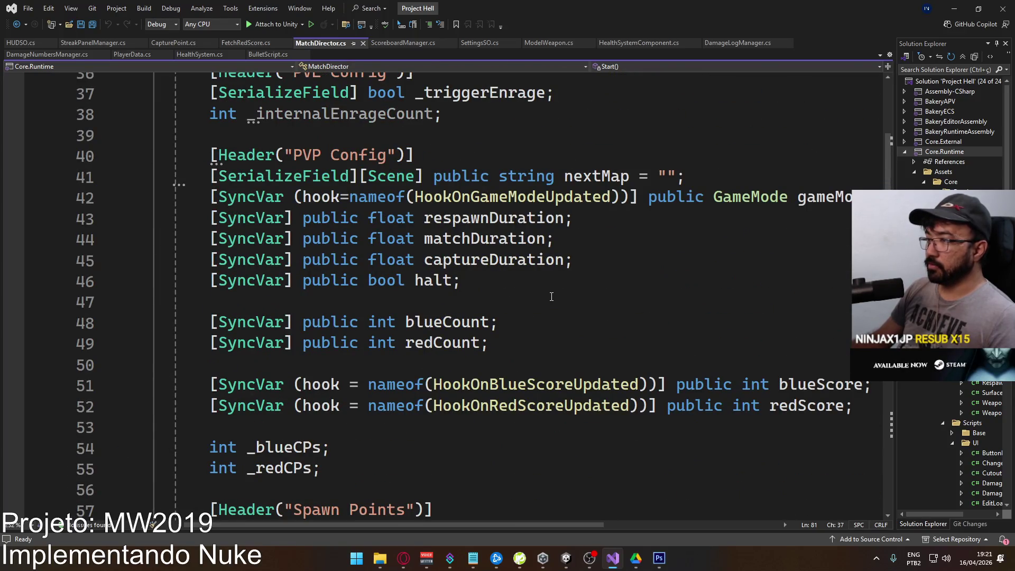
pyautogui.click(404, 558)
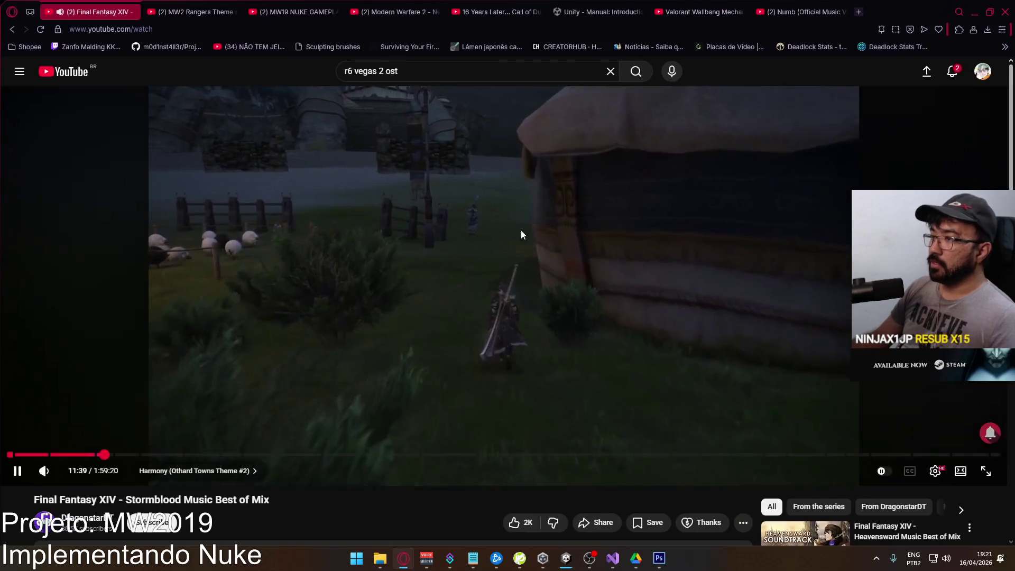
pyautogui.click(196, 12)
pyautogui.scroll(5, 431, 279)
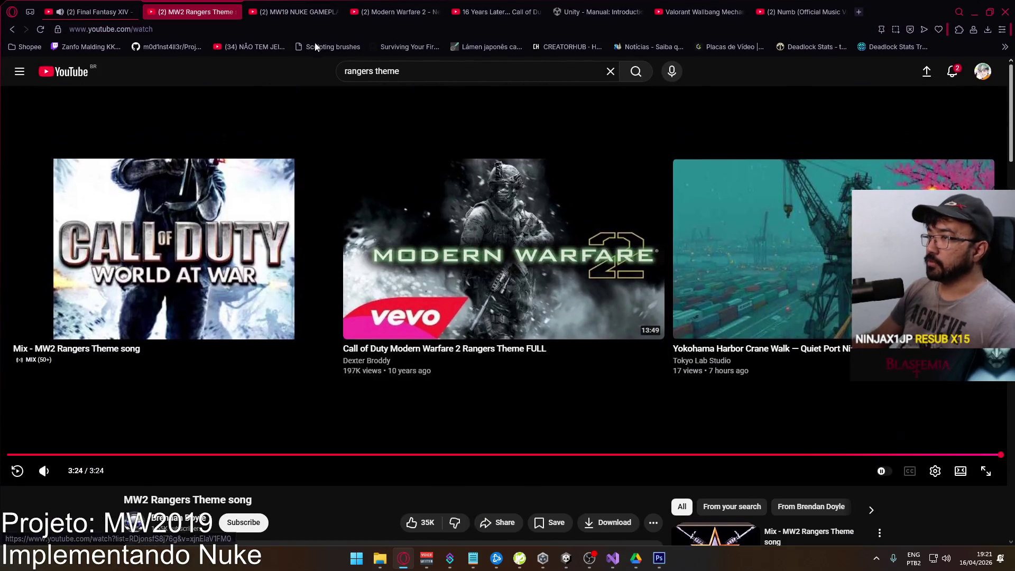
pyautogui.click(273, 5)
pyautogui.moveTo(418, 374)
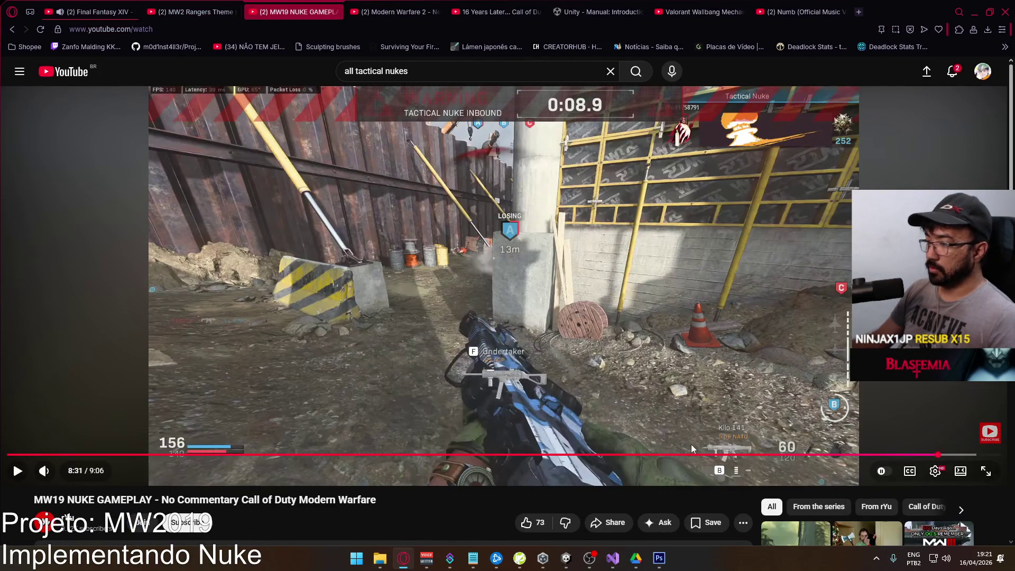
pyautogui.click(923, 454)
pyautogui.click(766, 345)
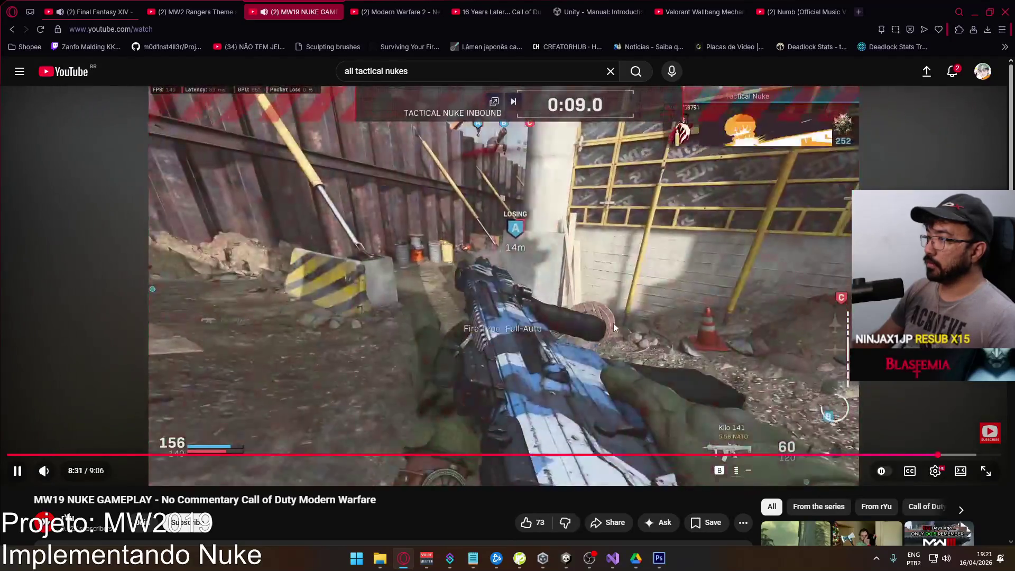
pyautogui.click(354, 295)
pyautogui.hotkey('alt', 'Tab')
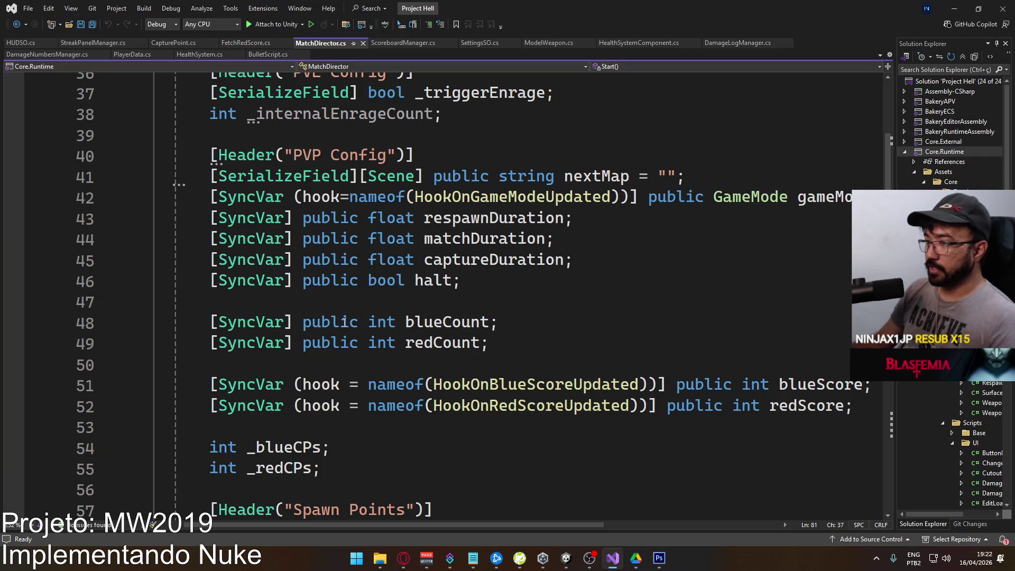
# Type '[SyncVar] public float nukeTimer;' below captureDuration, then cut it back out.
pyautogui.scroll(1, 449, 268)
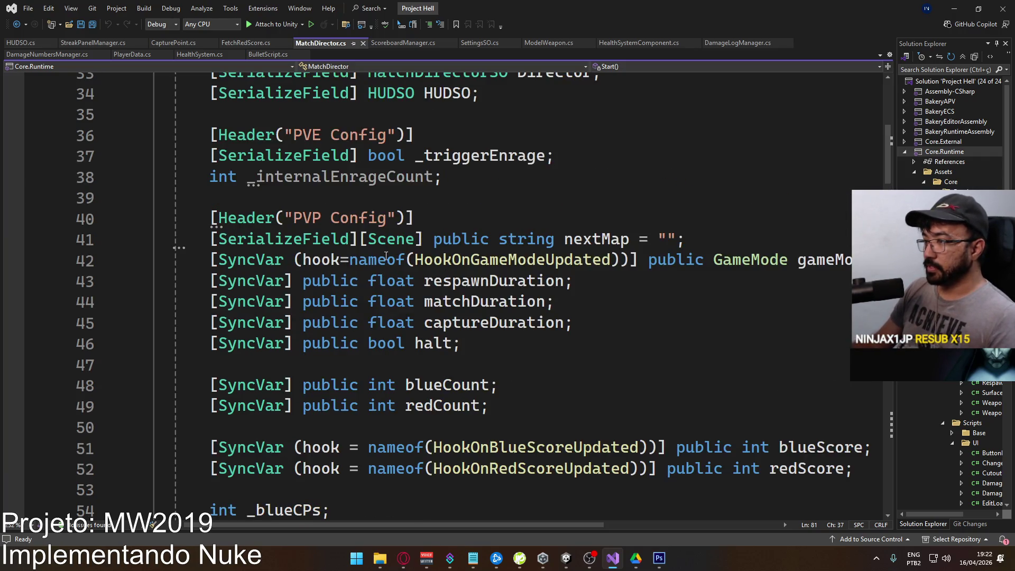
pyautogui.scroll(-2, 520, 269)
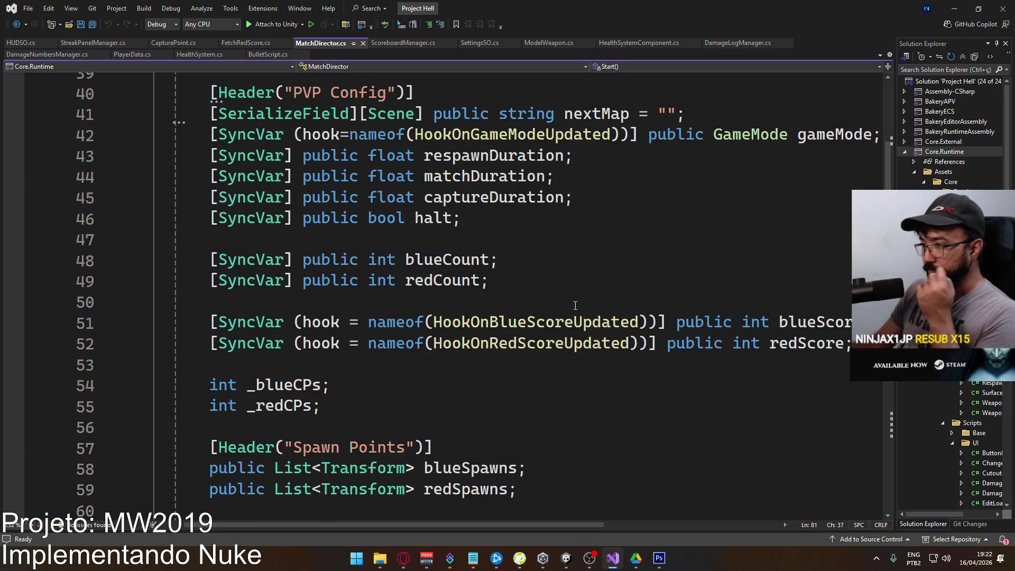
pyautogui.click(615, 203)
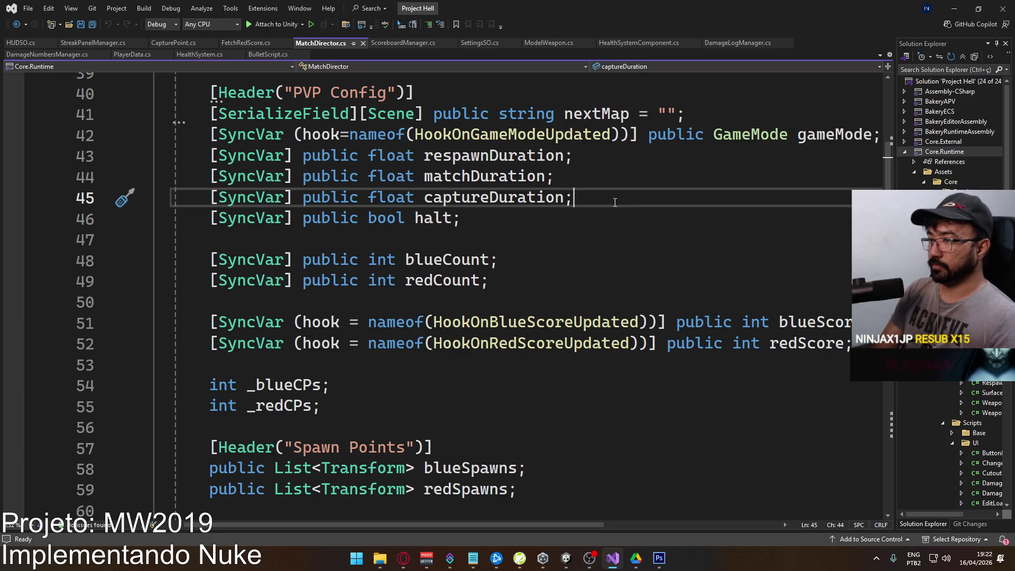
pyautogui.press('Return')
pyautogui.write('[SyncVar')
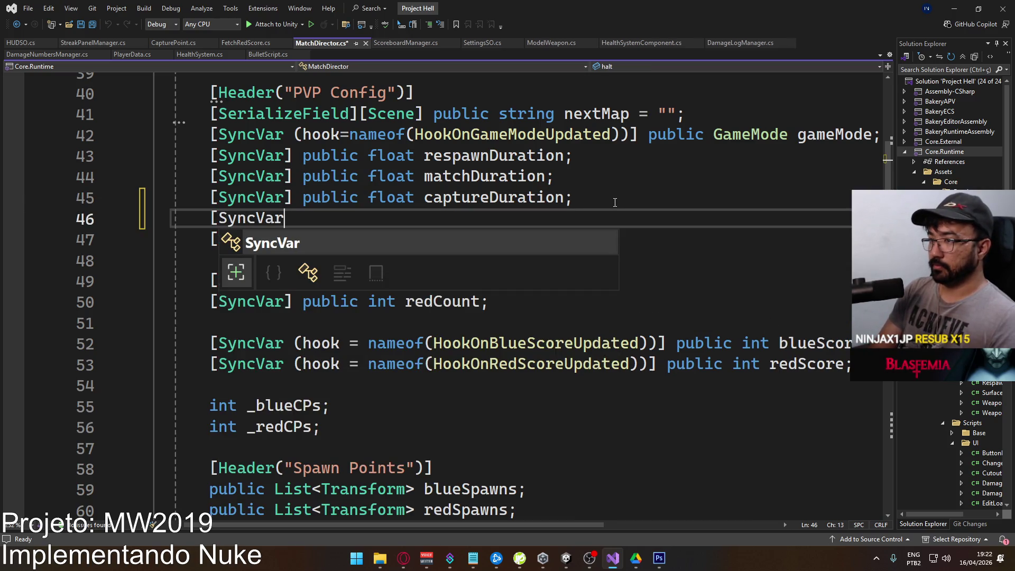
pyautogui.write('] public')
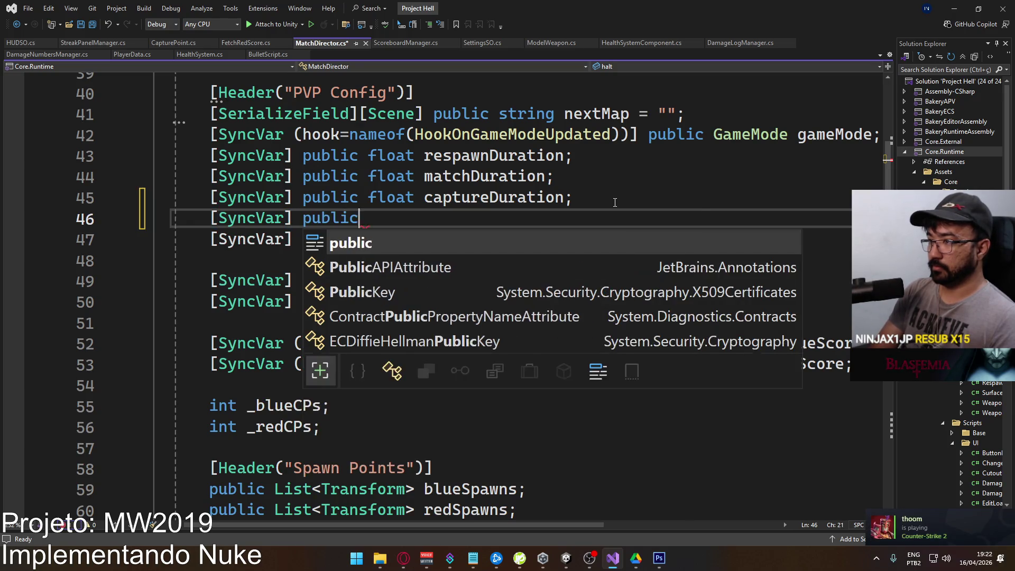
pyautogui.write(' float nuk')
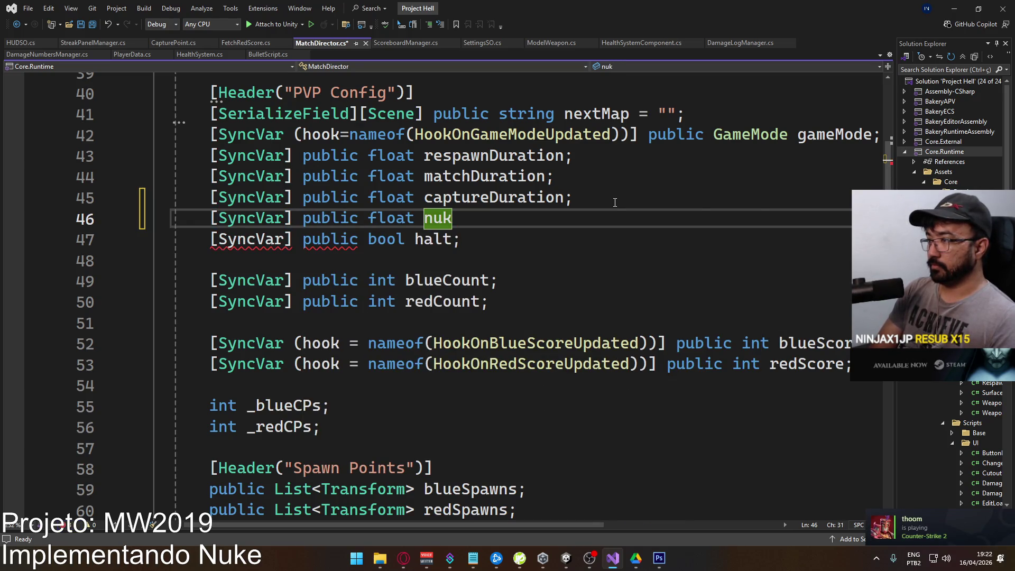
pyautogui.write('eTimer')
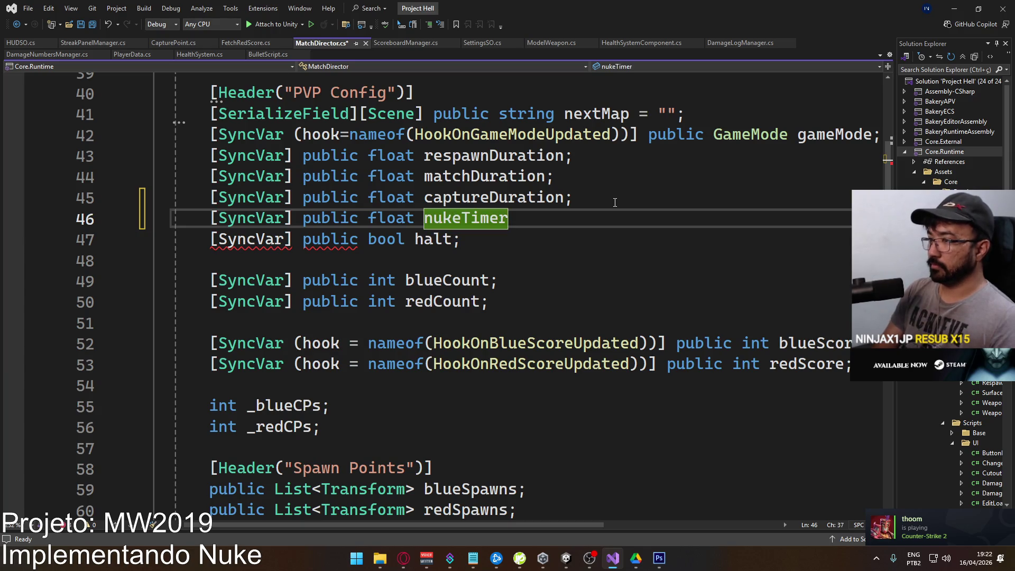
pyautogui.write(';')
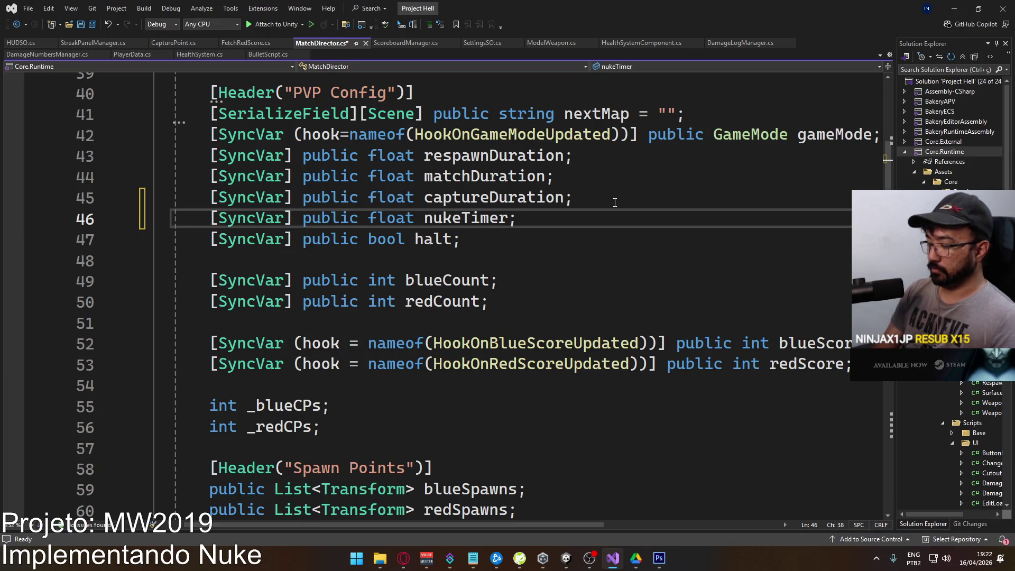
pyautogui.hotkey('shift', 'Home')
pyautogui.hotkey('ctrl', 'x')
pyautogui.press('Up')
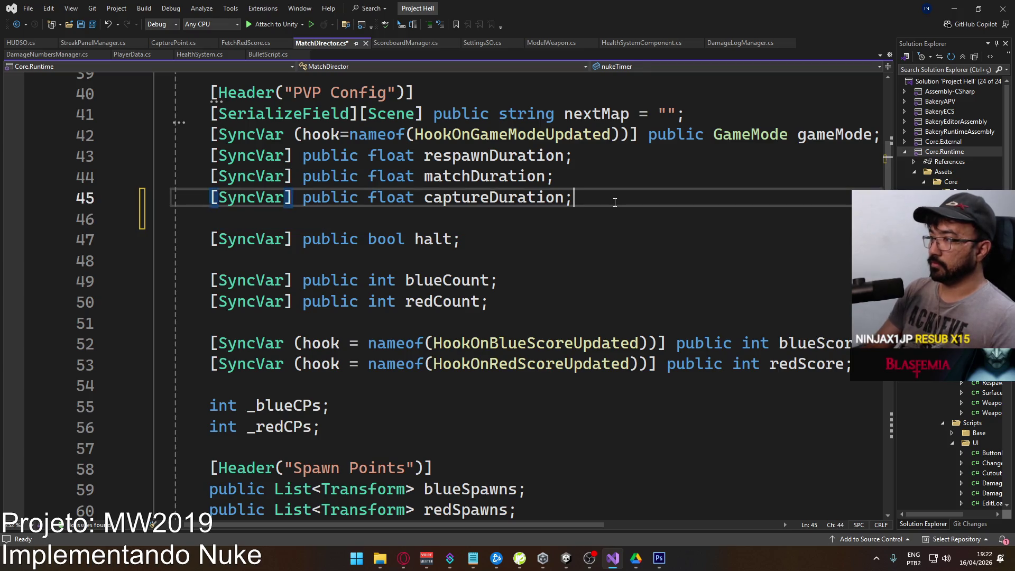
pyautogui.press('Down')
pyautogui.hotkey('ctrl', 'shift', 'l')
pyautogui.press('Down')
pyautogui.press('Down')
pyautogui.press('Down')
pyautogui.press('Down')
pyautogui.press('Down')
pyautogui.press('Down')
pyautogui.press('Down')
# Place the nukeTimer SyncVar on a new line below redScore and save MatchDirector.cs.
pyautogui.press('Down')
pyautogui.press('End')
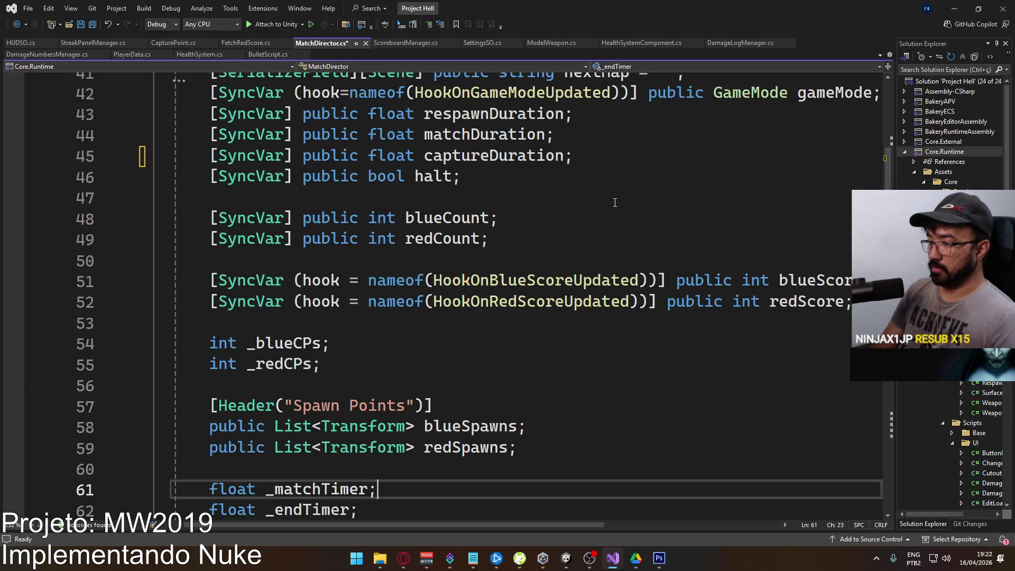
pyautogui.press('Up')
pyautogui.press('Down')
pyautogui.press('Down')
pyautogui.press('Tab')
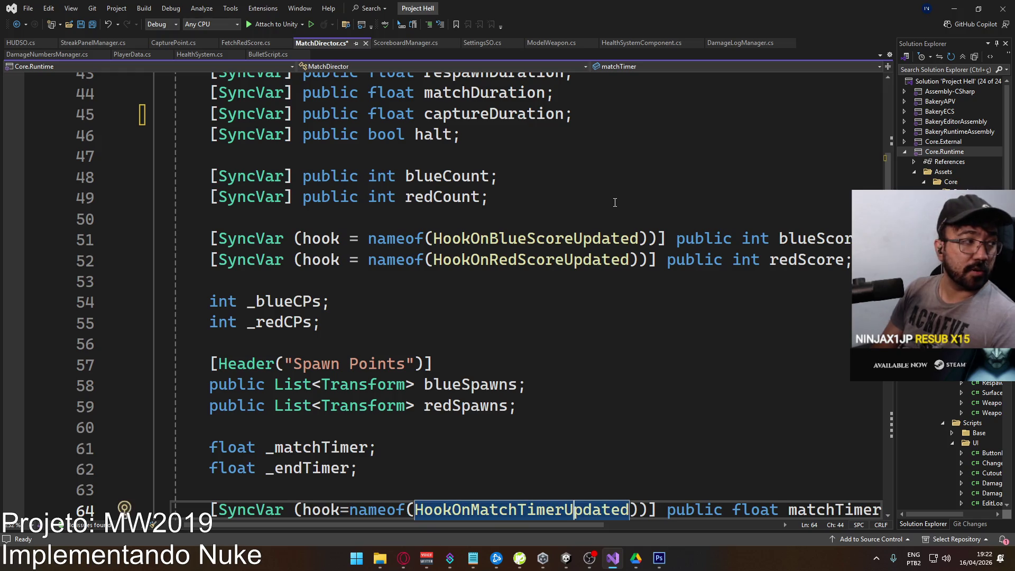
pyautogui.press('Tab')
pyautogui.press('Up')
pyautogui.press('Up')
pyautogui.press('Up')
pyautogui.press('Up')
pyautogui.press('Up')
pyautogui.press('Up')
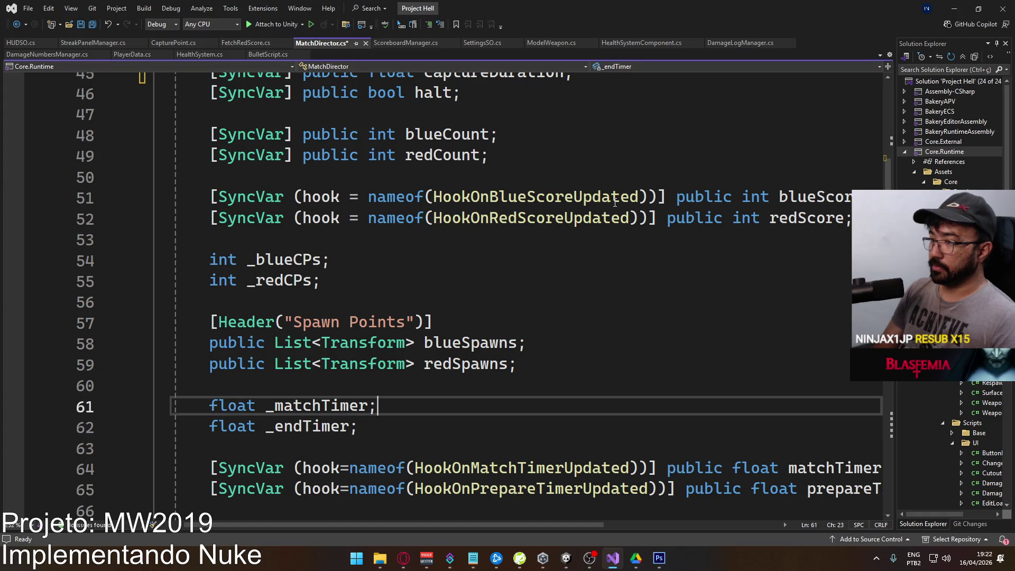
pyautogui.press('Up')
pyautogui.press('Up')
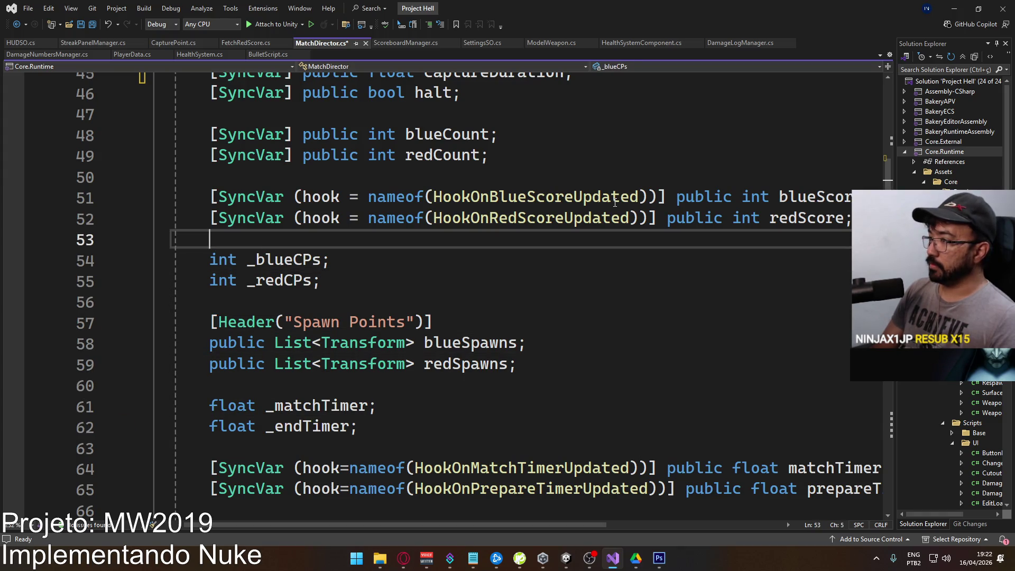
pyautogui.press('Return')
pyautogui.press('Up')
pyautogui.press('Tab')
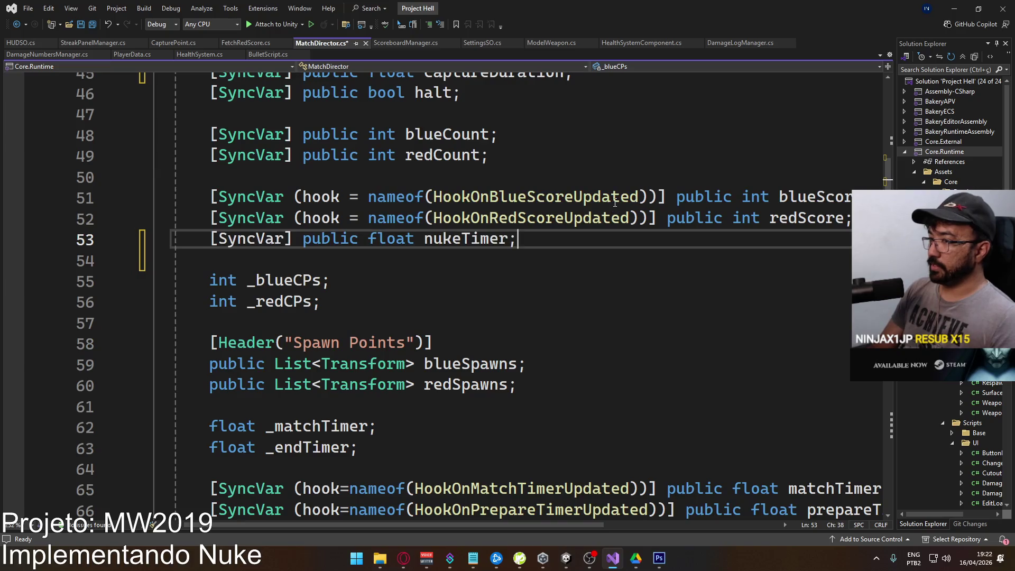
pyautogui.hotkey('ctrl', 's')
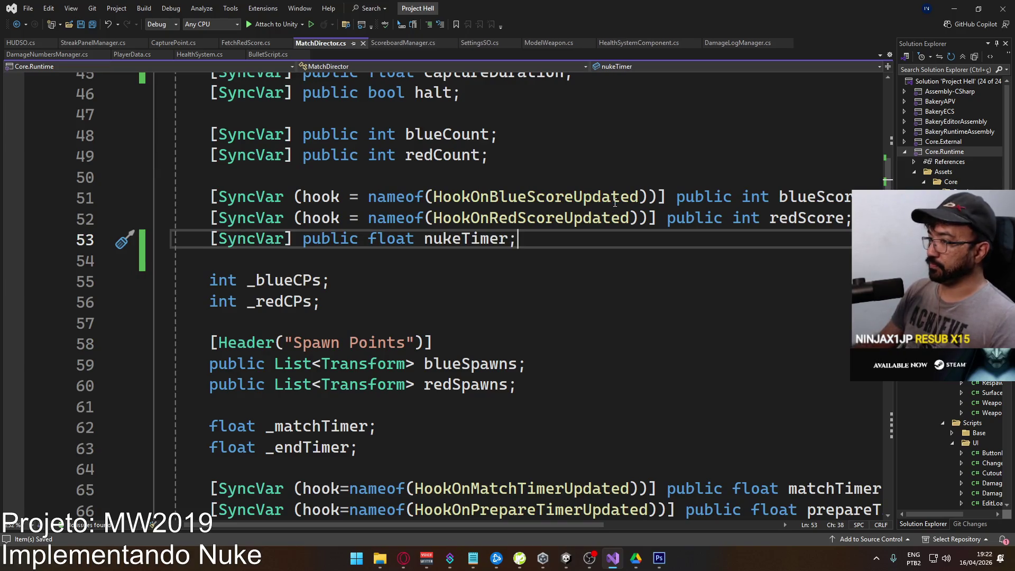
# Insert a blank line above OnValidate, then discard the stray typed text.
pyautogui.scroll(-5, 358, 375)
pyautogui.scroll(-15, 370, 370)
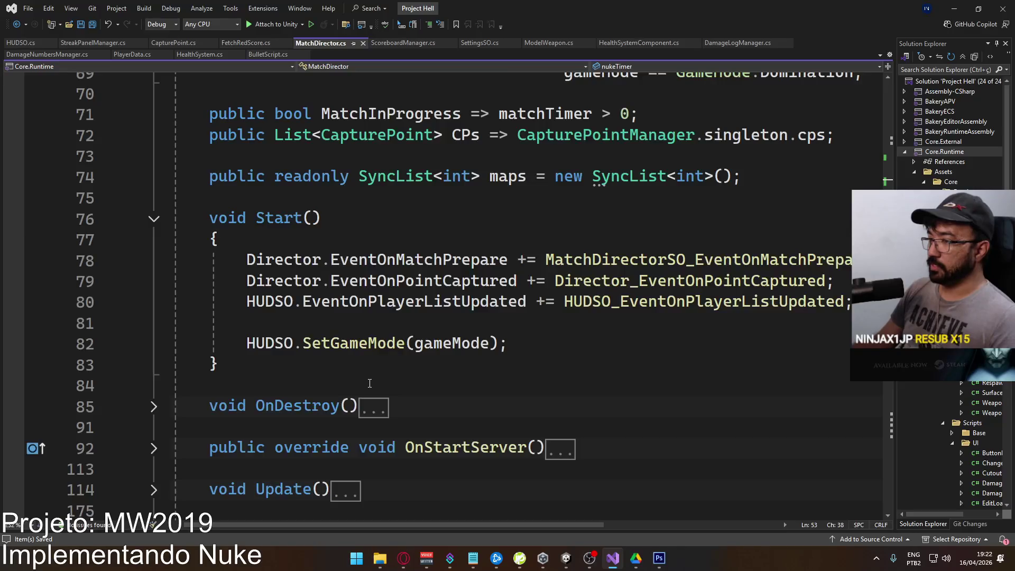
pyautogui.scroll(-8, 387, 365)
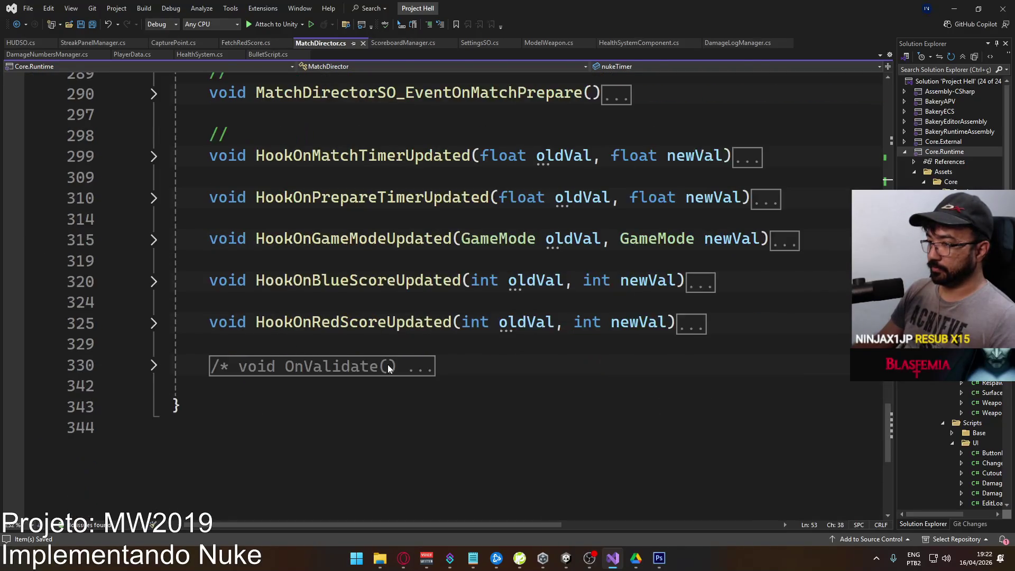
pyautogui.click(348, 343)
pyautogui.press('Return')
pyautogui.press('Return')
pyautogui.press('Up')
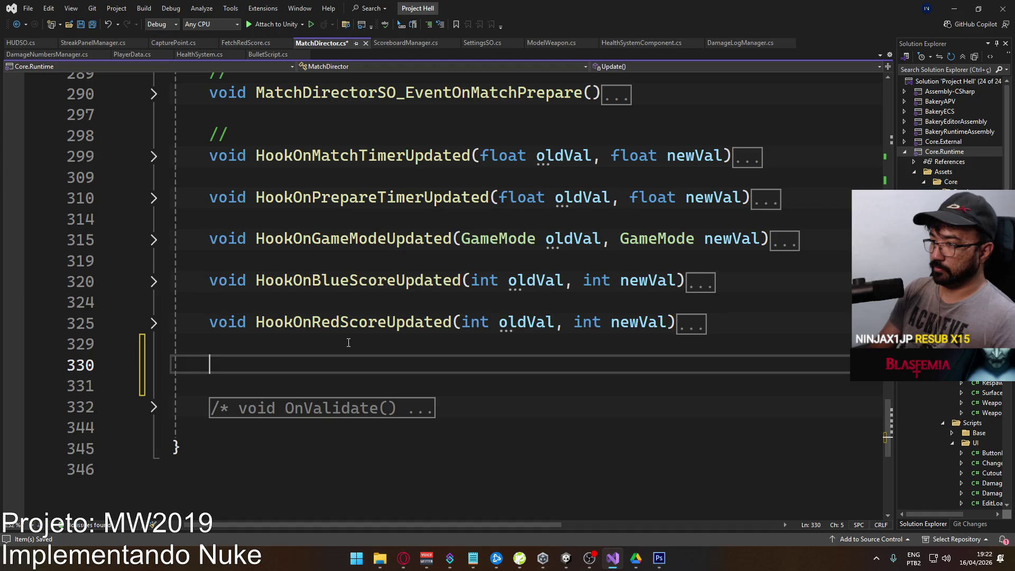
pyautogui.write('vp')
pyautogui.press('BackSpace')
pyautogui.press('Escape')
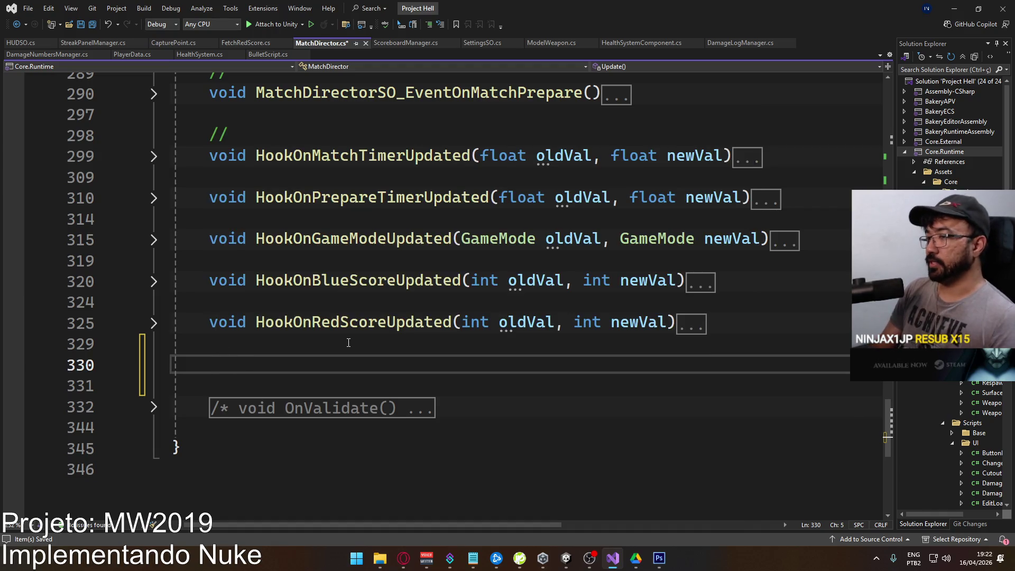
pyautogui.press('Up')
pyautogui.press('Delete')
pyautogui.press('Up')
pyautogui.press('Up')
pyautogui.press('Up')
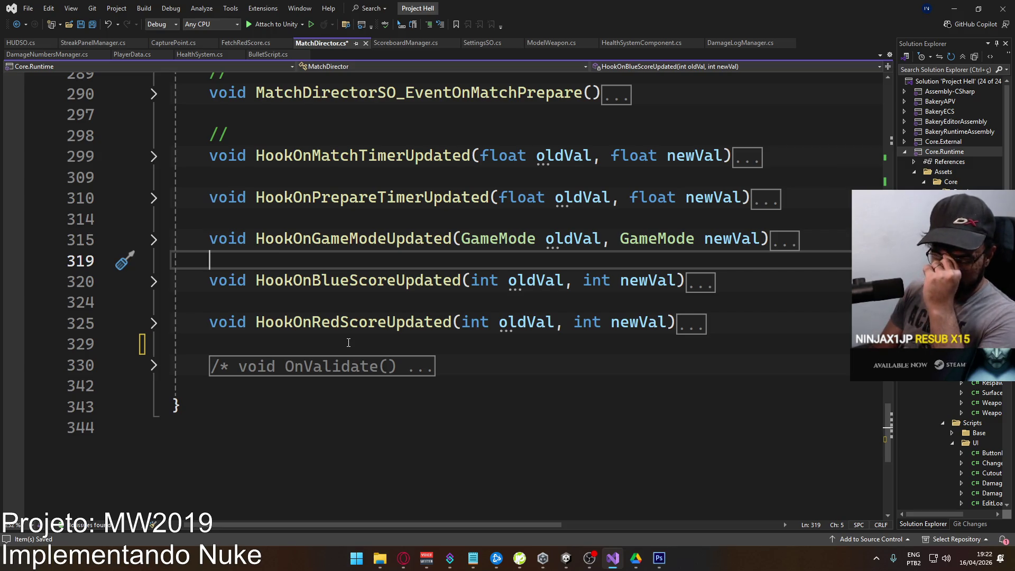
# Below HookOnPrepareTimerUpdated, write the signature void HookOnNukeTimerUpdated(float oldVal, float newVal).
pyautogui.press('Up')
pyautogui.press('Up')
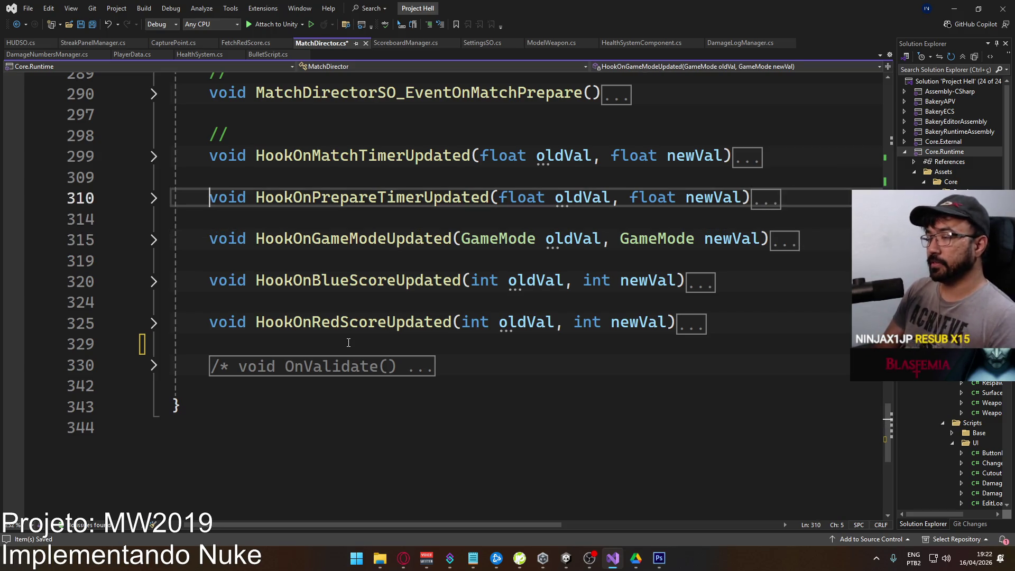
pyautogui.press('Up')
pyautogui.press('Down')
pyautogui.press('Down')
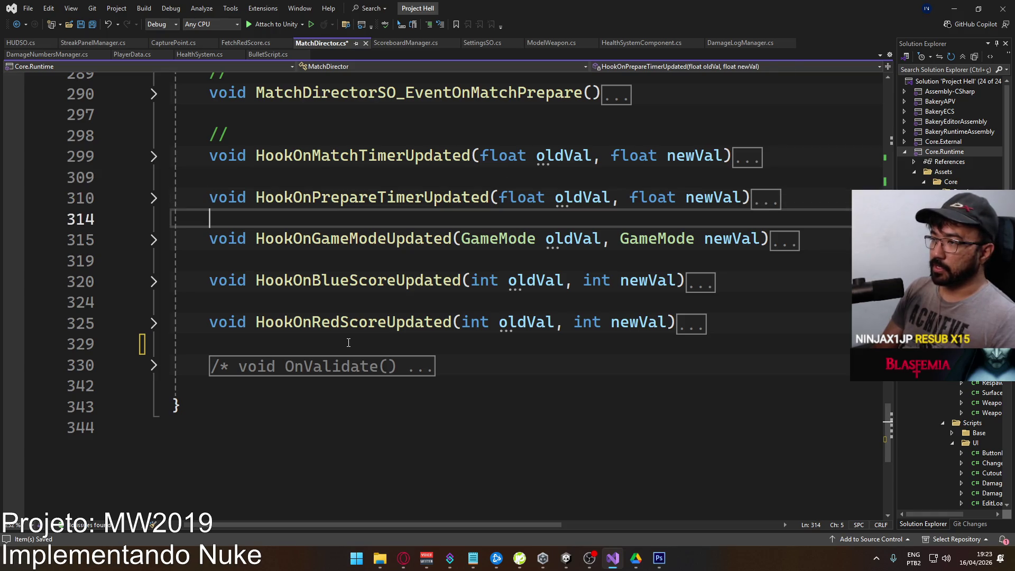
pyautogui.press('Return')
pyautogui.press('Return')
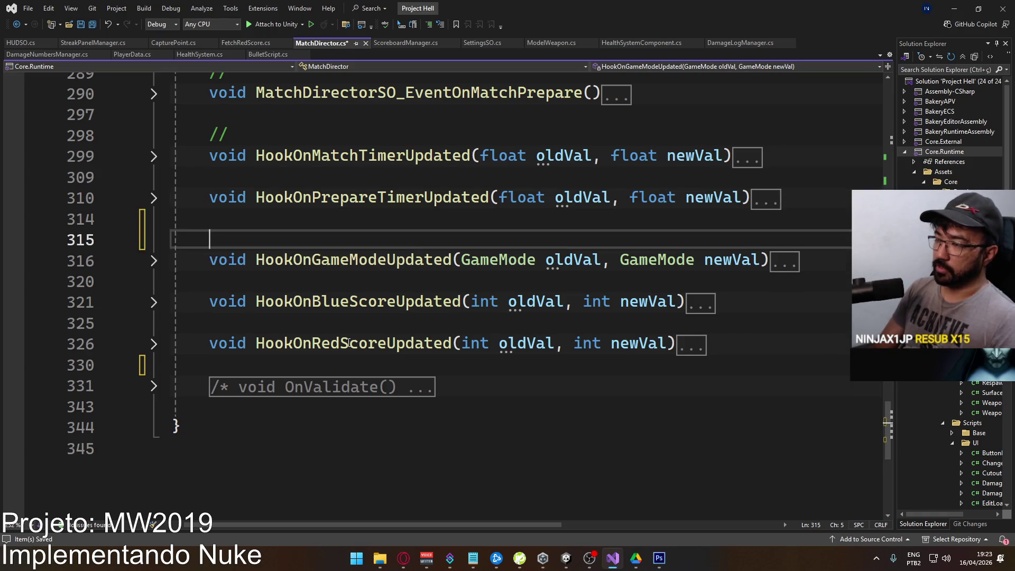
pyautogui.press('Up')
pyautogui.write('void ')
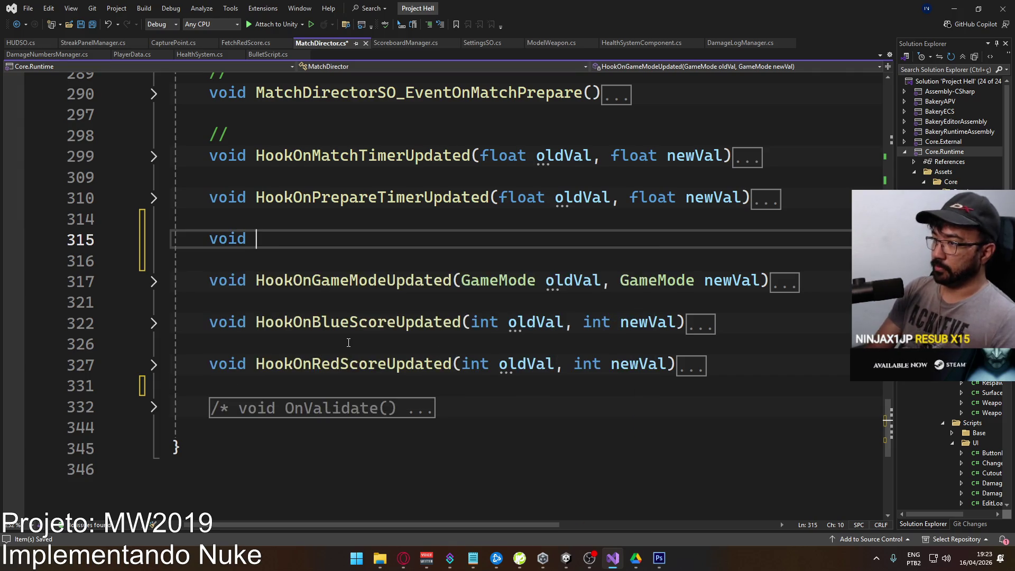
pyautogui.write('HookOn')
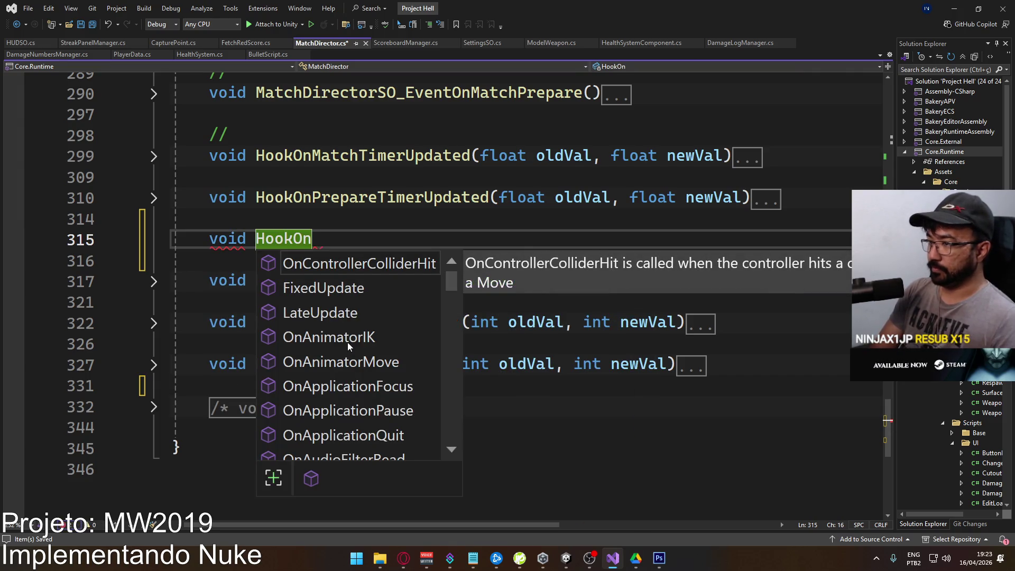
pyautogui.press('Escape')
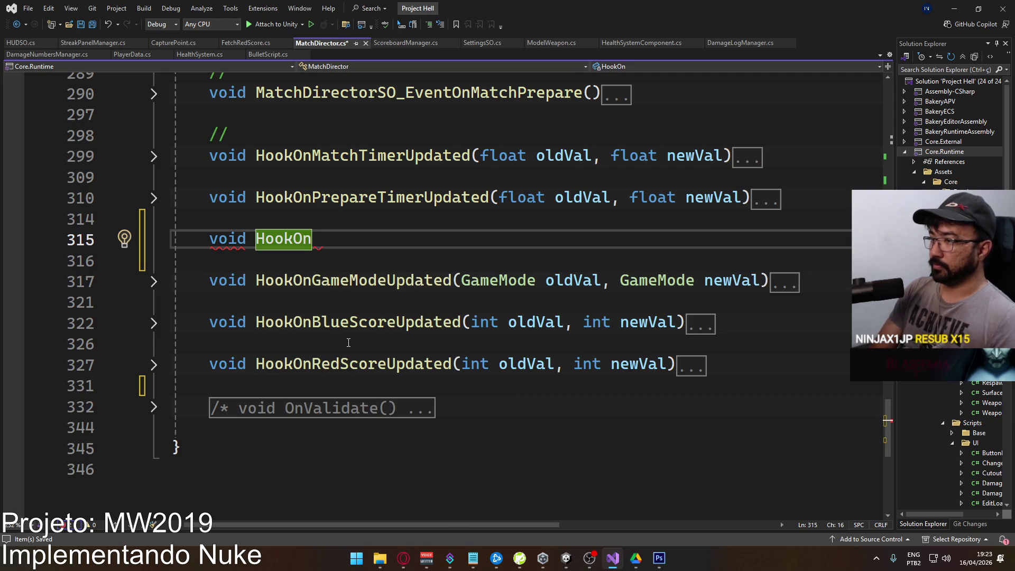
pyautogui.write('NukeTimerUpda')
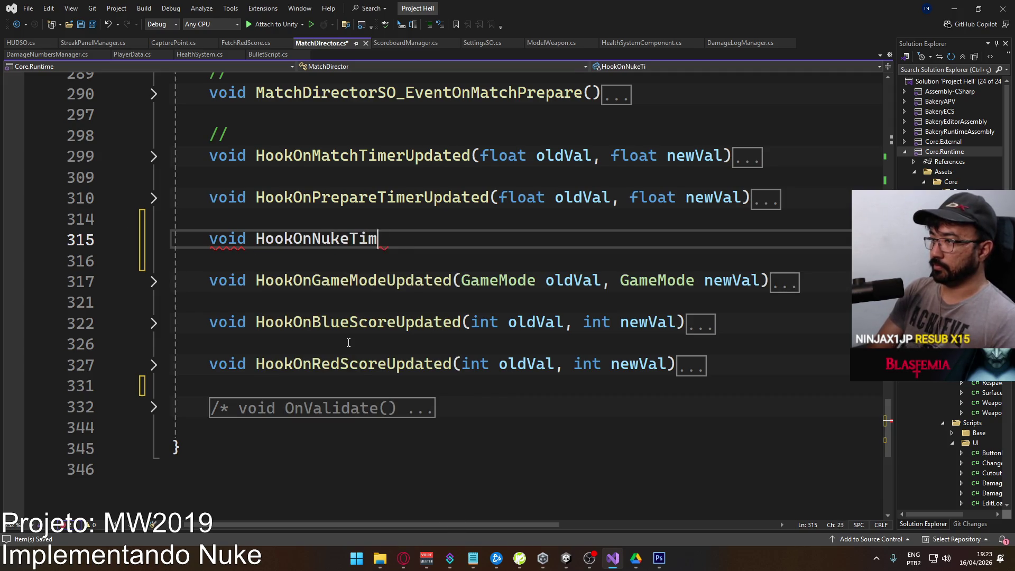
pyautogui.write('ted(')
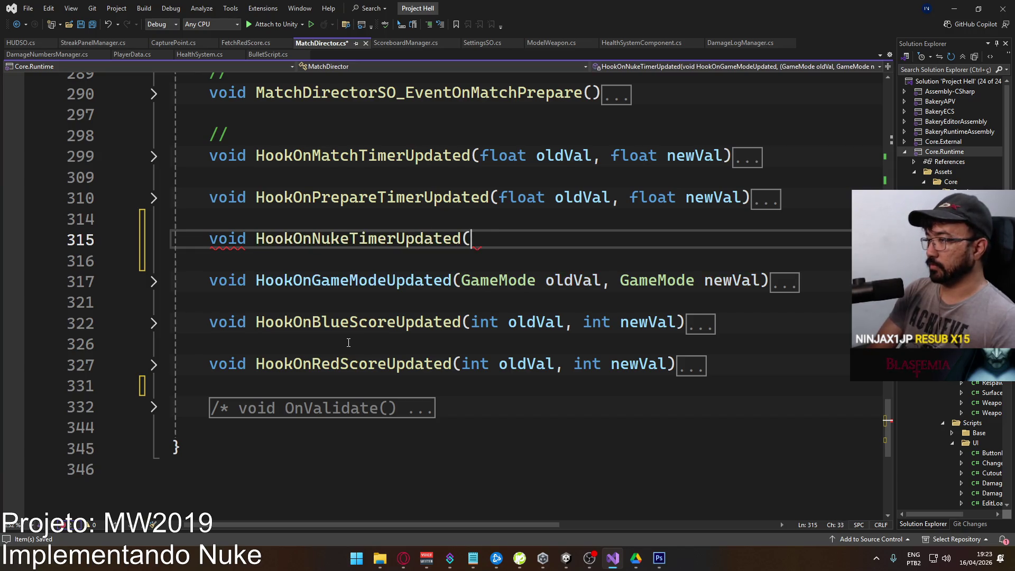
pyautogui.write('float oldVal,')
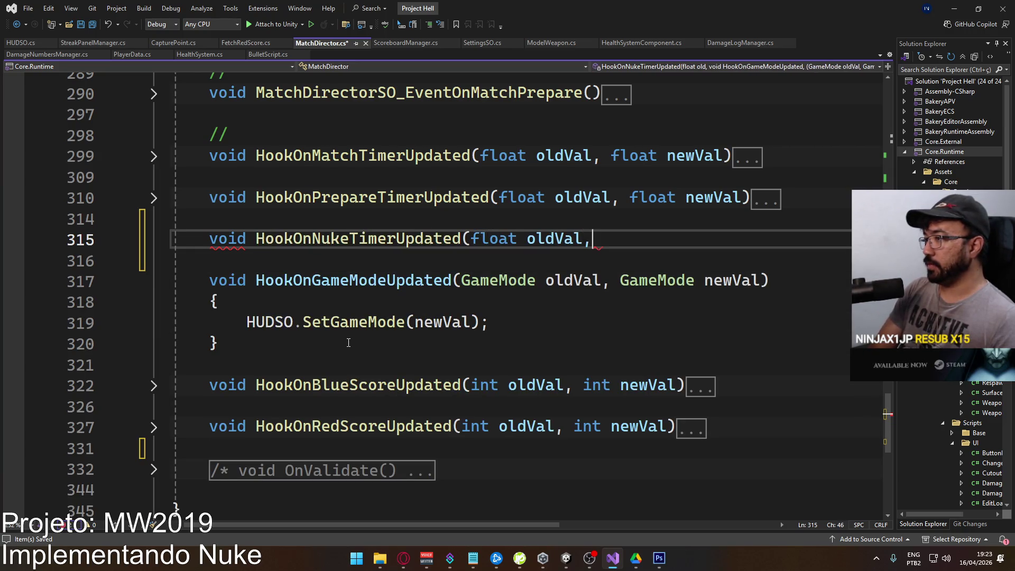
pyautogui.write(' float')
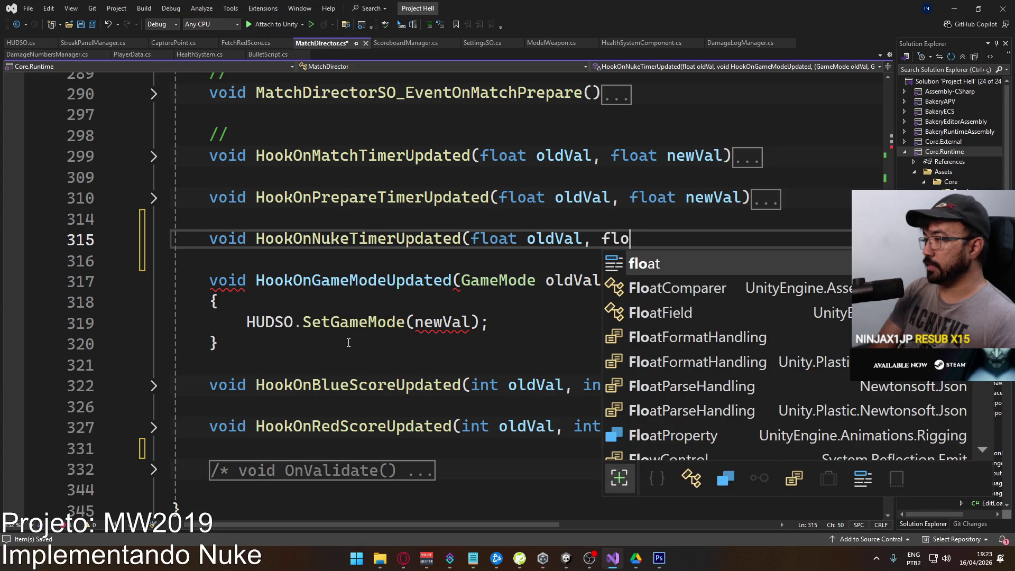
pyautogui.write(' newVal)')
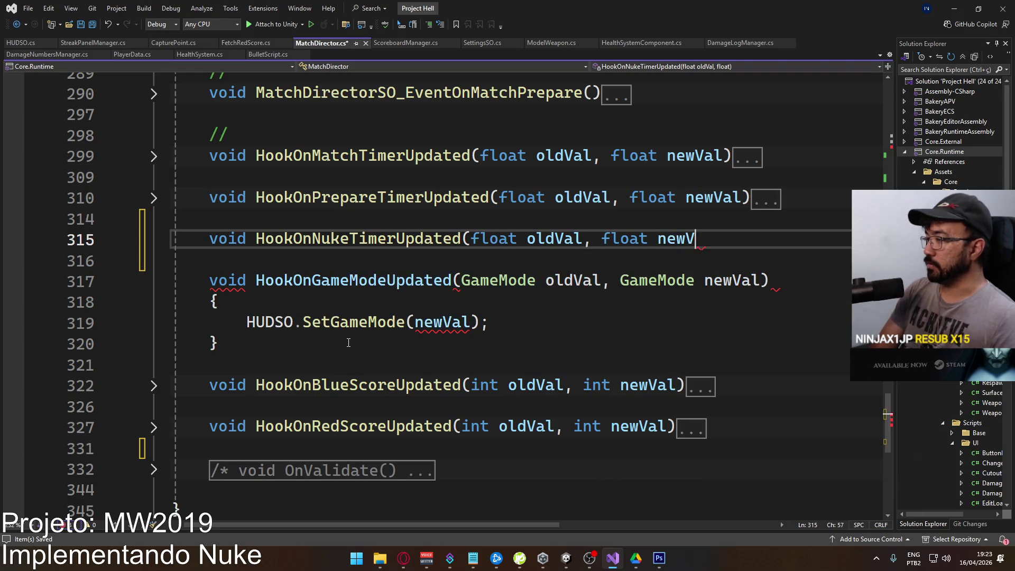
# Give HookOnNukeTimerUpdated an empty { } body.
pyautogui.press('Return')
pyautogui.write('{')
pyautogui.press('Return')
pyautogui.press('Return')
pyautogui.write('}')
pyautogui.click(389, 280)
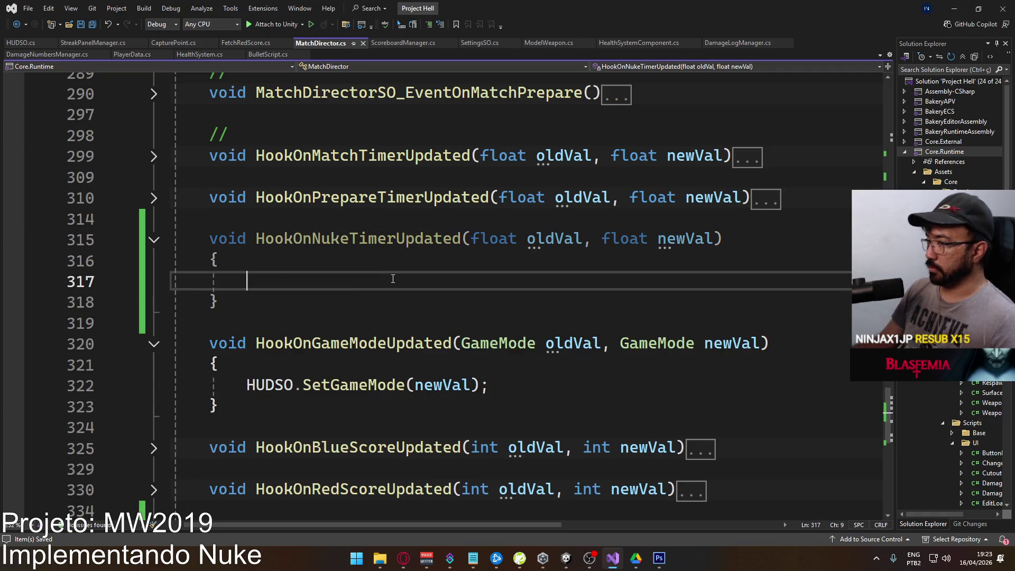
pyautogui.scroll(20, 455, 285)
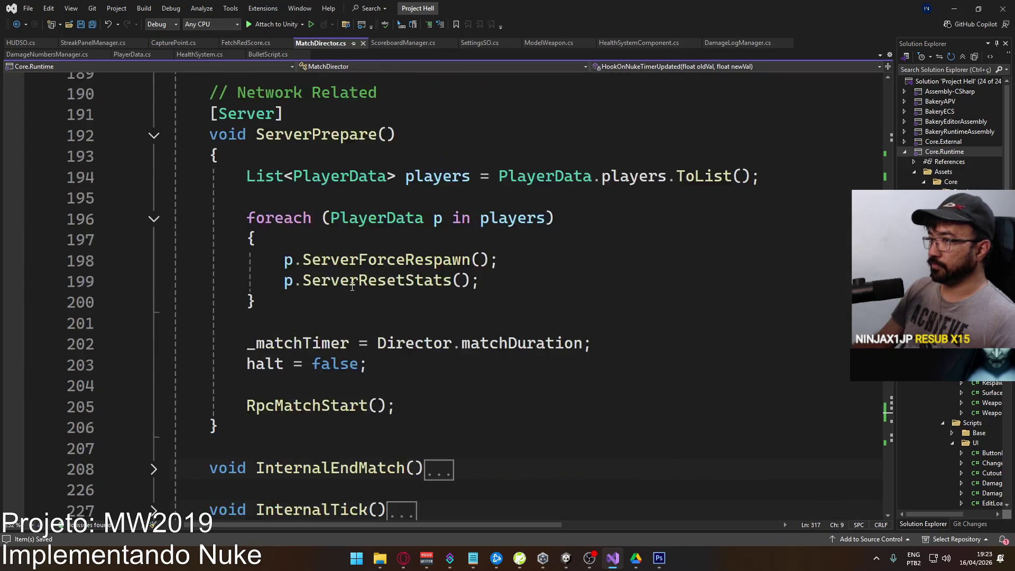
# Change nukeTimer's attribute to [SyncVar (hook = nameof(HookOnNukeTimerUpdated))] in MatchDirector.cs and save.
pyautogui.scroll(18, 352, 286)
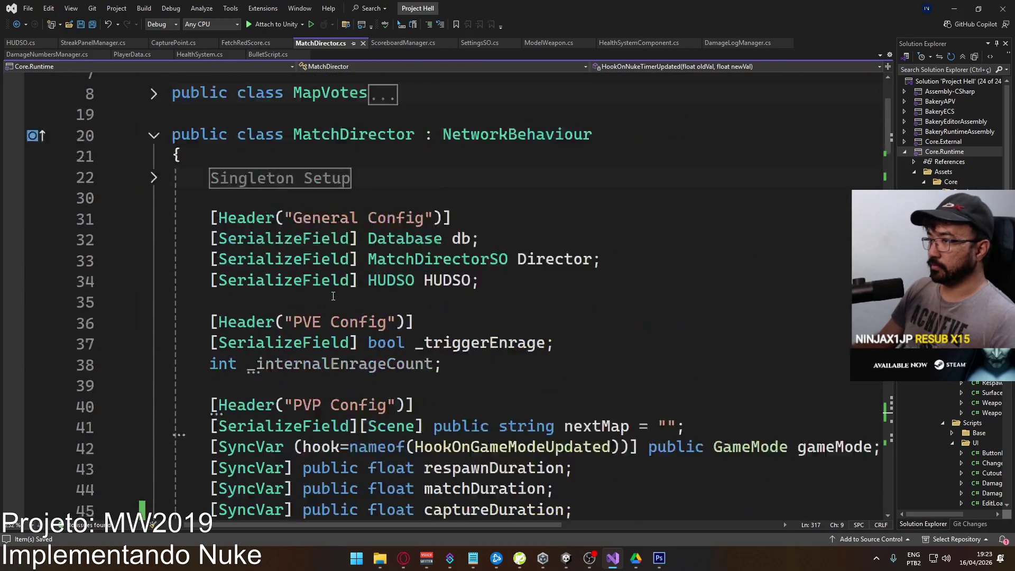
pyautogui.scroll(-3, 353, 292)
pyautogui.scroll(-3, 439, 276)
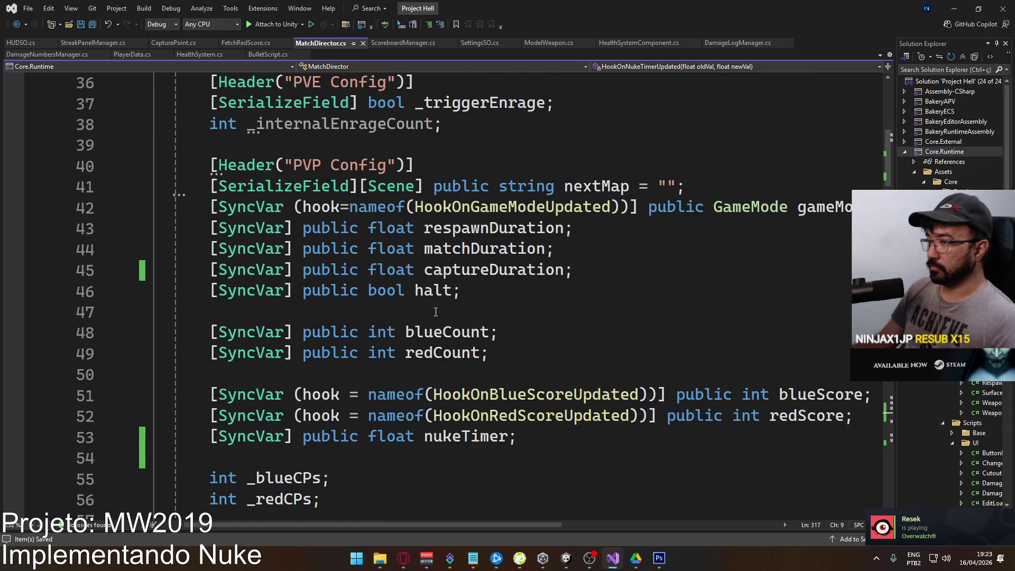
pyautogui.moveTo(282, 432)
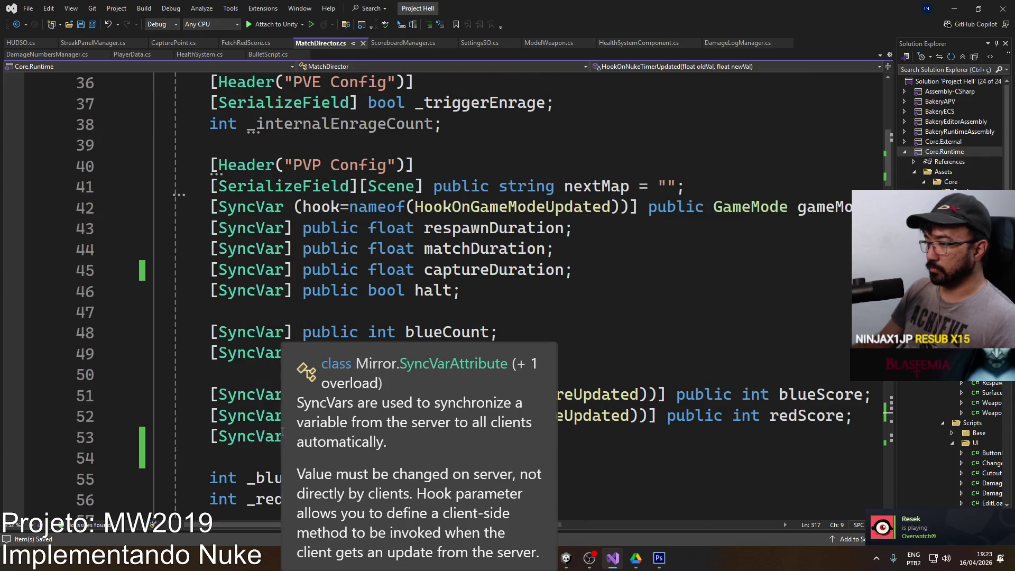
pyautogui.click(321, 332)
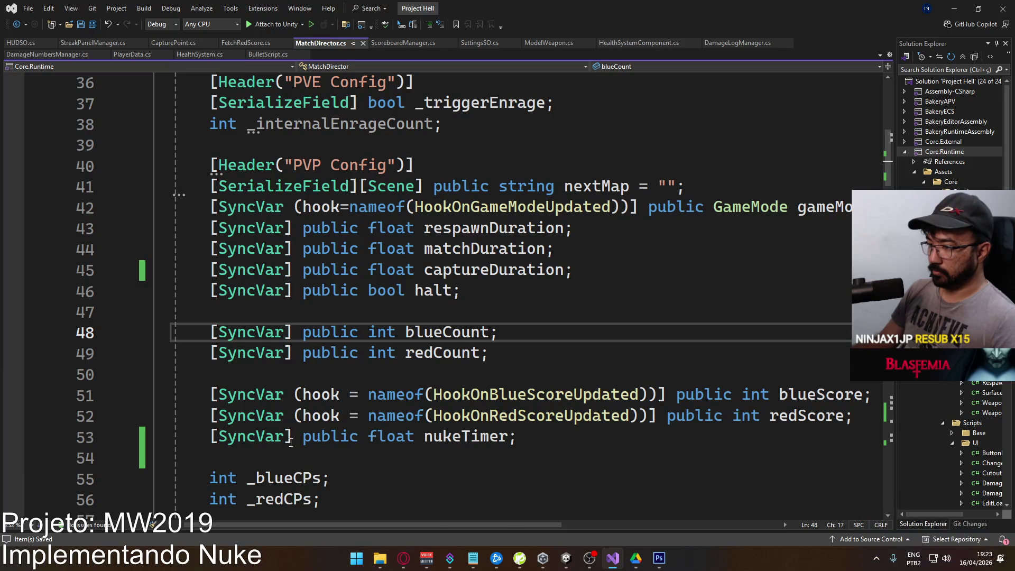
pyautogui.click(277, 437)
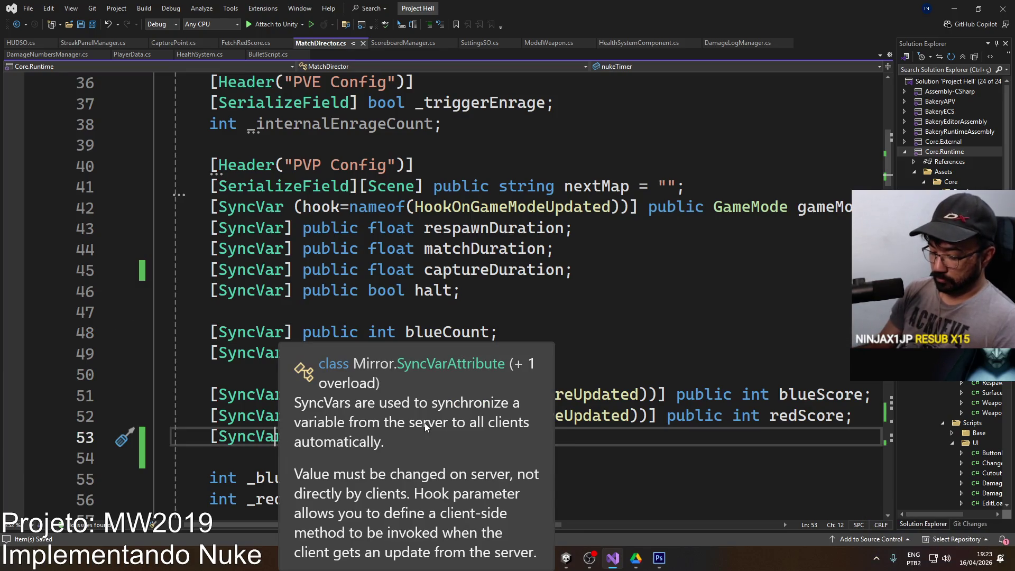
pyautogui.write('(h')
pyautogui.write('ook = nameof')
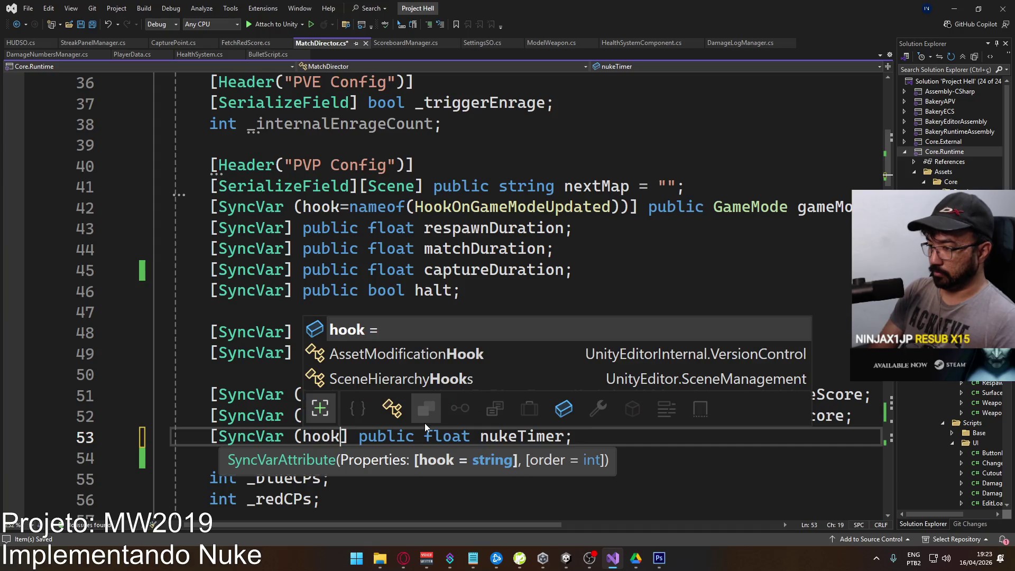
pyautogui.write('())')
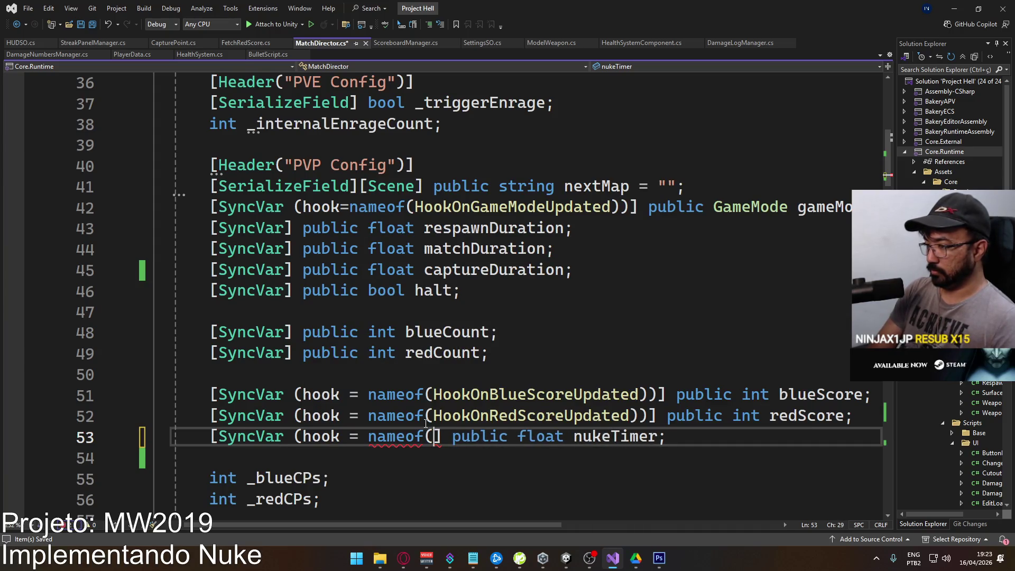
pyautogui.press('Left')
pyautogui.press('Left')
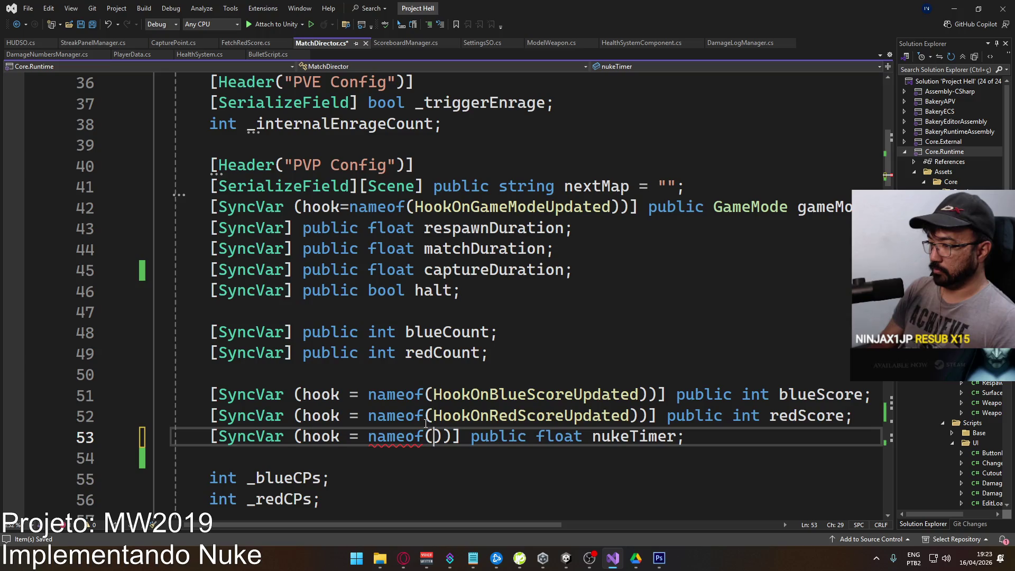
pyautogui.write('Hookonnu')
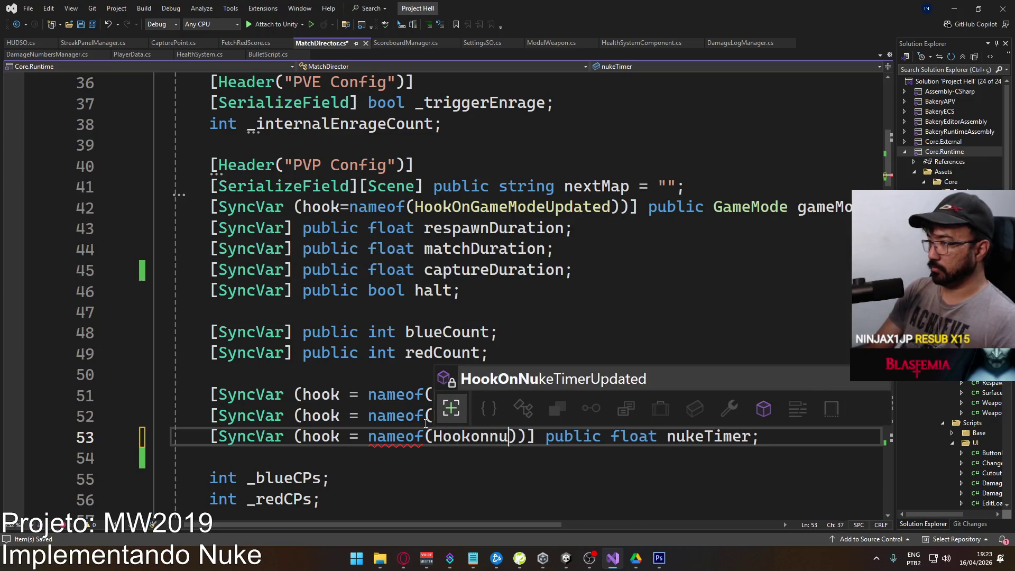
pyautogui.press('Tab')
pyautogui.hotkey('ctrl', 's')
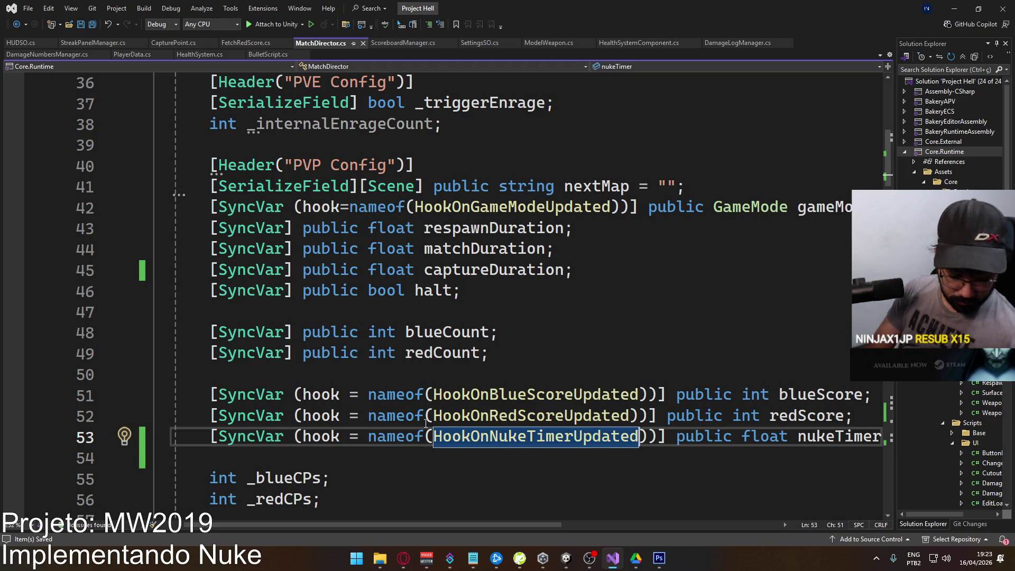
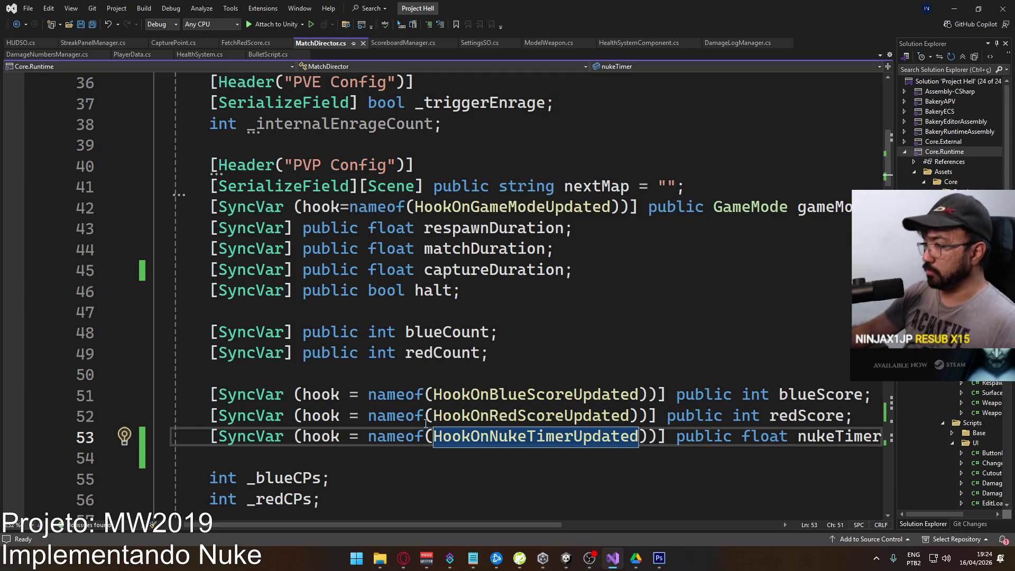
# Inspect the empty HookOnNukeTimerUpdated handler, then bring up the end of HUDSO.cs near EnableNuke.
pyautogui.press('F12')
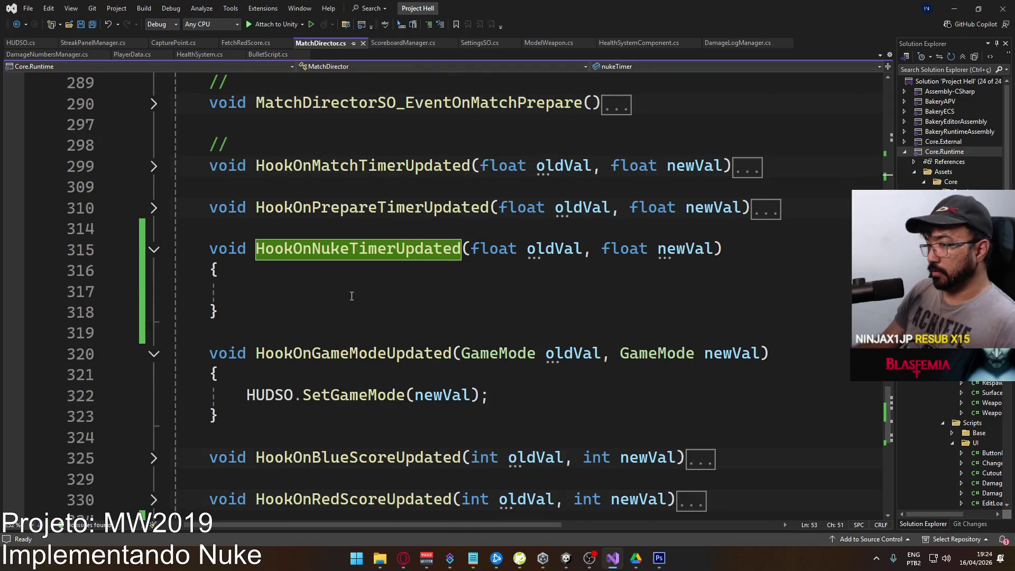
pyautogui.click(351, 297)
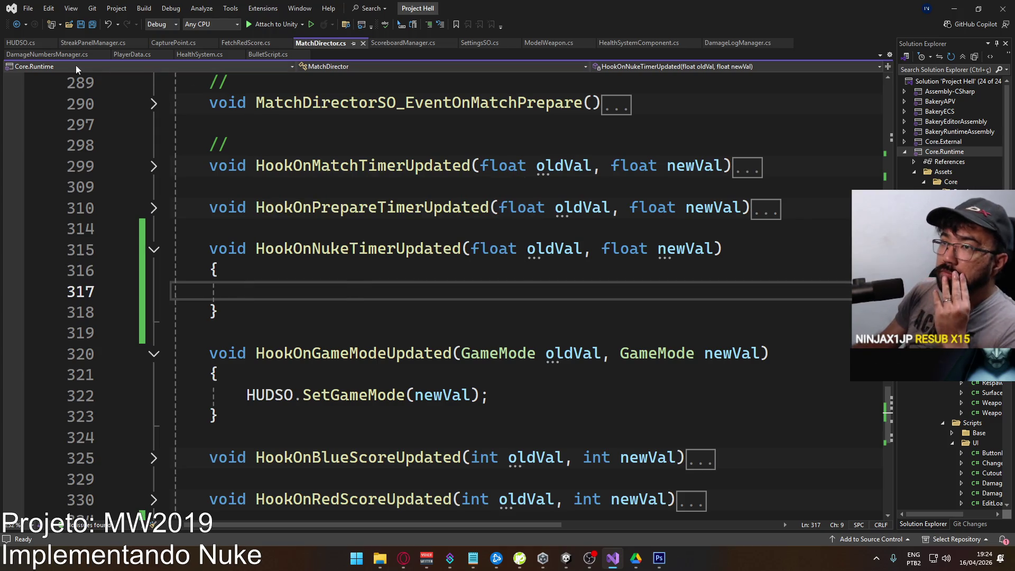
pyautogui.click(27, 42)
pyautogui.scroll(-2, 228, 363)
pyautogui.click(228, 364)
# Declare 'public event Action<float> EventOnNukeTimerUpdated;' at the end of the HUDSO class.
pyautogui.press('Home')
pyautogui.press('Return')
pyautogui.press('Return')
pyautogui.press('Up')
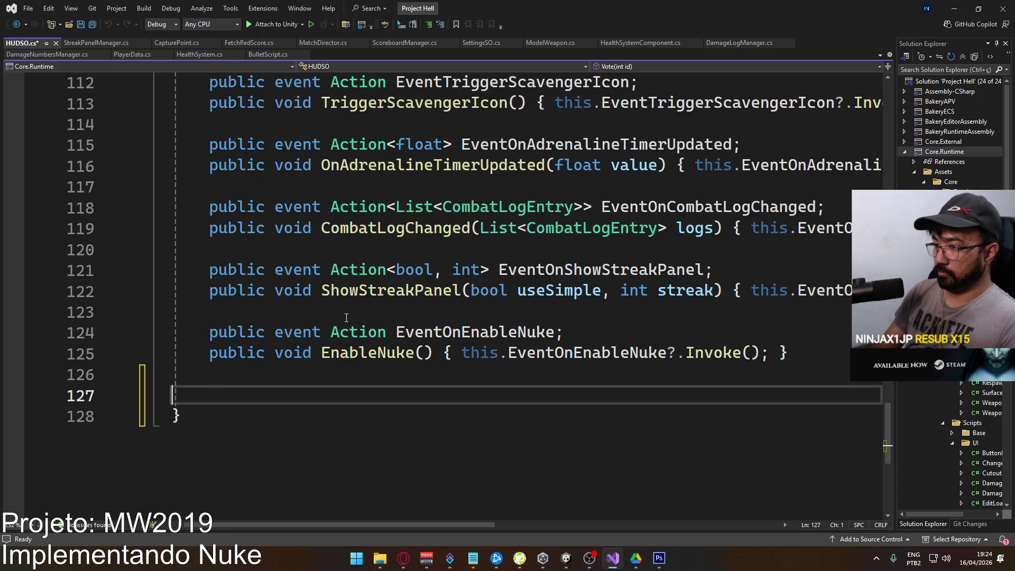
pyautogui.write('public eve')
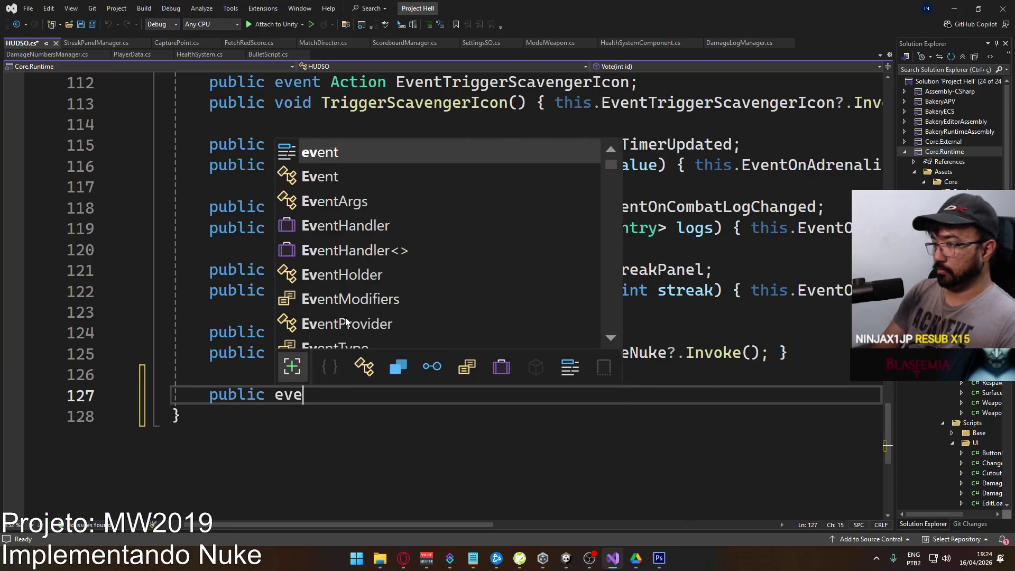
pyautogui.write('nt Action E')
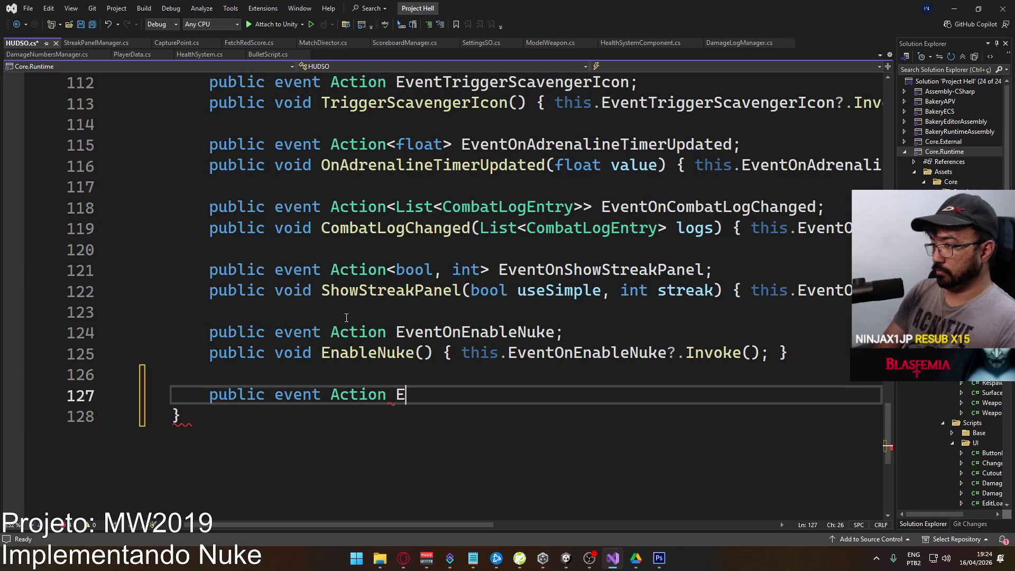
pyautogui.write('ventOnNuk')
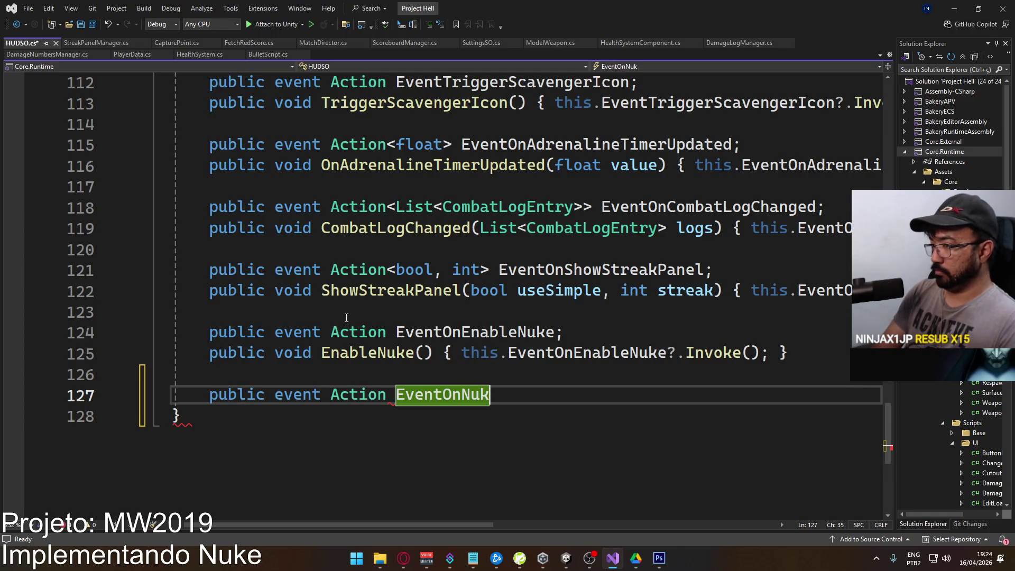
pyautogui.write('e')
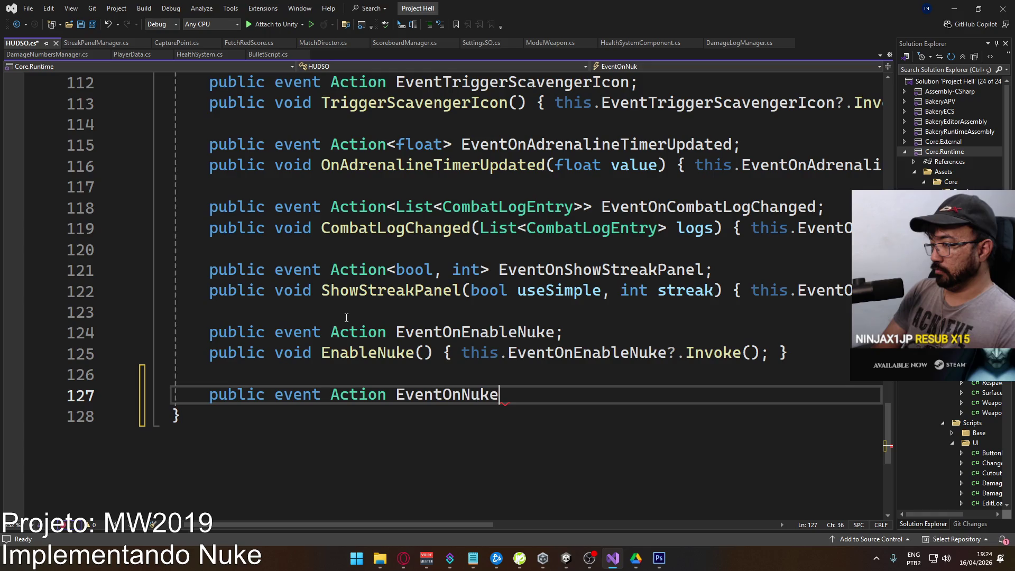
pyautogui.write('Timer')
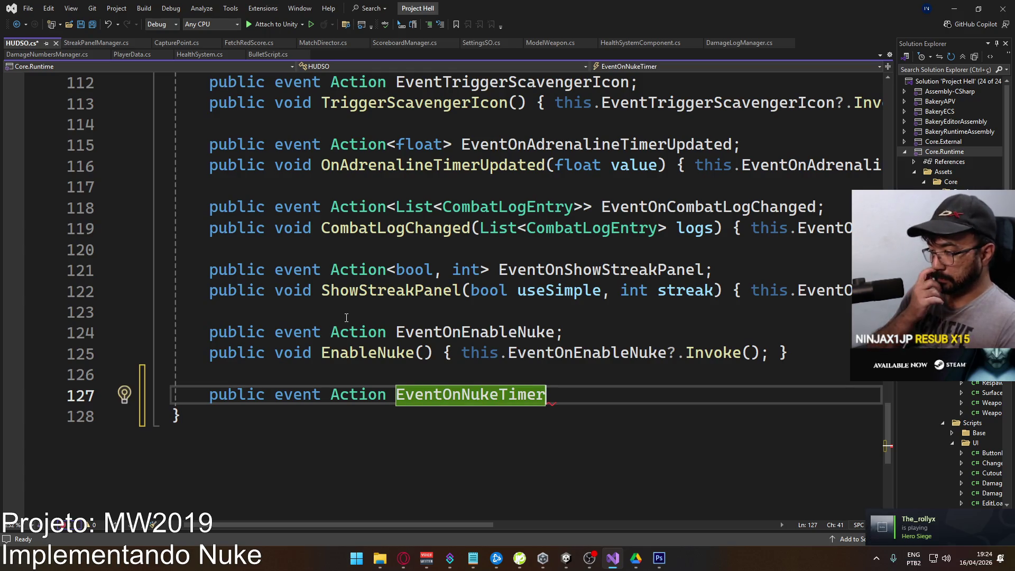
pyautogui.write('Updated')
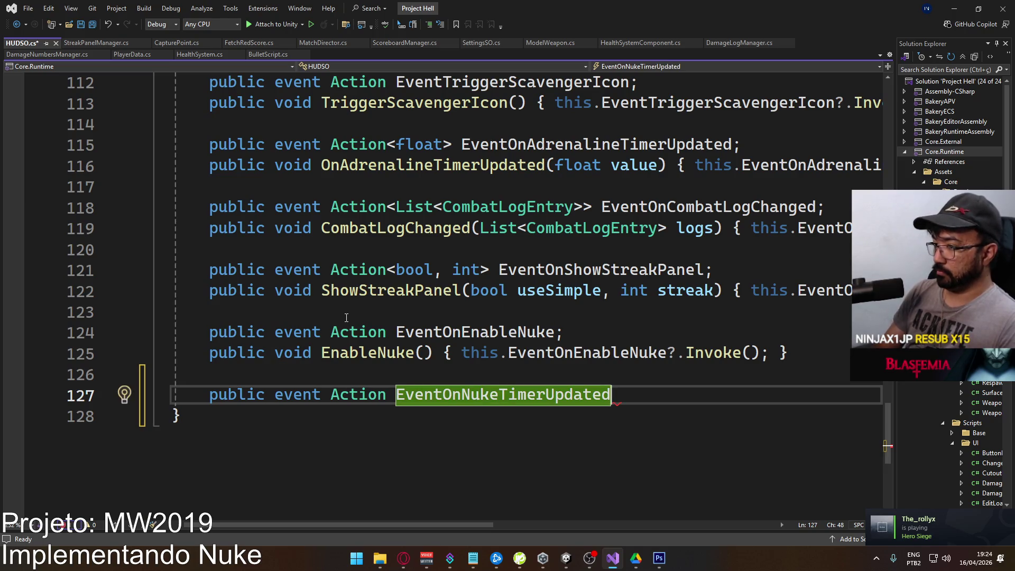
pyautogui.write(';')
pyautogui.press('Return')
pyautogui.write('p')
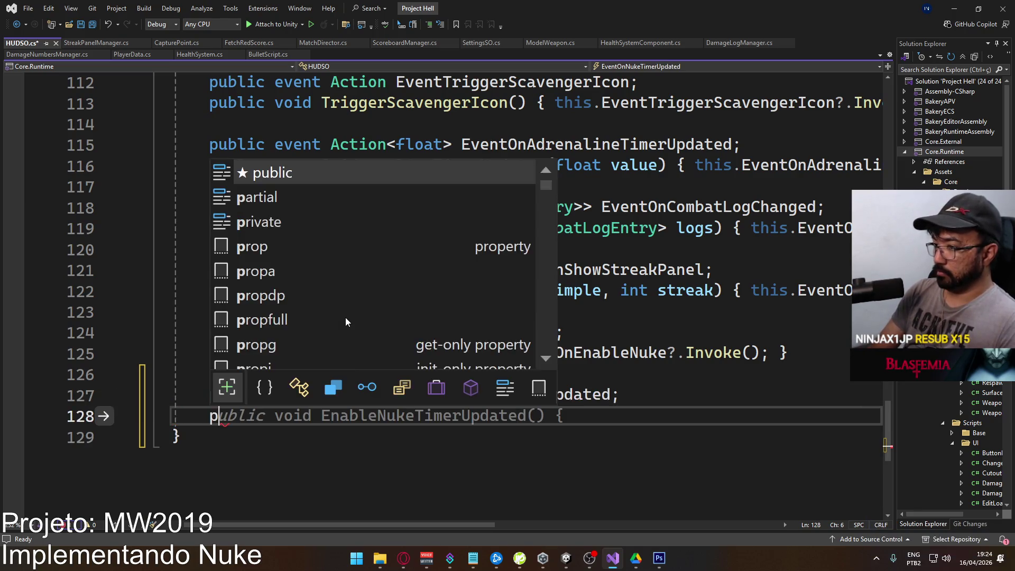
pyautogui.write('ublic void')
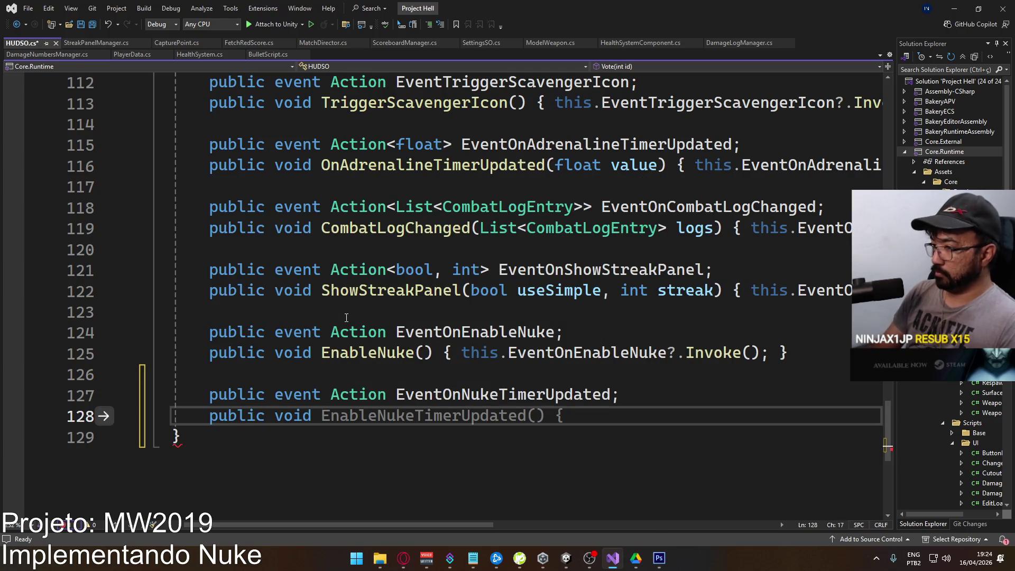
pyautogui.click(388, 394)
pyautogui.write('<float>')
# Write UpdateNukeTimer(float value) invoking EventOnNukeTimerUpdated, and save HUDSO.cs.
pyautogui.press('Down')
pyautogui.press('Down')
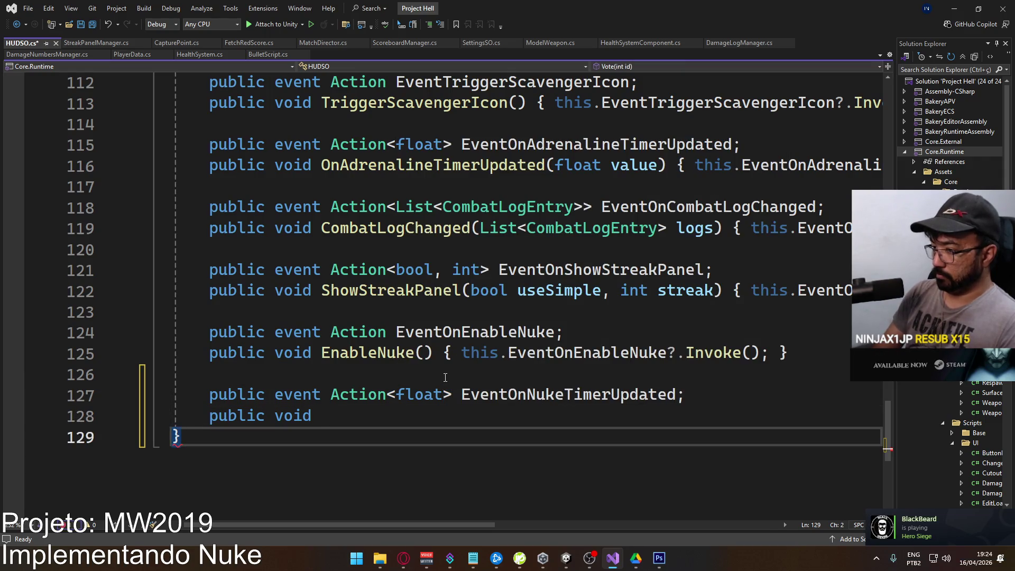
pyautogui.press('Up')
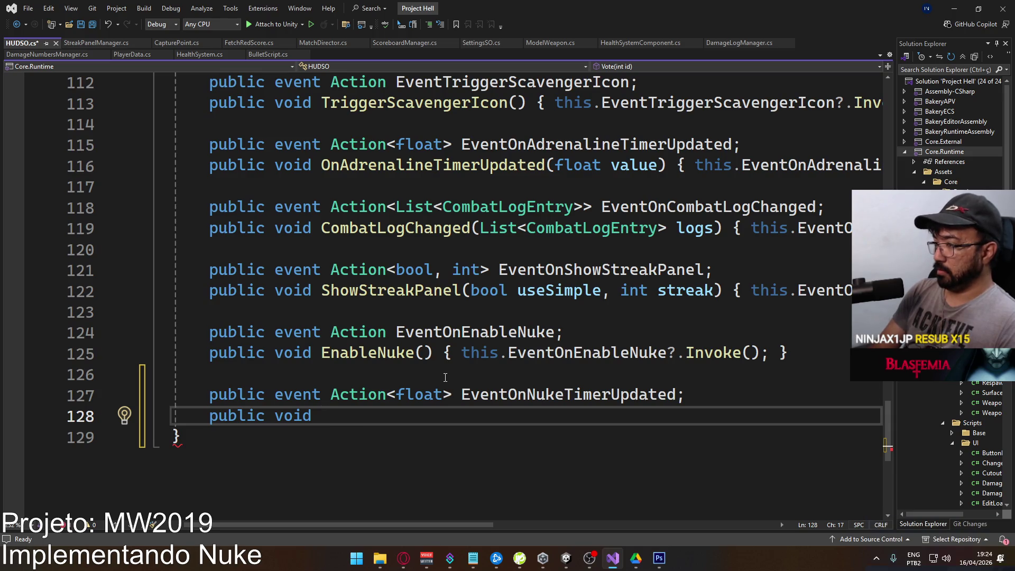
pyautogui.write('N')
pyautogui.press('BackSpace')
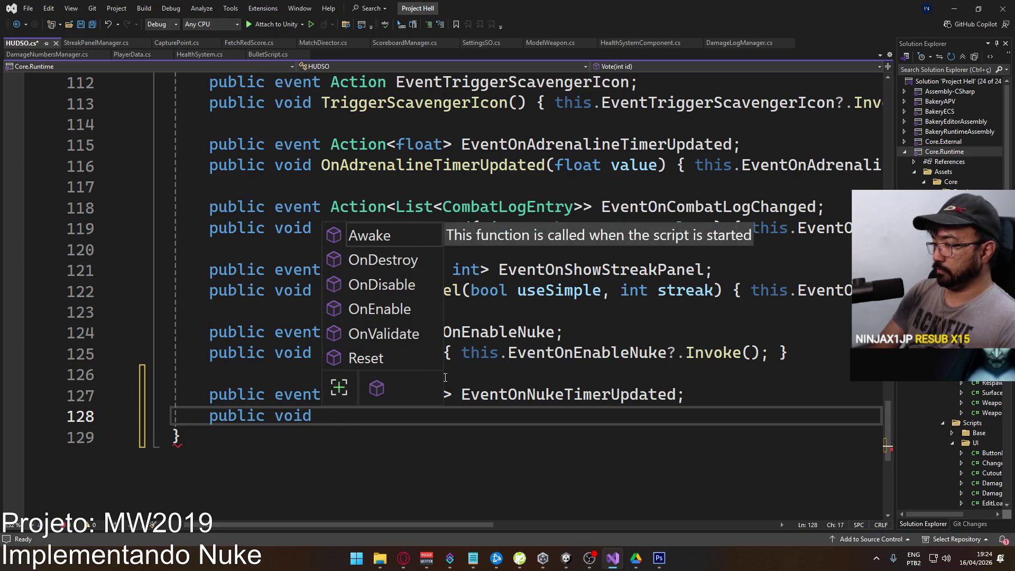
pyautogui.write('Update')
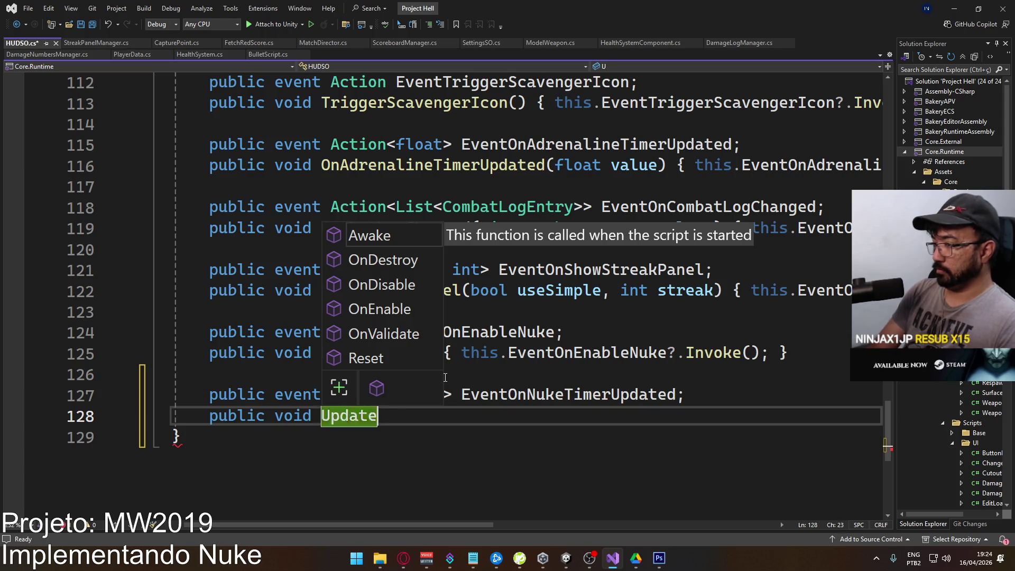
pyautogui.write('NukeTimer(float old')
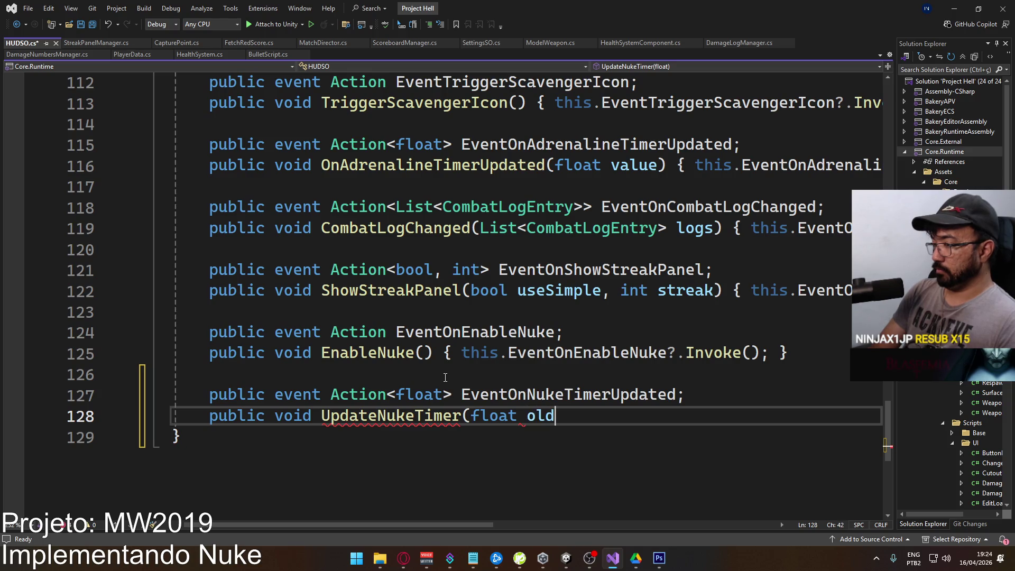
pyautogui.press('BackSpace')
pyautogui.press('BackSpace')
pyautogui.press('BackSpace')
pyautogui.write('value)')
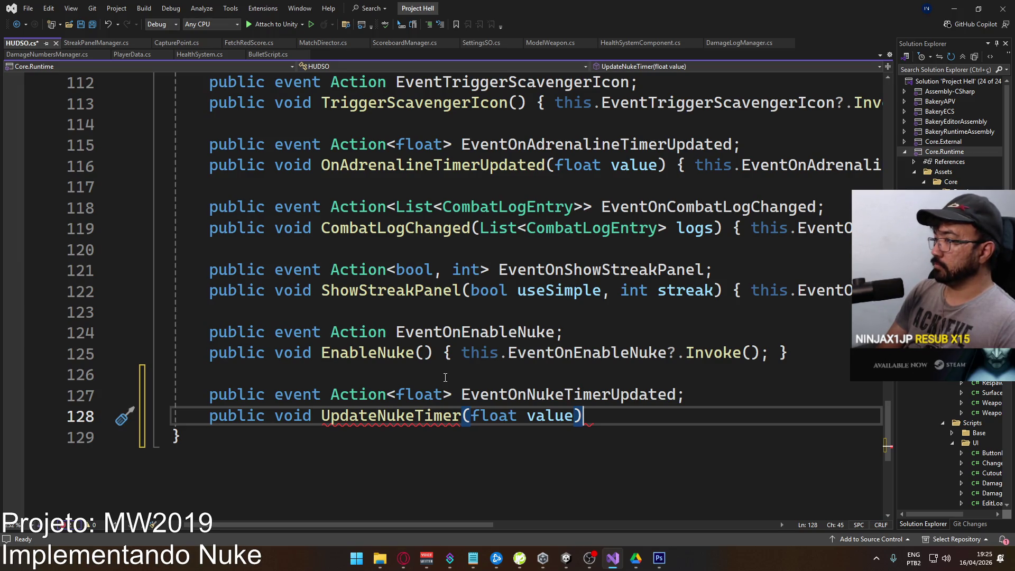
pyautogui.write(' { this.event')
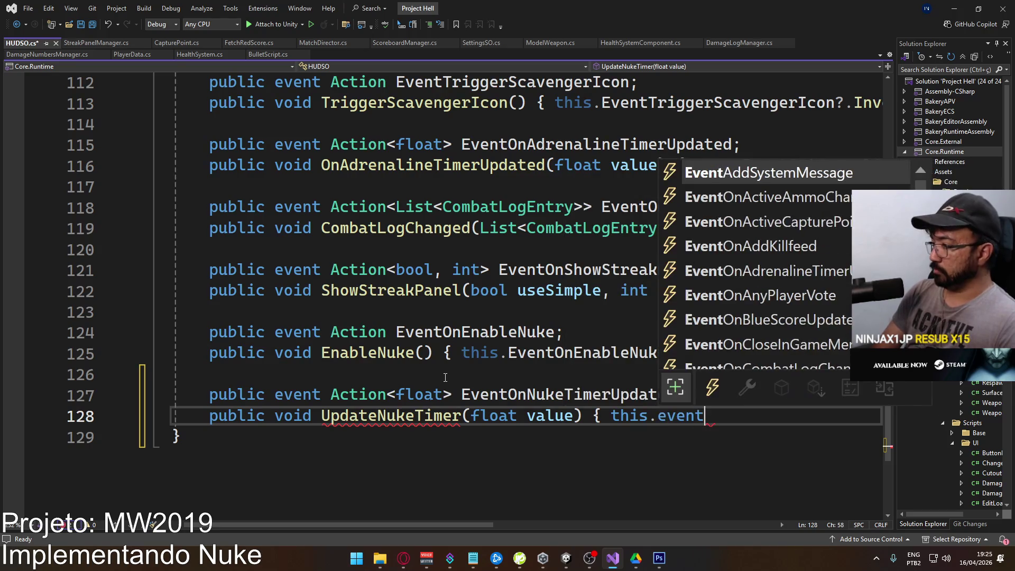
pyautogui.write('onnu')
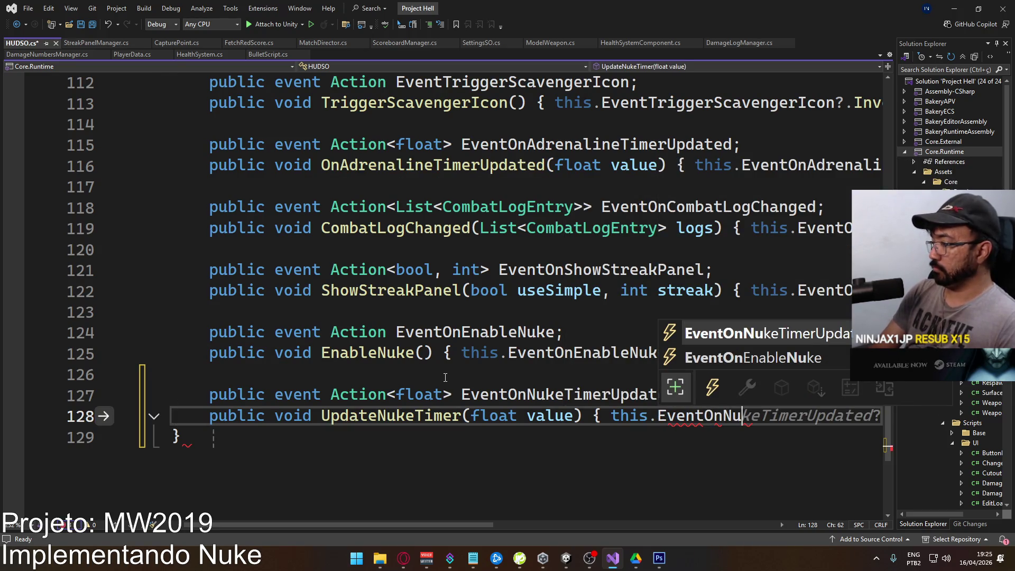
pyautogui.press('Tab')
pyautogui.write('?.Invoke(v')
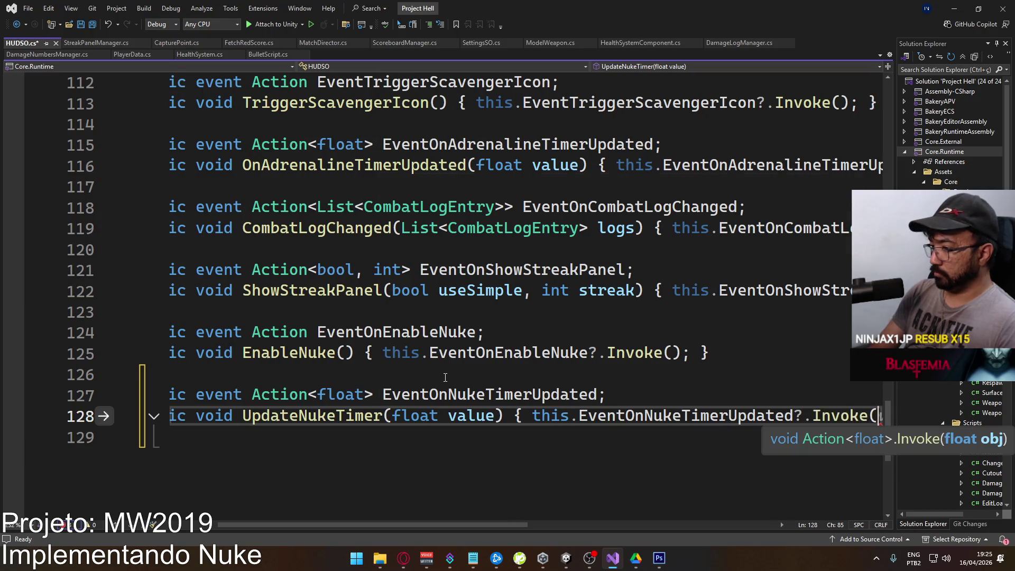
pyautogui.press('Tab')
pyautogui.write('); }')
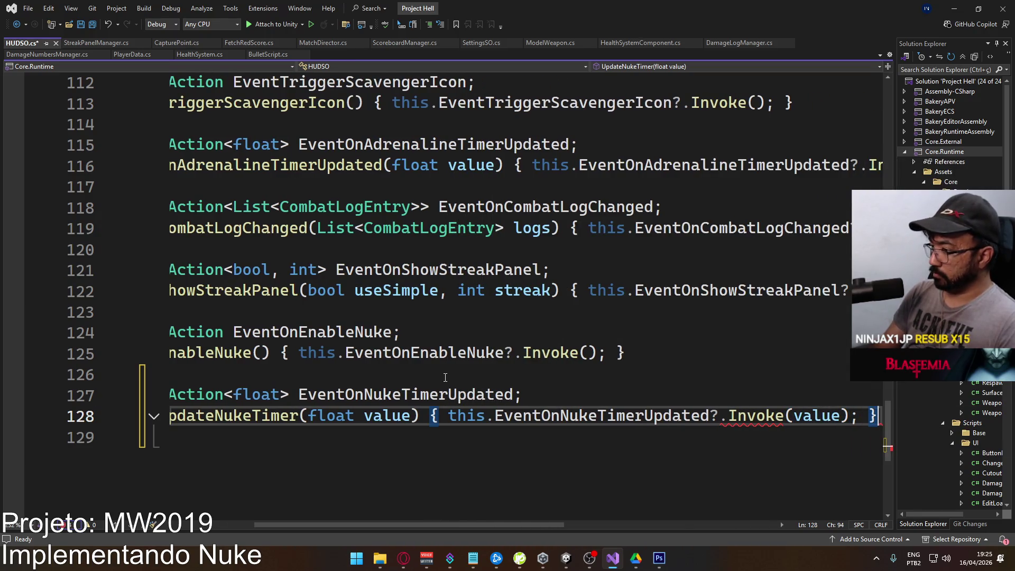
pyautogui.hotkey('ctrl', 's')
# Add a blank line below the new UpdateNukeTimer method.
pyautogui.moveTo(408, 525); pyautogui.dragTo(249, 500)
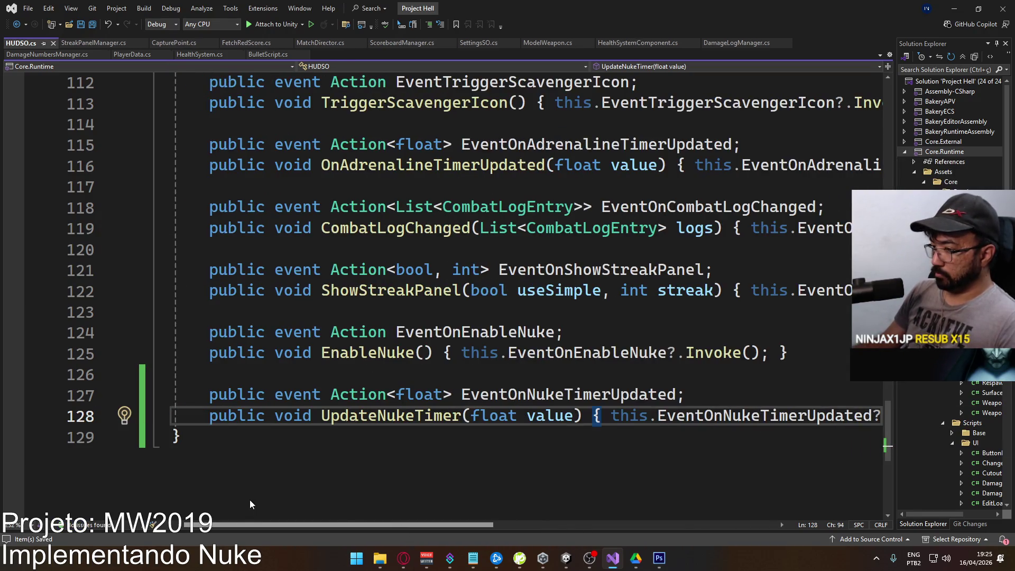
pyautogui.click(174, 436)
pyautogui.press('Return')
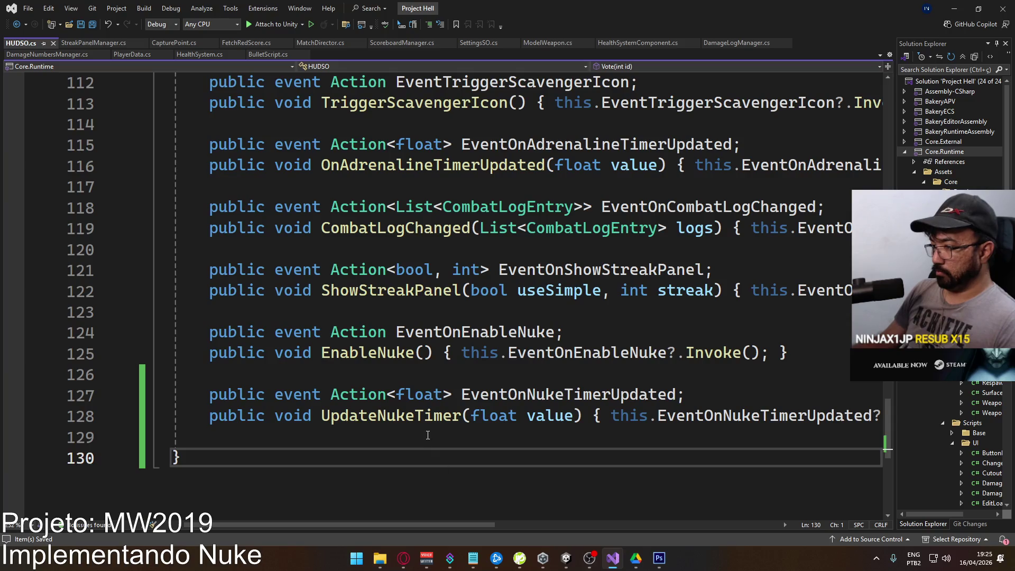
pyautogui.click(428, 436)
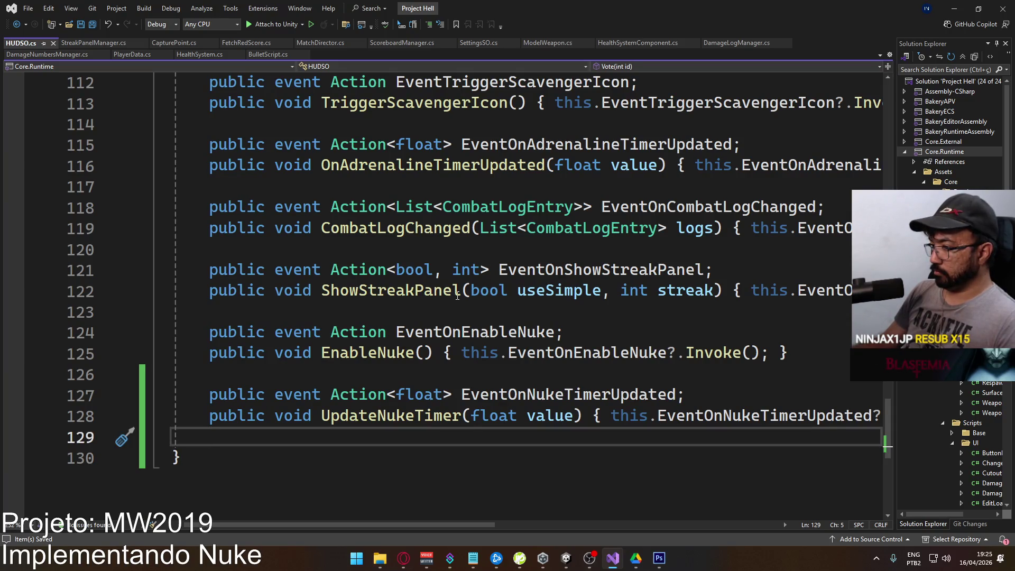
# Declare an EventOnNukeDeployed event typed Action<PlayerData>.
pyautogui.press('Return')
pyautogui.write('pub')
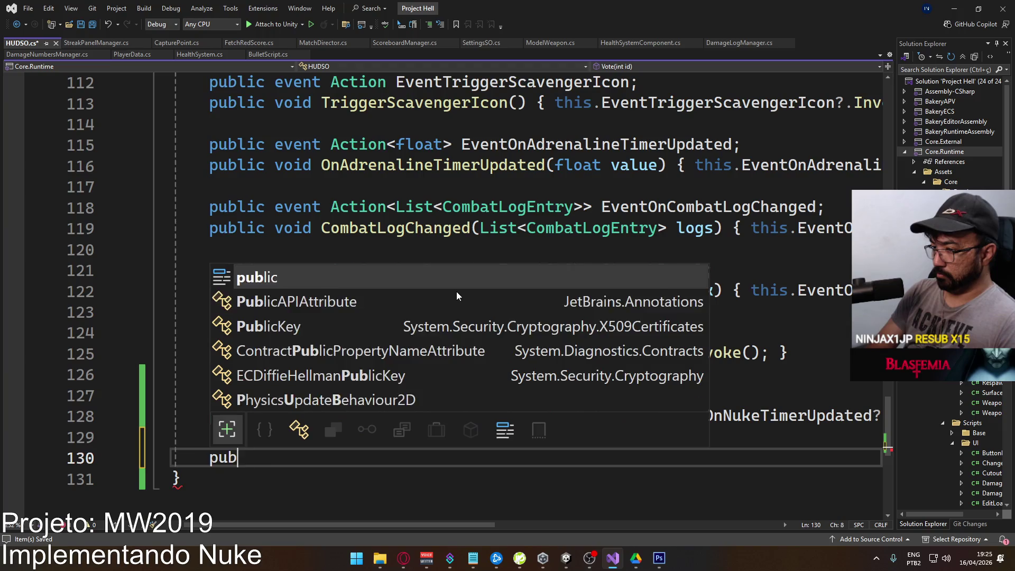
pyautogui.write('lic event Action EventOnNukeDeployed')
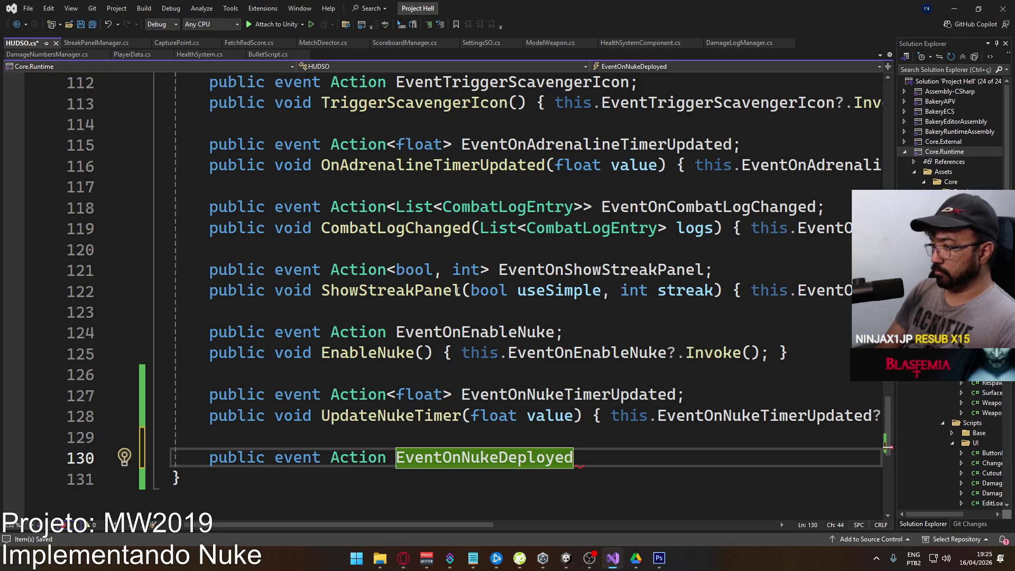
pyautogui.write(';')
pyautogui.press('Return')
pyautogui.write('p')
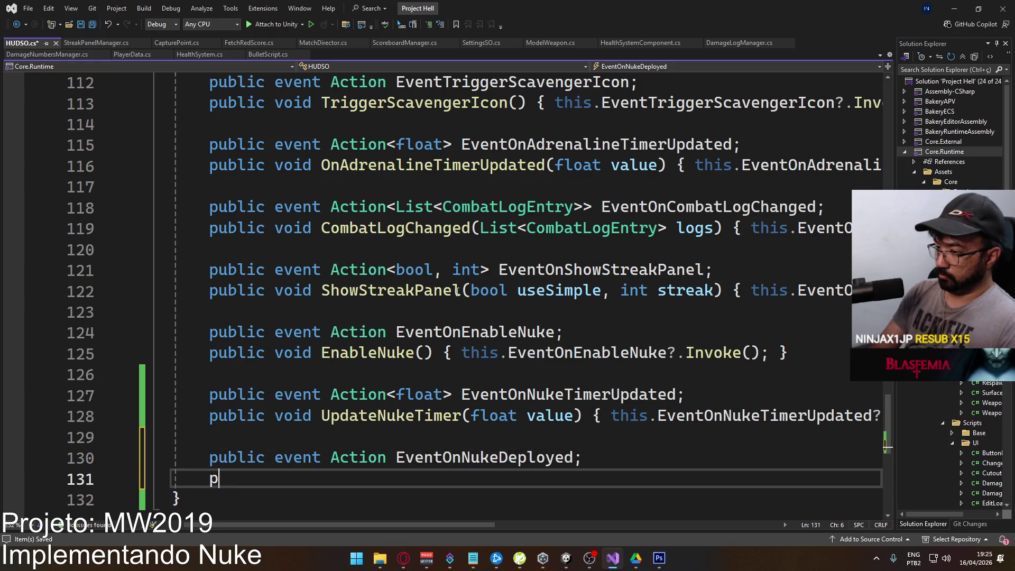
pyautogui.write('ublic void')
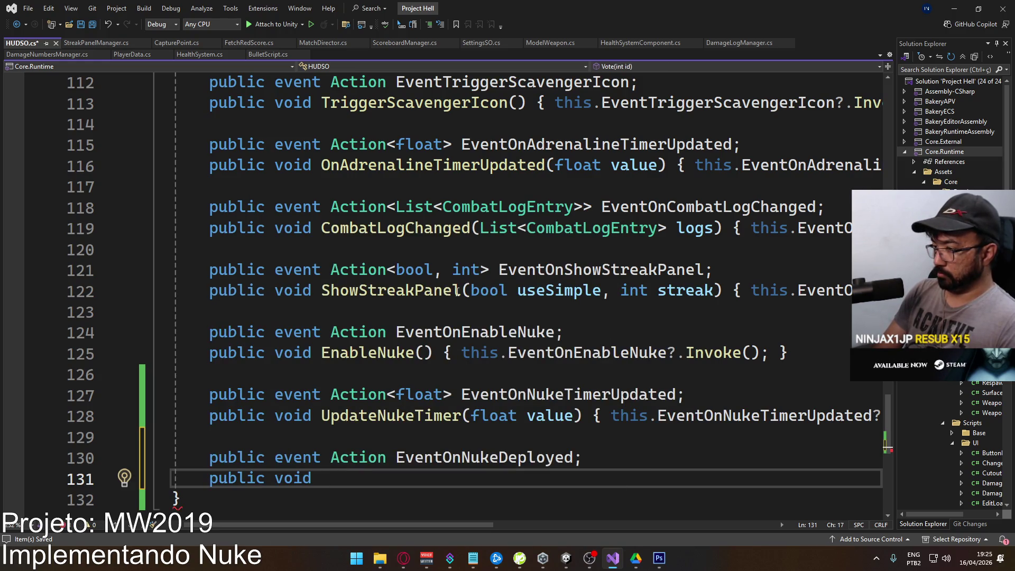
pyautogui.click(396, 458)
pyautogui.press('Left')
pyautogui.write('<string>')
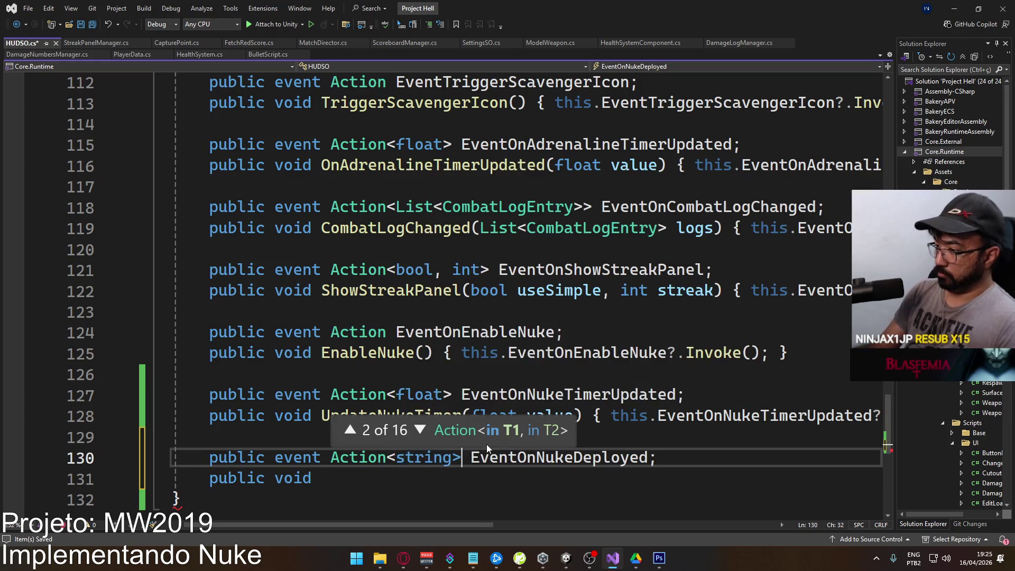
pyautogui.click(387, 492)
pyautogui.click(398, 479)
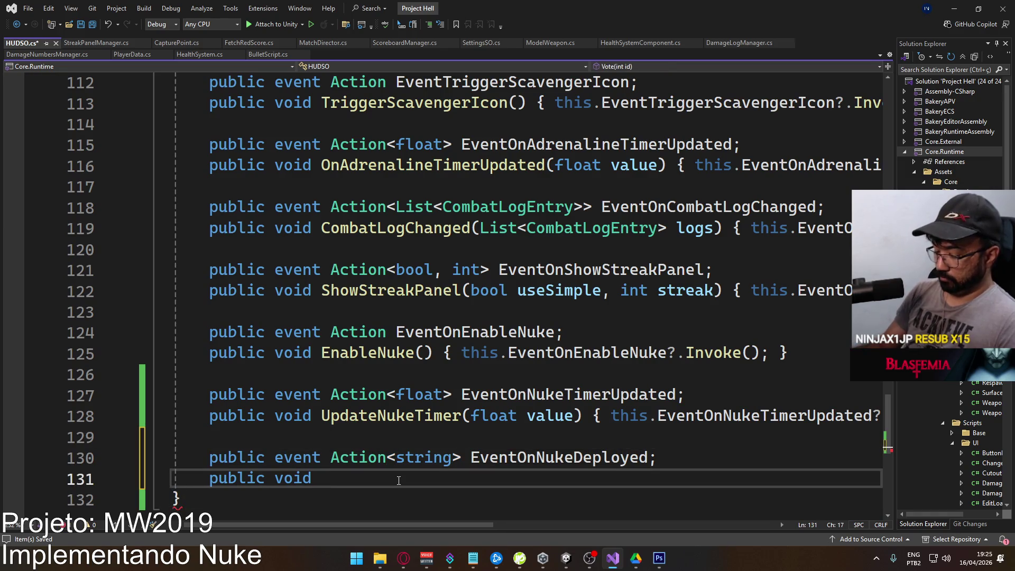
pyautogui.write('pu')
pyautogui.doubleClick(425, 458)
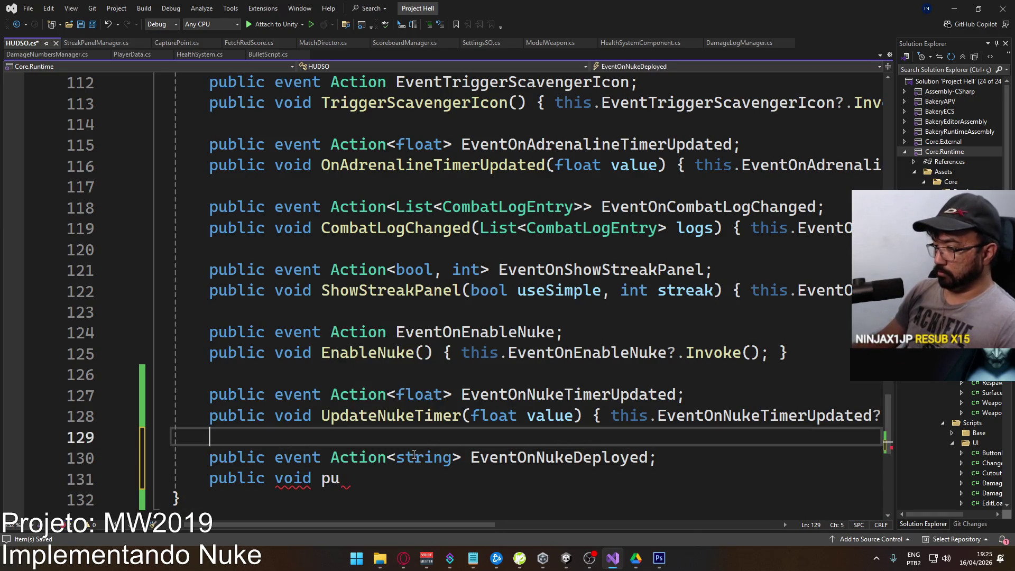
pyautogui.write('PlayerDa')
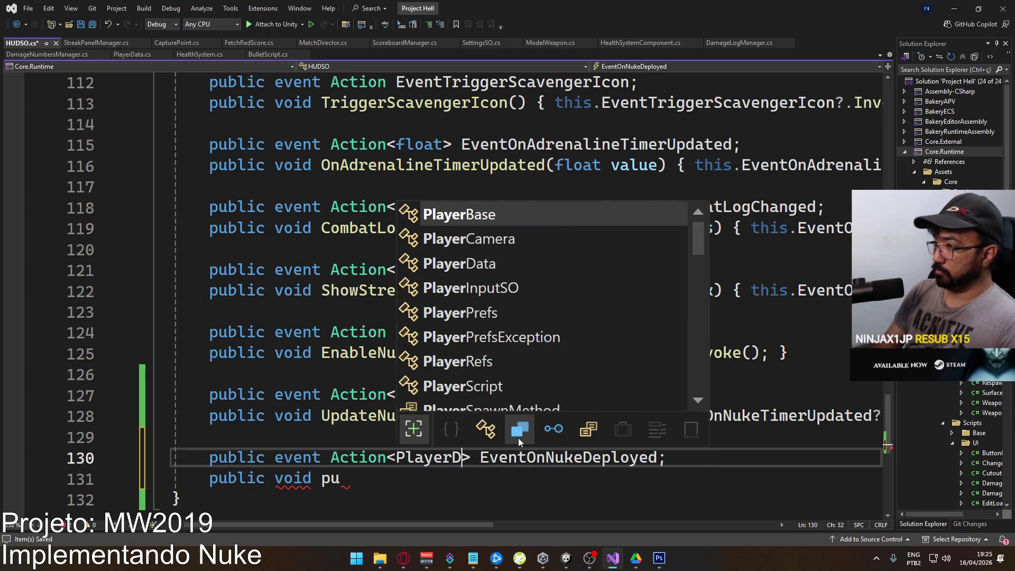
pyautogui.press('Tab')
# Write DeployNuke(PlayerData caller) that invokes EventOnNukeDeployed with caller.
pyautogui.press('Down')
pyautogui.press('BackSpace')
pyautogui.press('BackSpace')
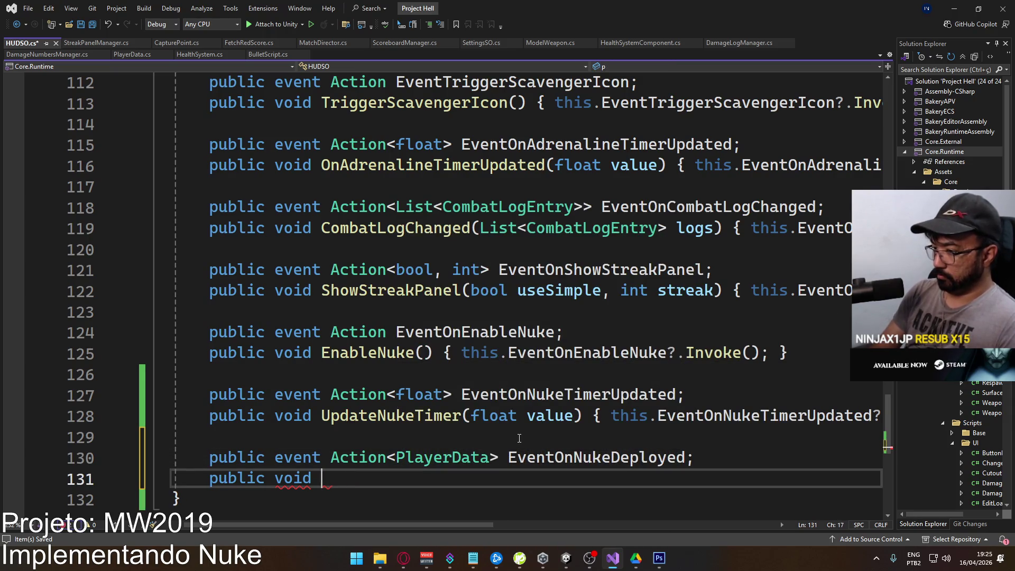
pyautogui.write('Depl')
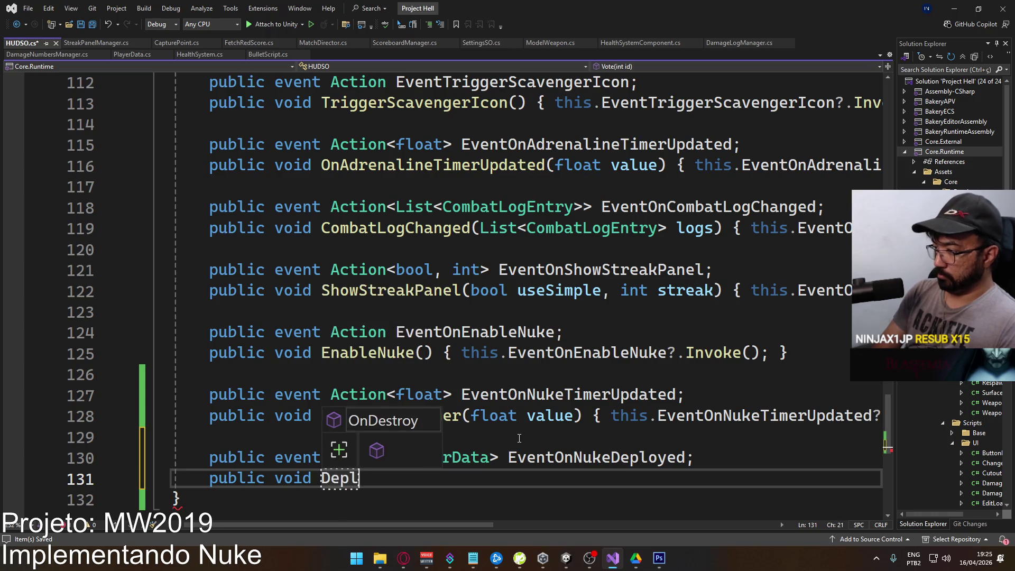
pyautogui.write('oyNuke(')
pyautogui.press('BackSpace')
pyautogui.write('(Playerd')
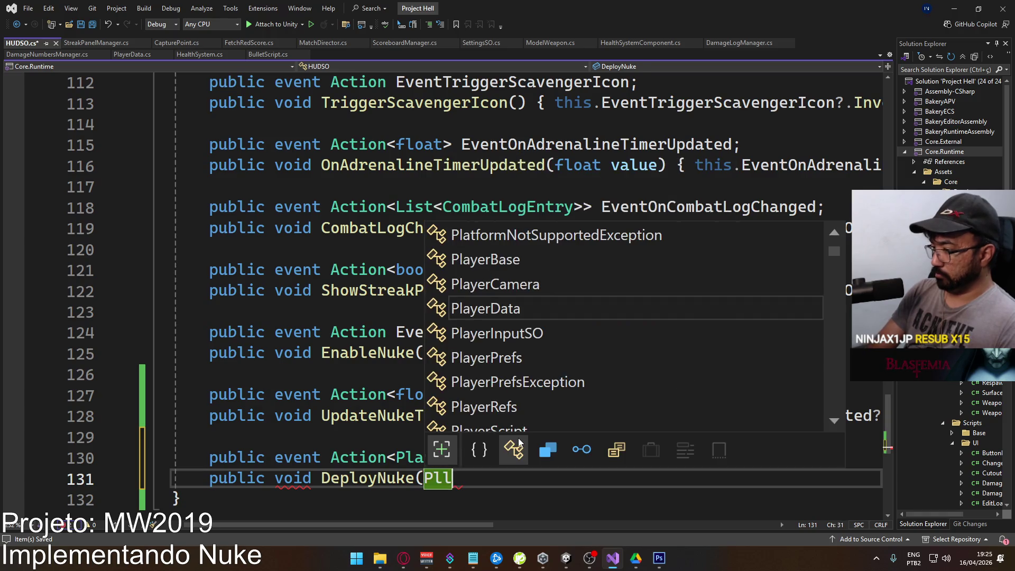
pyautogui.write('a ')
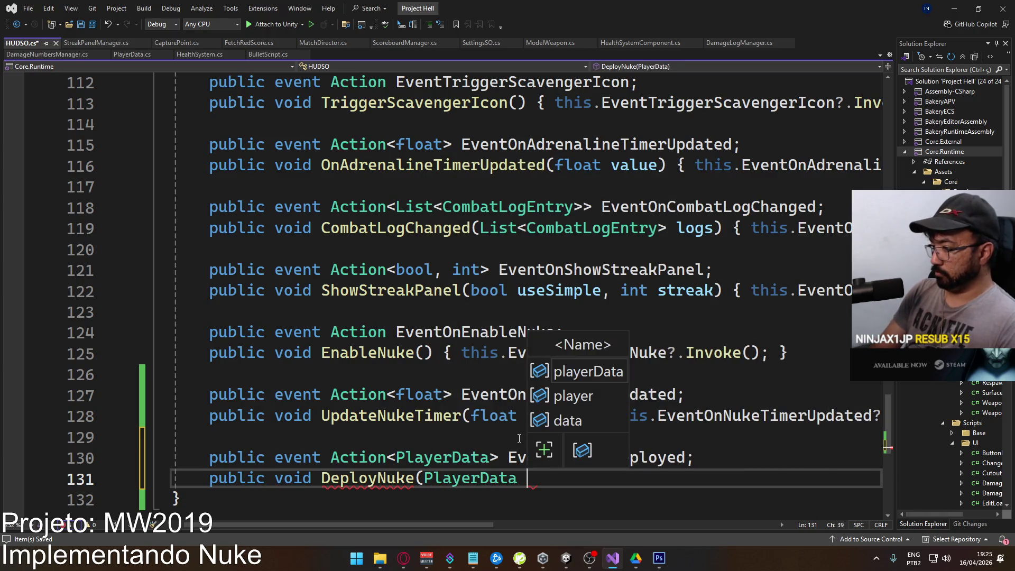
pyautogui.write('caller) { this.eventon')
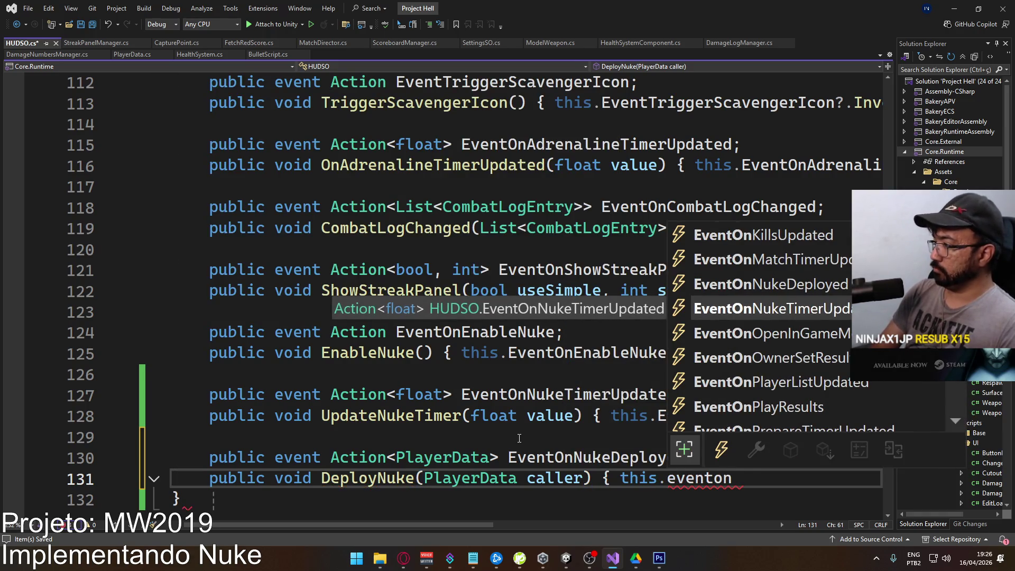
pyautogui.press('Up')
pyautogui.press('Tab')
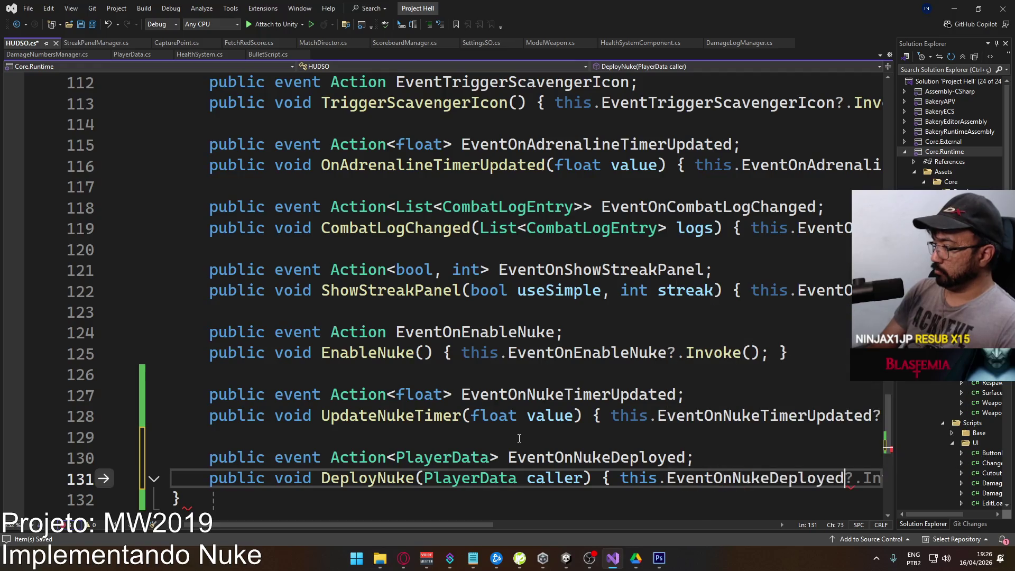
pyautogui.press('Tab')
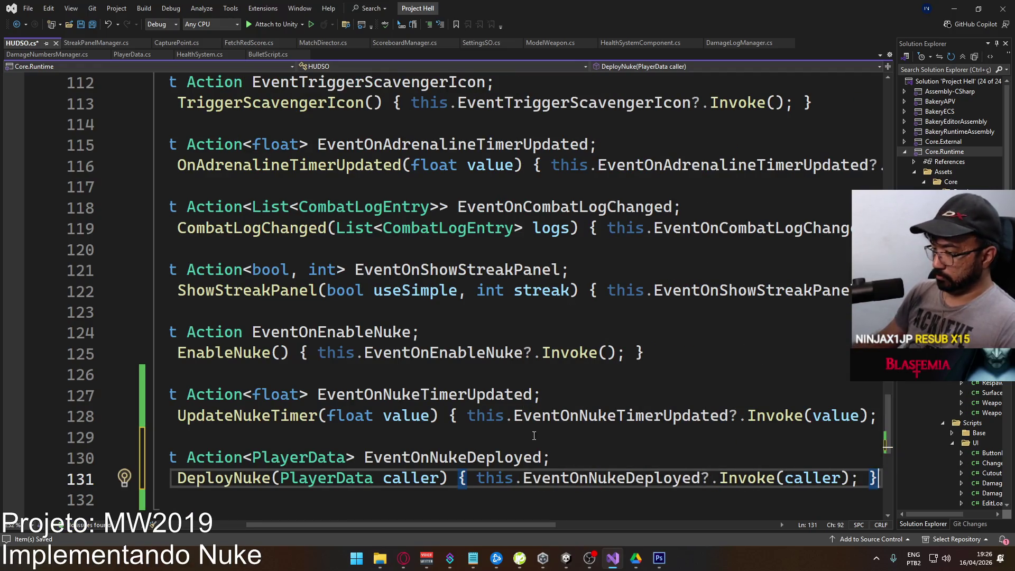
pyautogui.hscroll(-3, 401, 526)
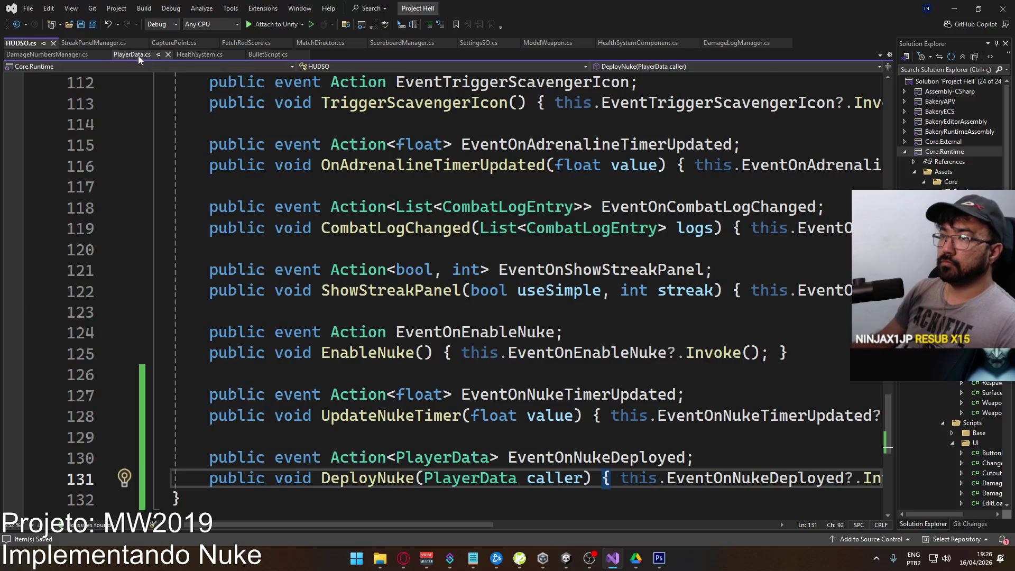
# Read through the StreakPanelManager.cs and CapturePoint.cs scripts.
pyautogui.click(106, 44)
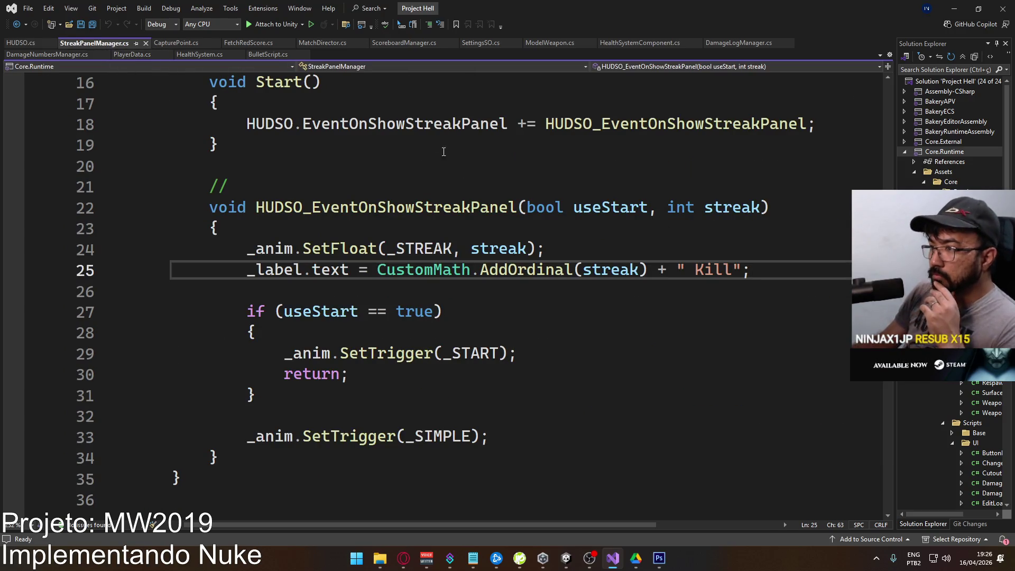
pyautogui.scroll(5, 441, 236)
pyautogui.scroll(-1, 453, 239)
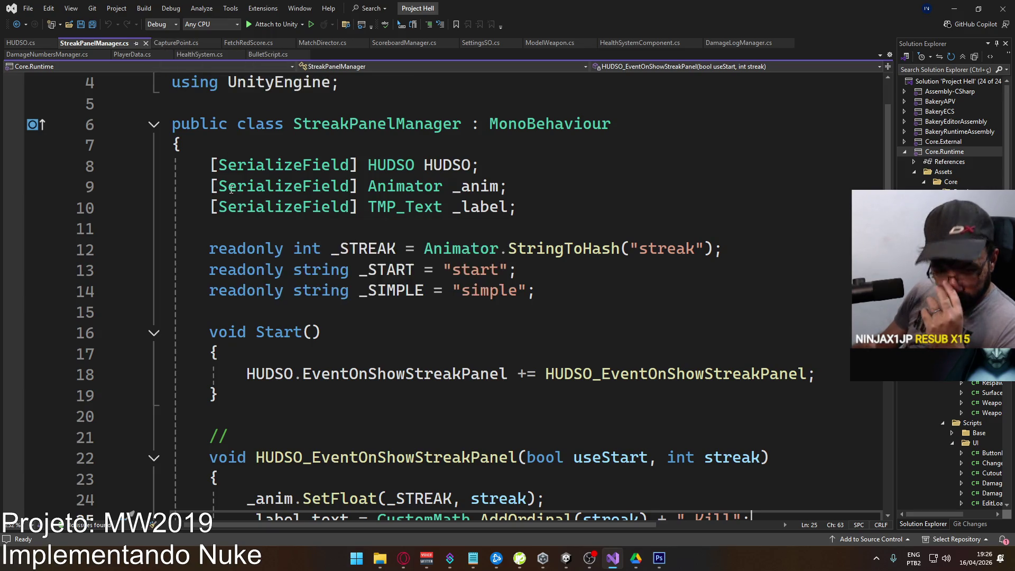
pyautogui.moveTo(231, 189)
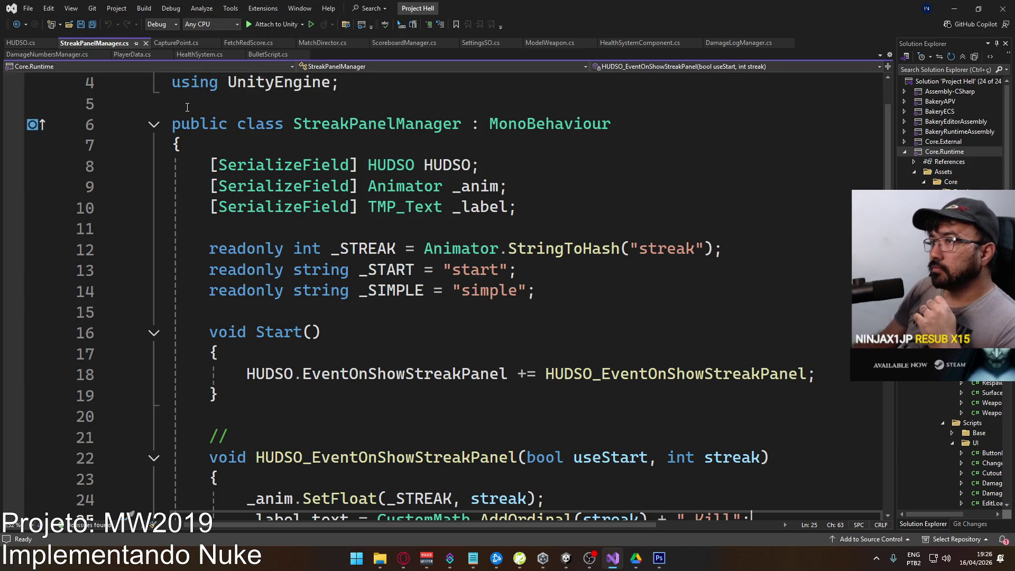
pyautogui.click(189, 46)
pyautogui.scroll(10, 392, 129)
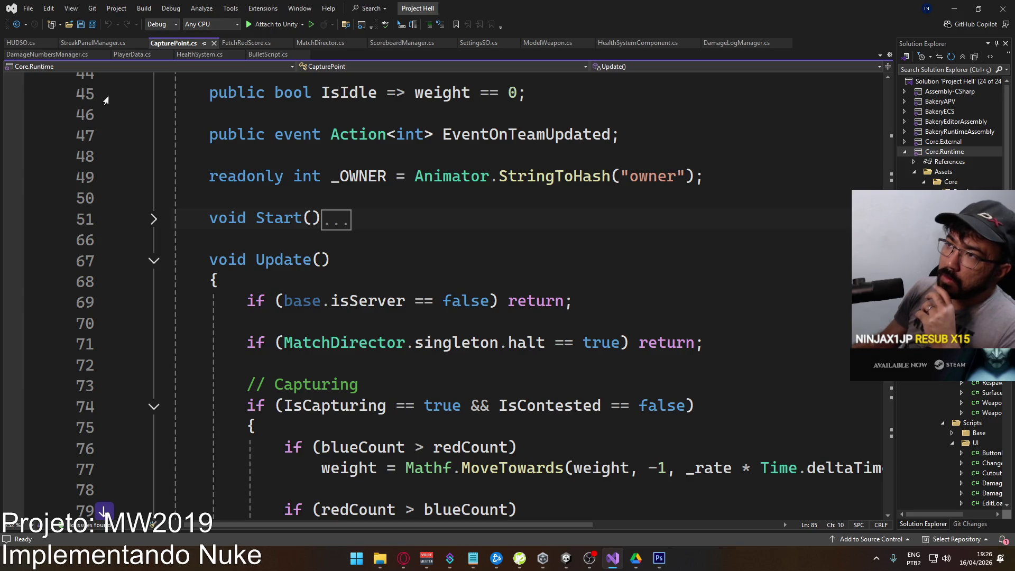
pyautogui.click(93, 43)
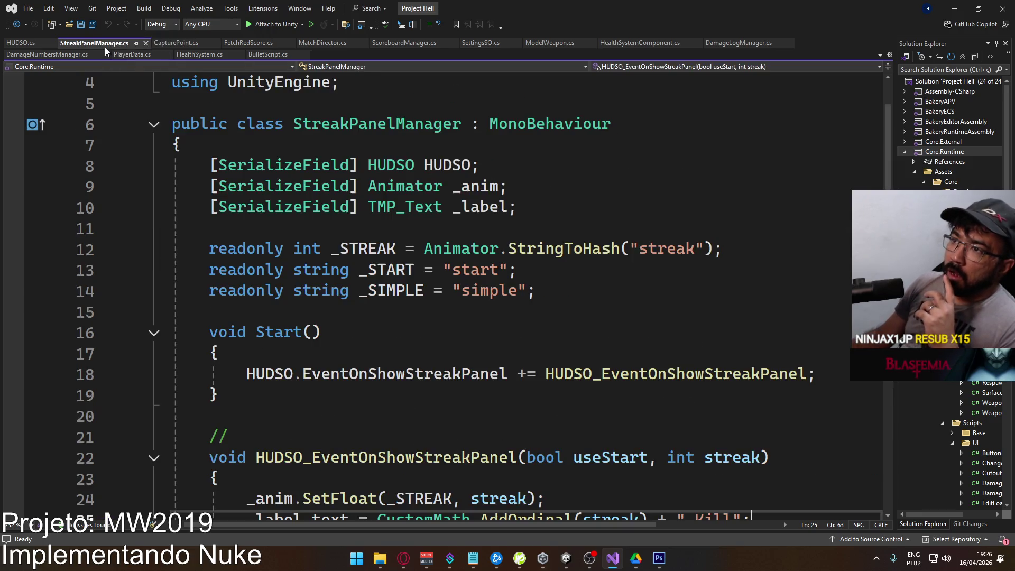
pyautogui.scroll(-4, 402, 226)
pyautogui.scroll(-2, 401, 226)
pyautogui.scroll(7, 401, 225)
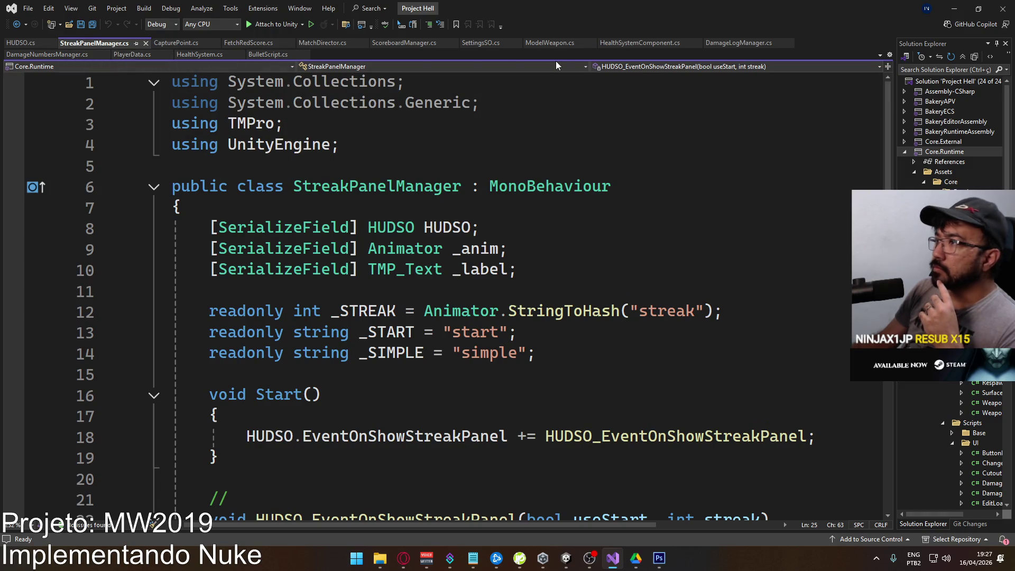
pyautogui.scroll(-10, 939, 449)
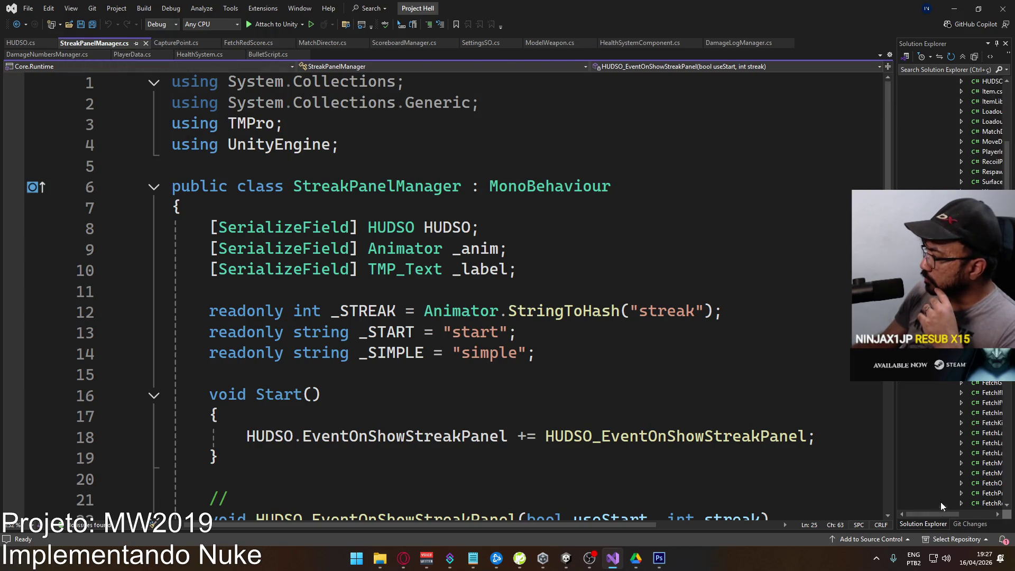
pyautogui.scroll(-8, 951, 449)
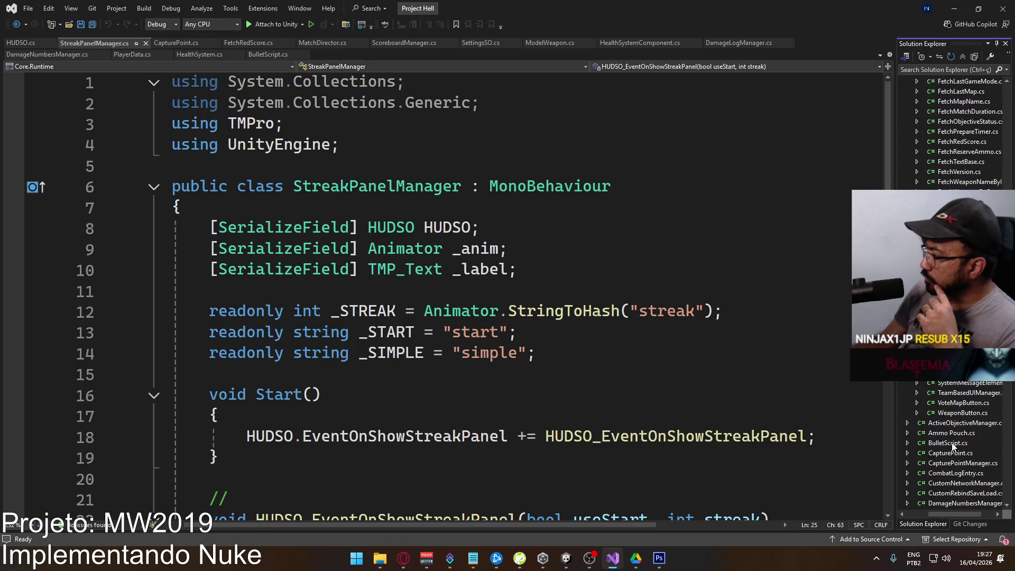
pyautogui.scroll(-8, 950, 418)
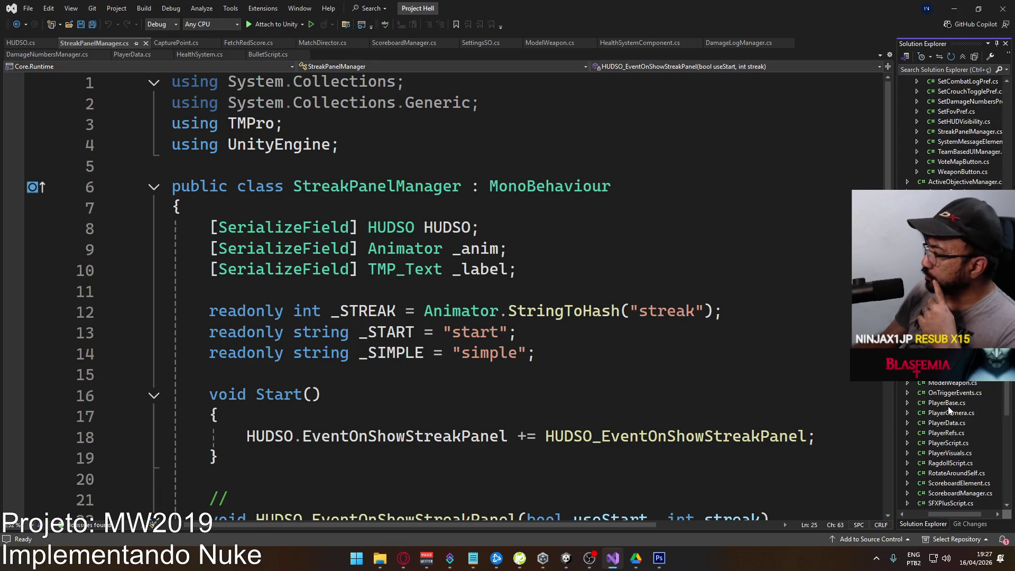
# Open PlayerScript.cs from Solution Explorer, skim it, and bring Unity to the front.
pyautogui.doubleClick(949, 443)
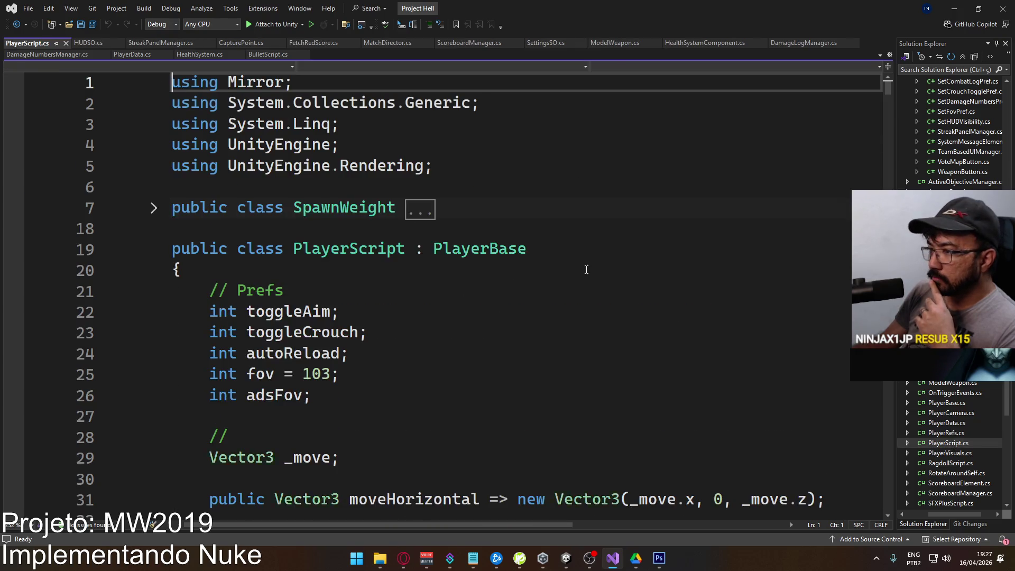
pyautogui.scroll(-20, 546, 259)
pyautogui.scroll(-5, 588, 289)
pyautogui.scroll(4, 588, 290)
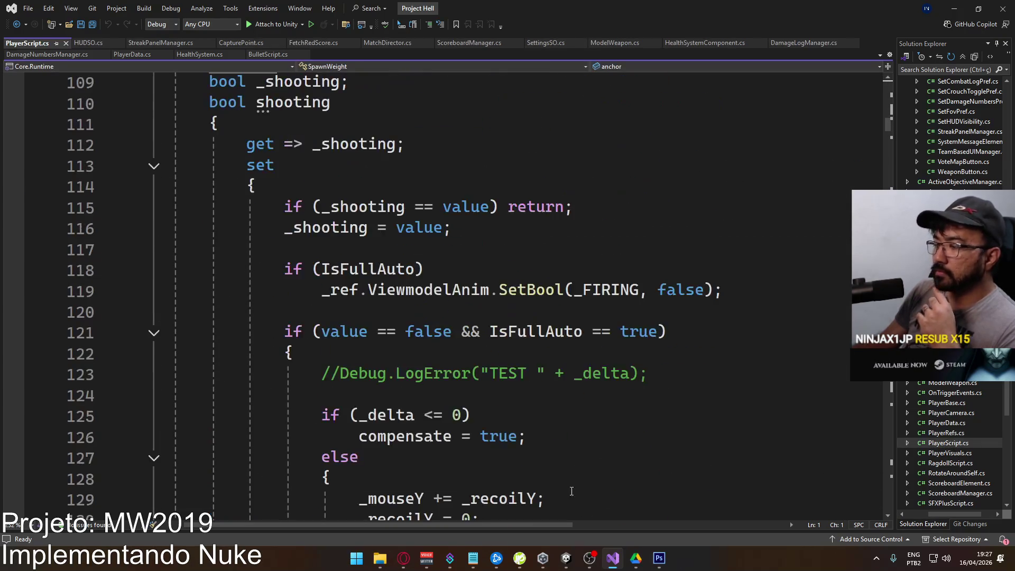
pyautogui.click(566, 562)
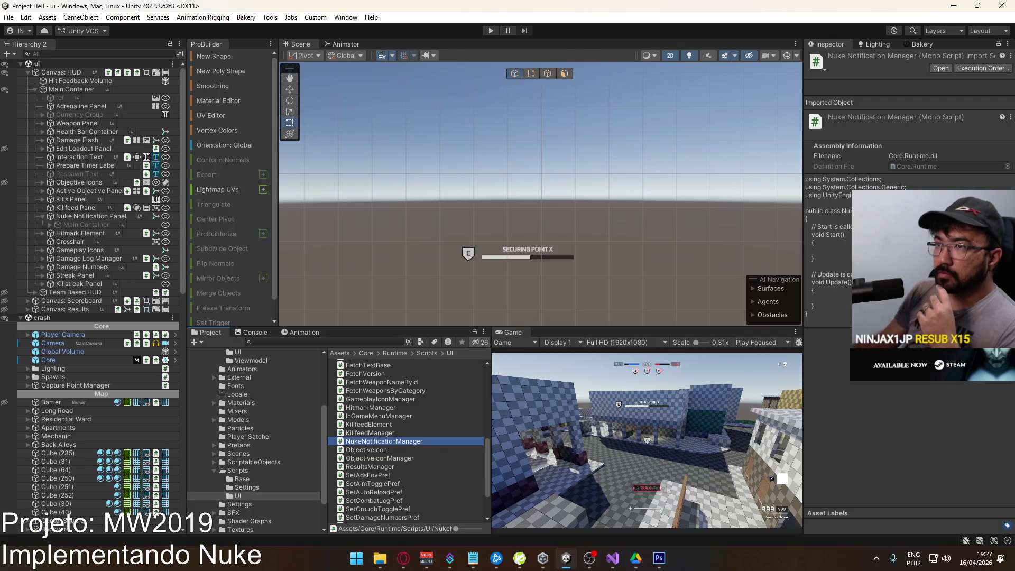
# Open the Default input actions asset from the Assets folder.
pyautogui.click(26, 18)
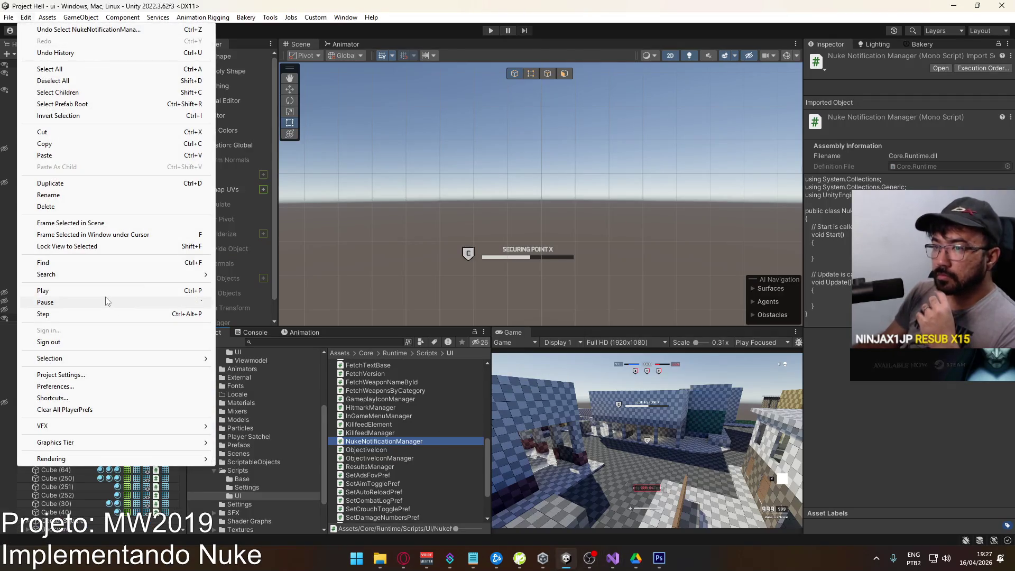
pyautogui.moveTo(8, 17)
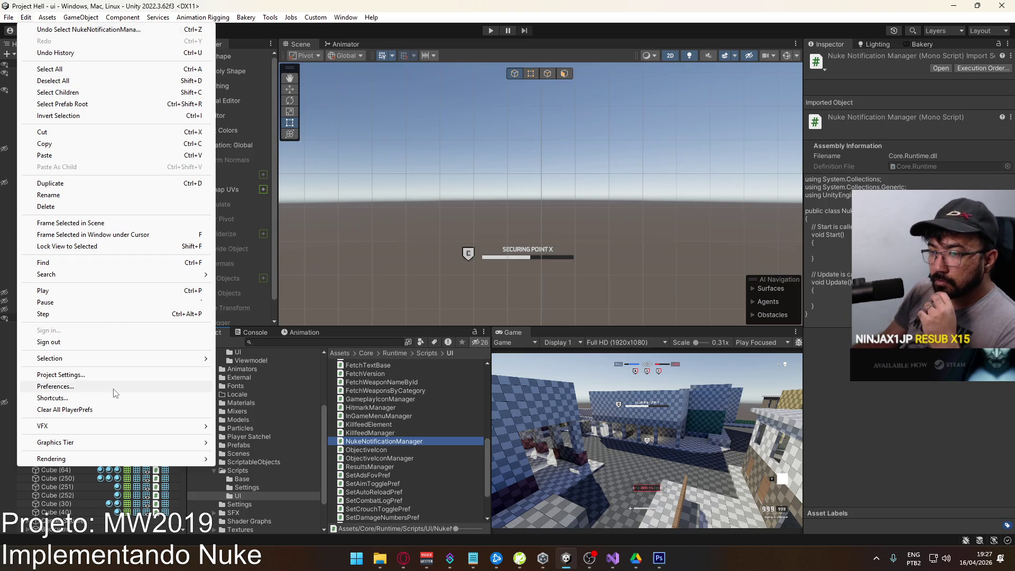
pyautogui.click(324, 419)
pyautogui.scroll(4, 300, 376)
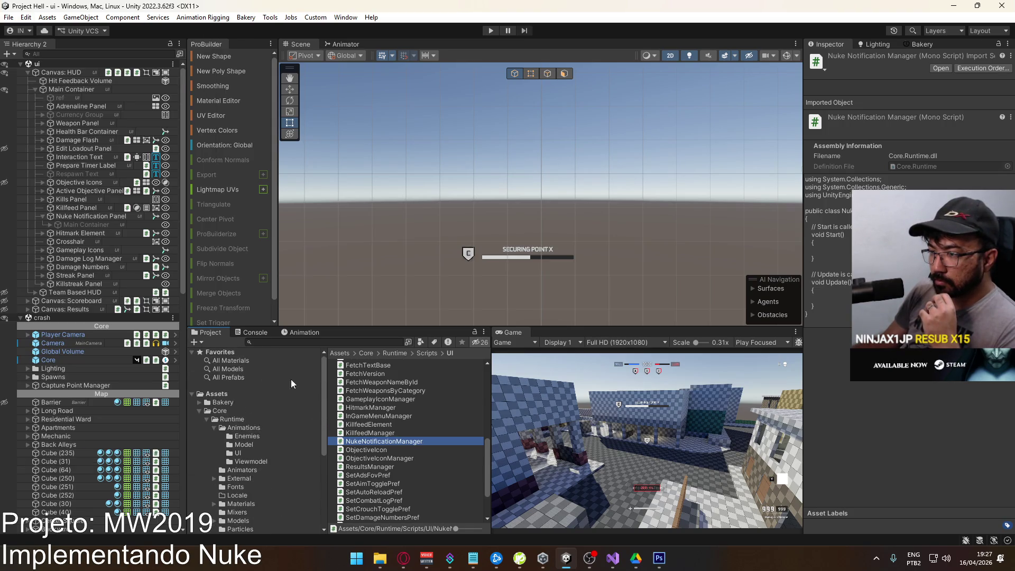
pyautogui.click(217, 394)
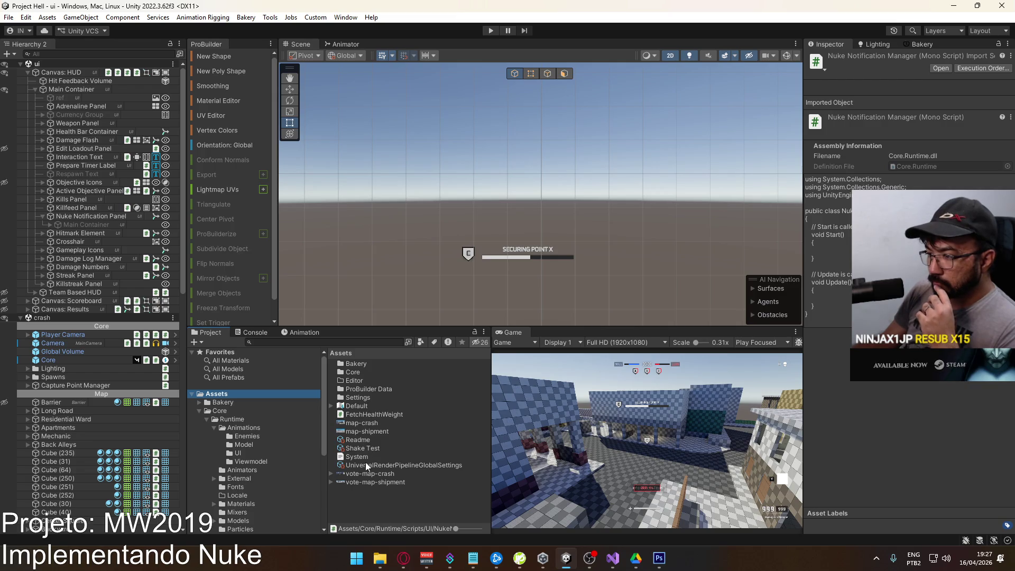
pyautogui.doubleClick(365, 406)
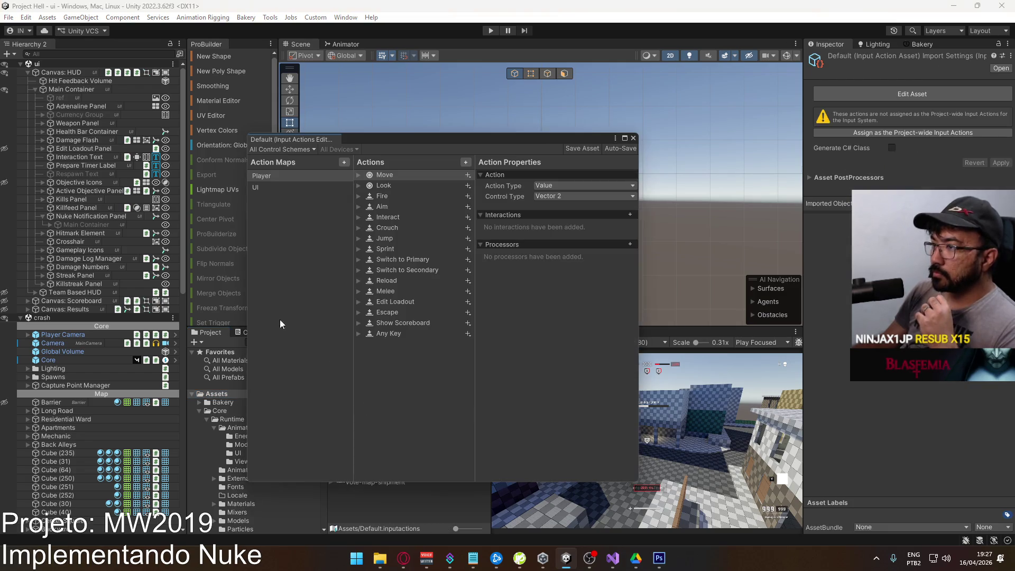
# Add Tactical Nuke, Throw Lethal and Throw actions to the Player map, then view the nuke gameplay video.
pyautogui.click(464, 164)
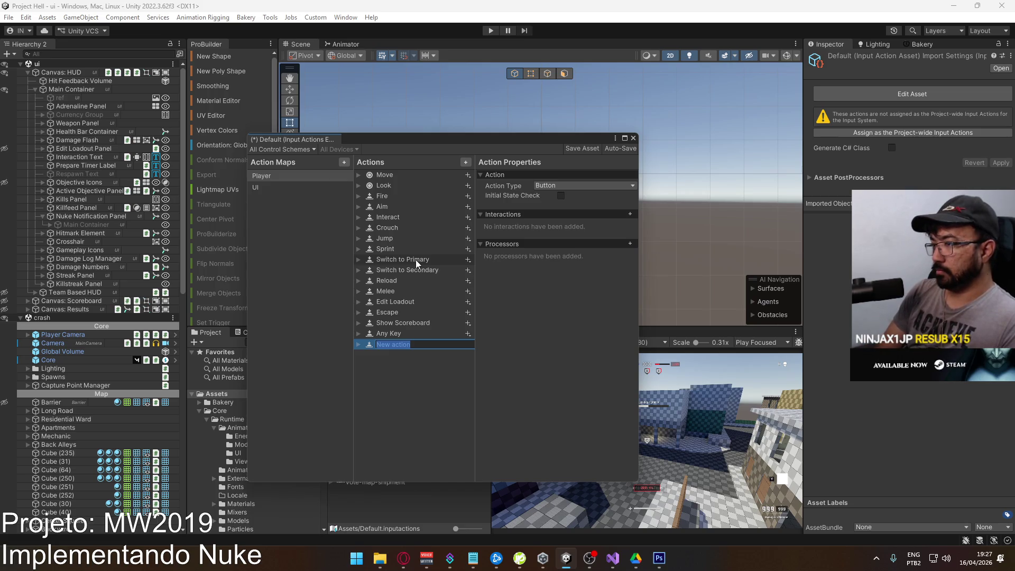
pyautogui.write('Deploy T')
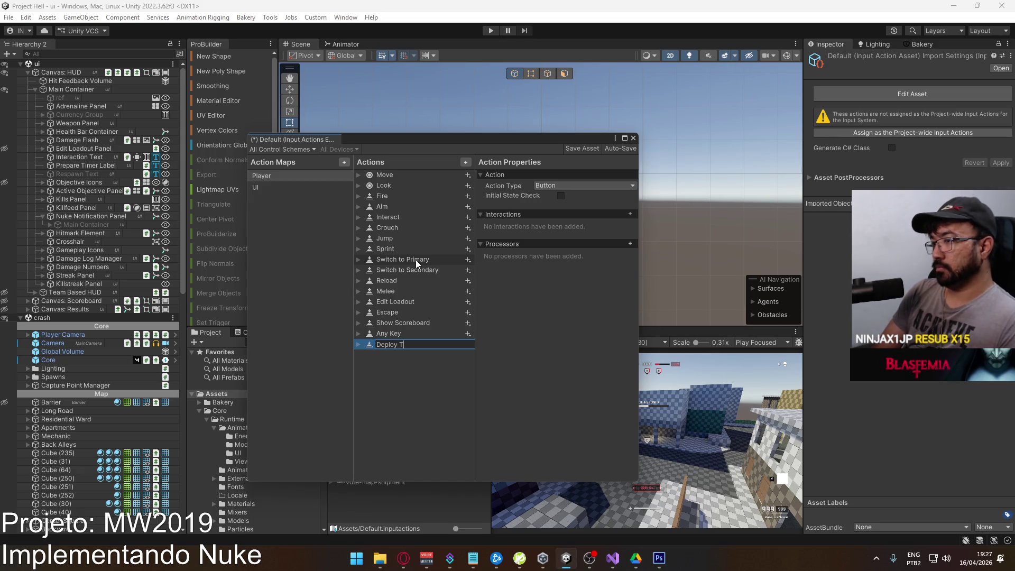
pyautogui.press('BackSpace')
pyautogui.press('BackSpace')
pyautogui.press('BackSpace')
pyautogui.write('Tactical Nuke')
pyautogui.press('Return')
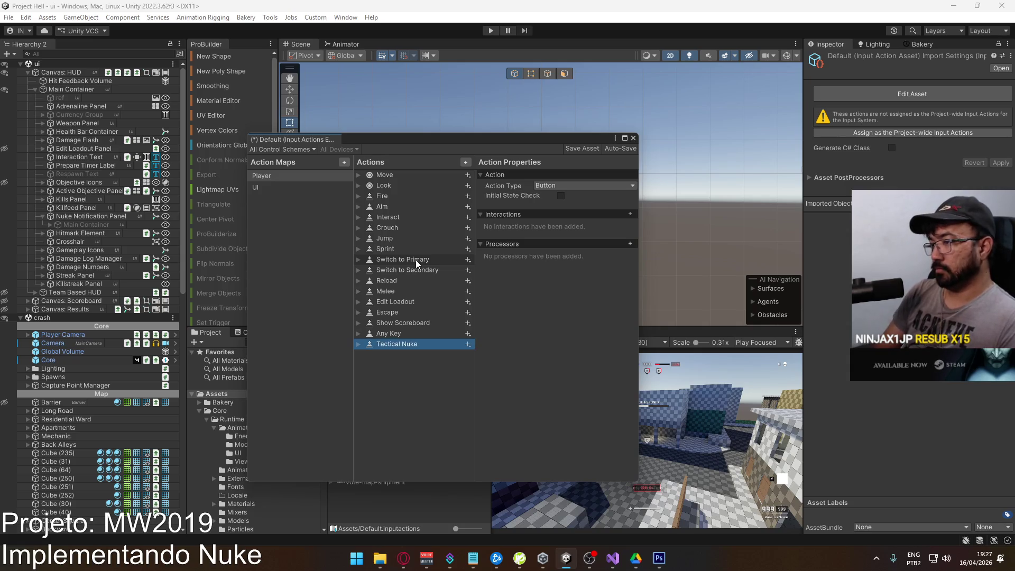
pyautogui.click(465, 161)
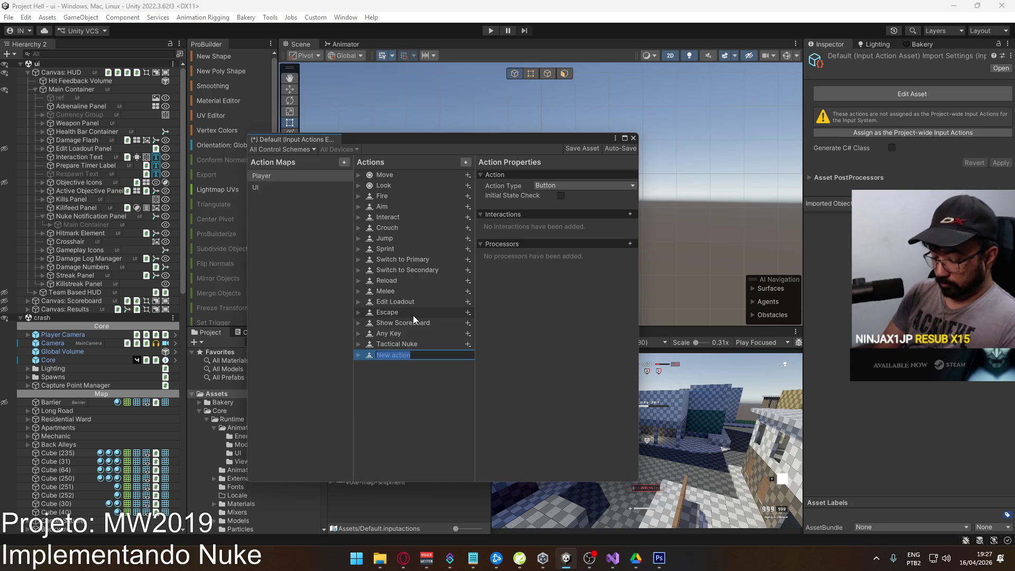
pyautogui.write('Throw')
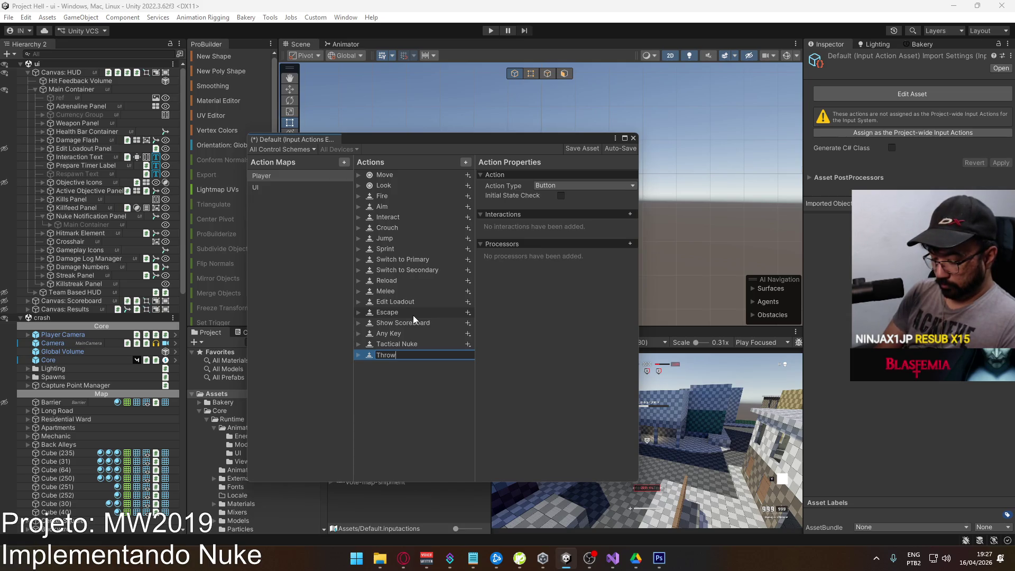
pyautogui.write(' Lethal')
pyautogui.press('Return')
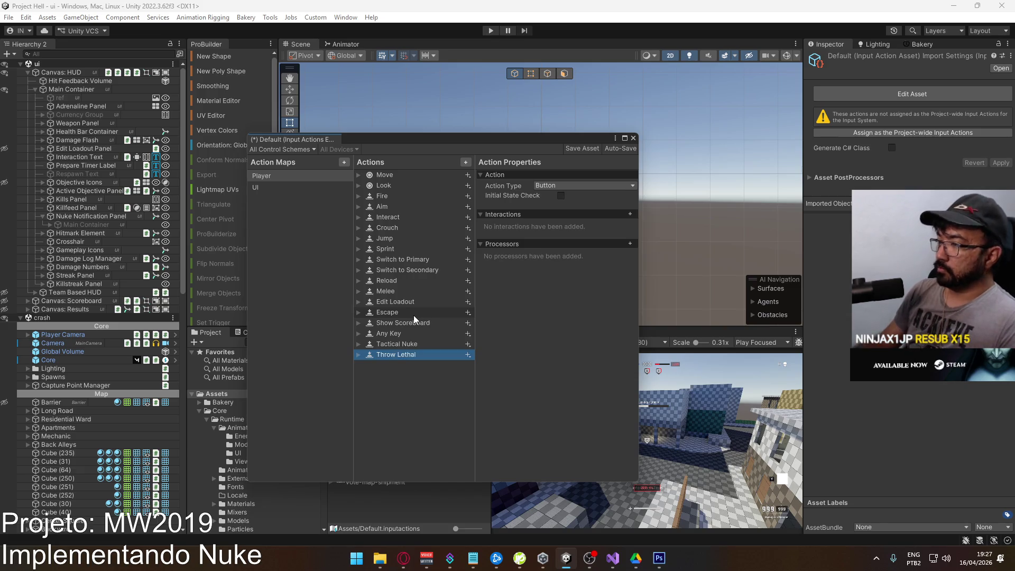
pyautogui.click(466, 162)
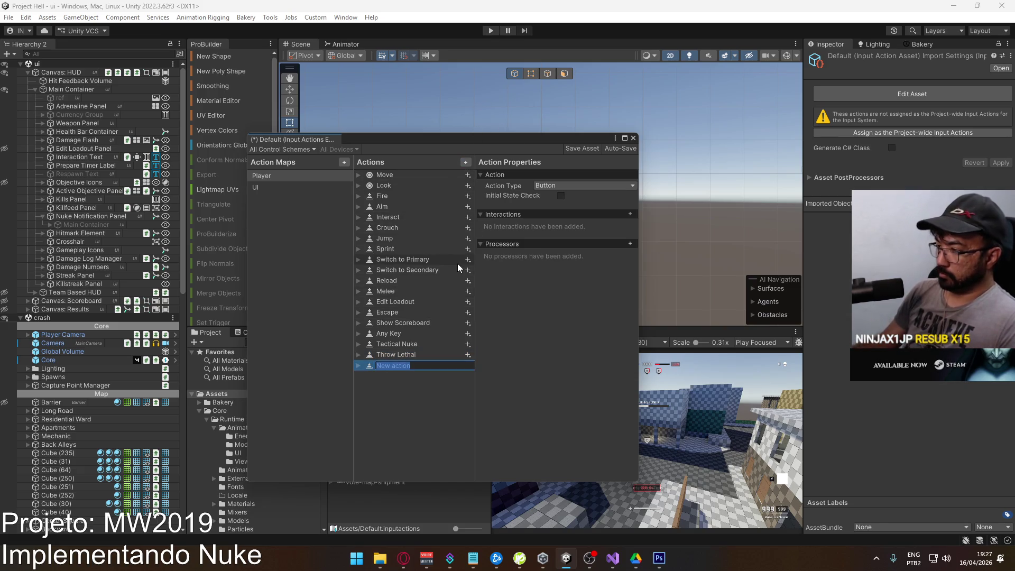
pyautogui.write('Throw')
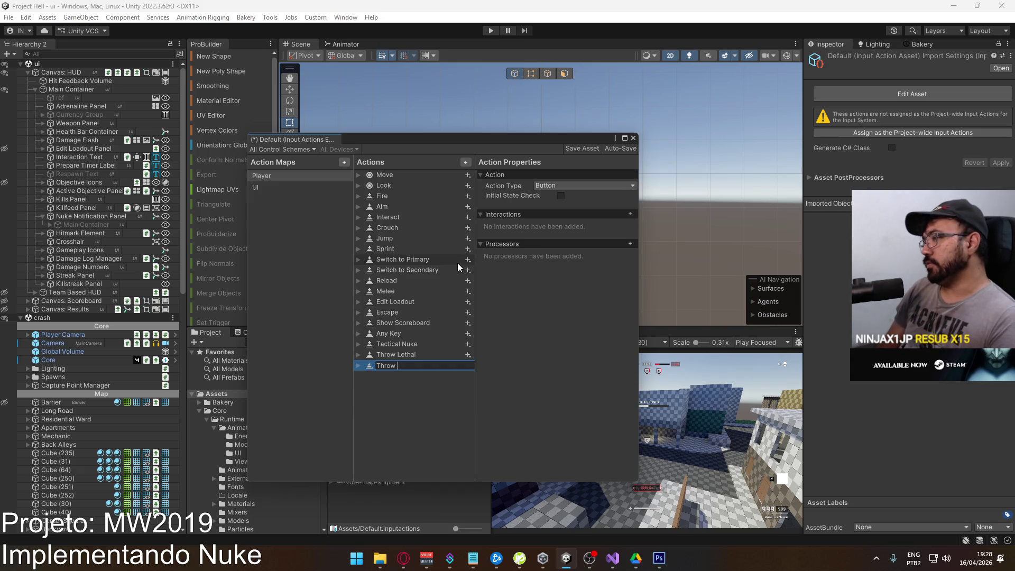
pyautogui.click(403, 558)
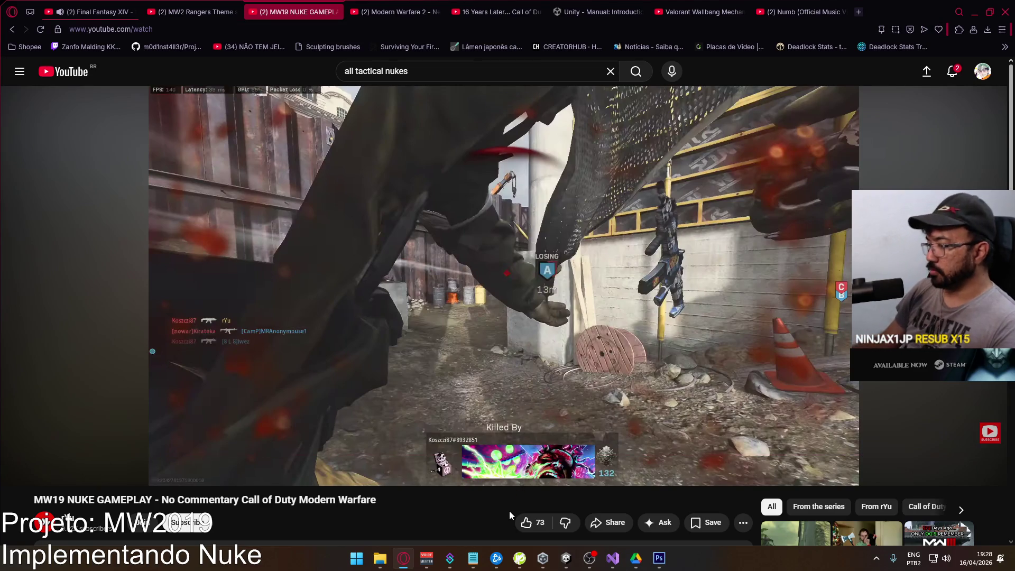
# Launch Call of Duty: Modern Warfare from Battle.net.
pyautogui.click(493, 561)
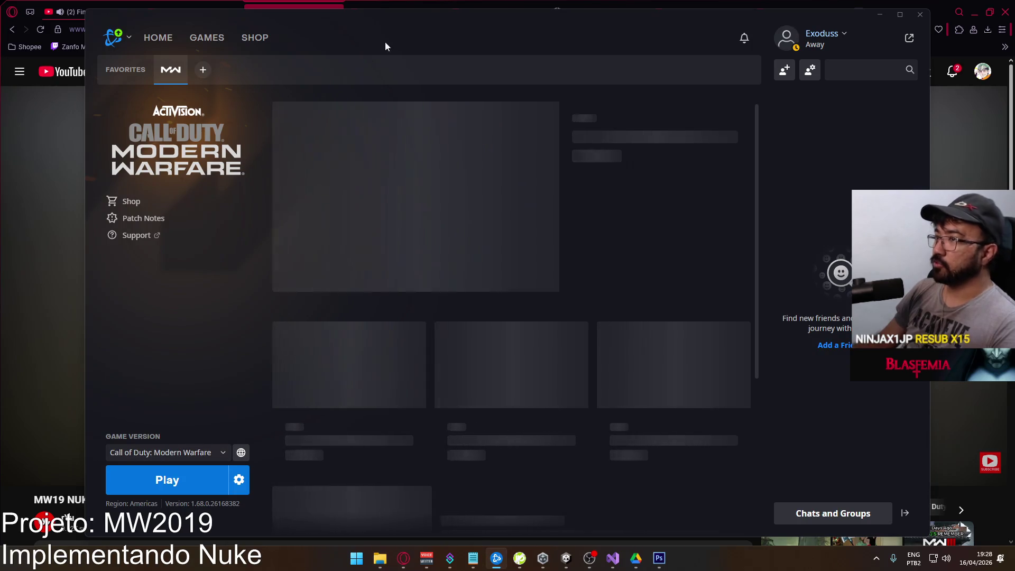
pyautogui.moveTo(404, 37); pyautogui.dragTo(414, 32)
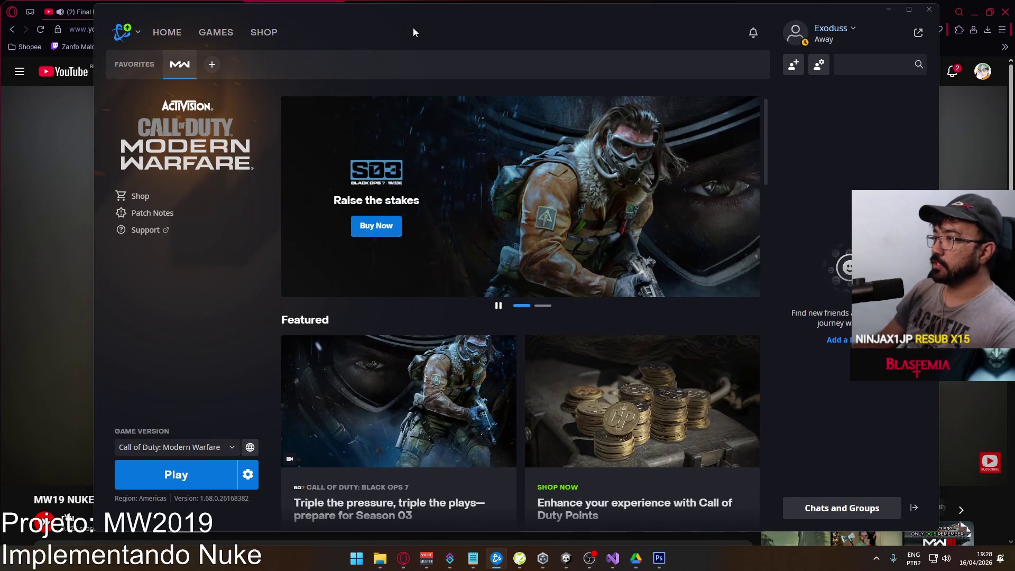
pyautogui.click(204, 477)
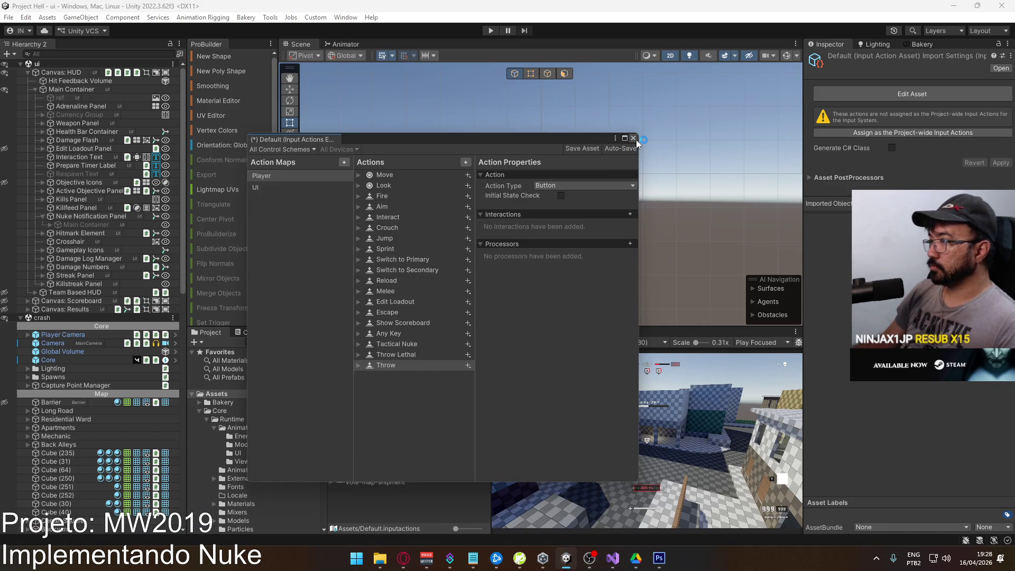
# Save the input actions asset and close the Input Actions editor.
pyautogui.click(582, 149)
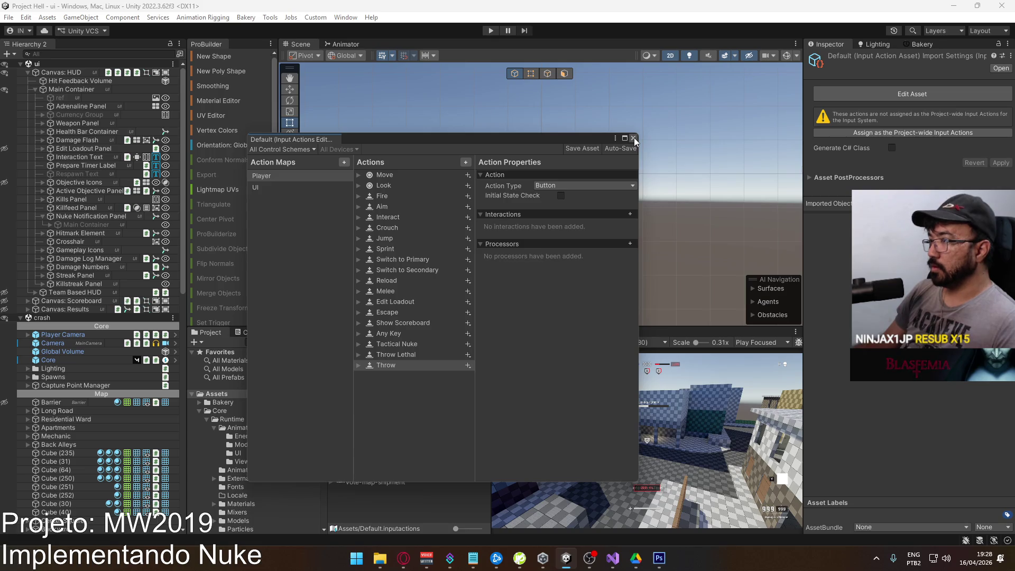
pyautogui.click(633, 138)
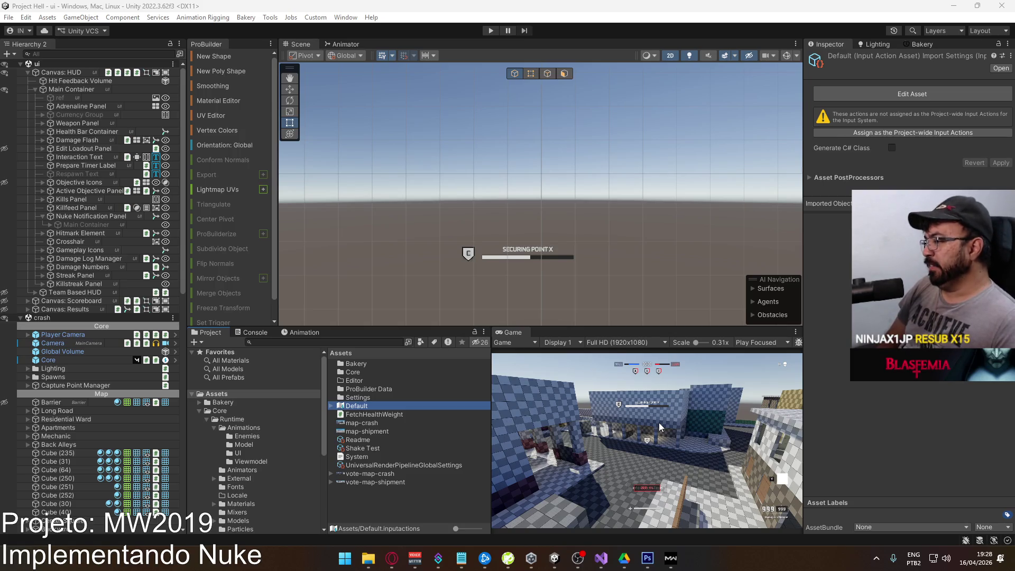
pyautogui.moveTo(674, 566)
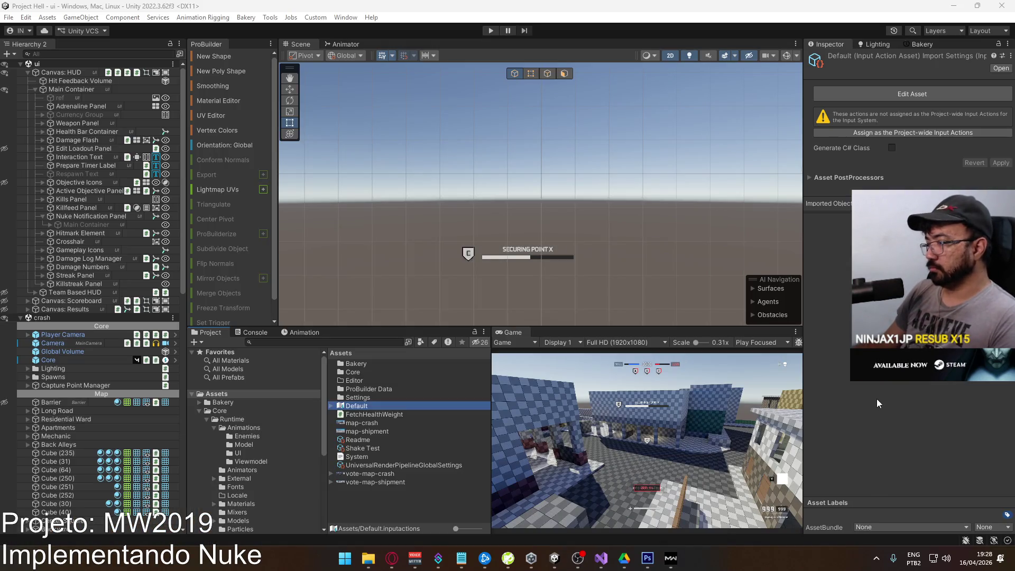
pyautogui.click(877, 558)
# Go from the title screen through Private Match & Trials into a Team Deathmatch custom game lobby.
pyautogui.click(877, 536)
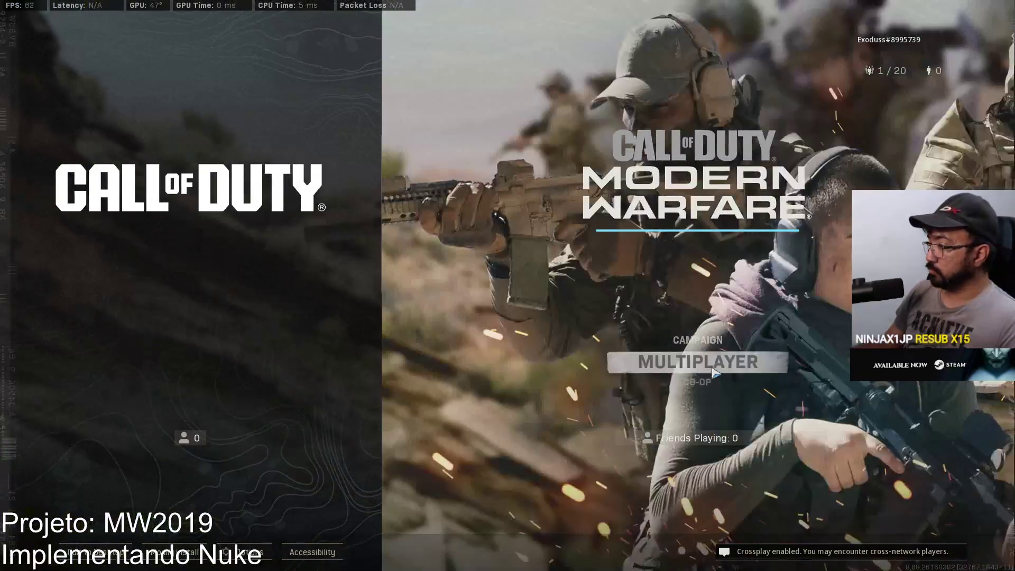
pyautogui.click(760, 363)
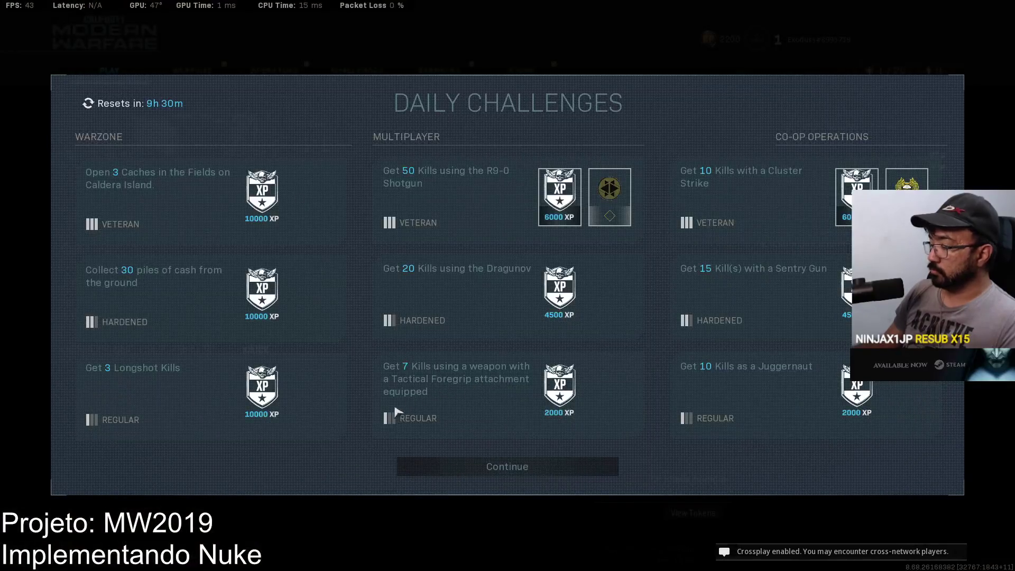
pyautogui.click(523, 469)
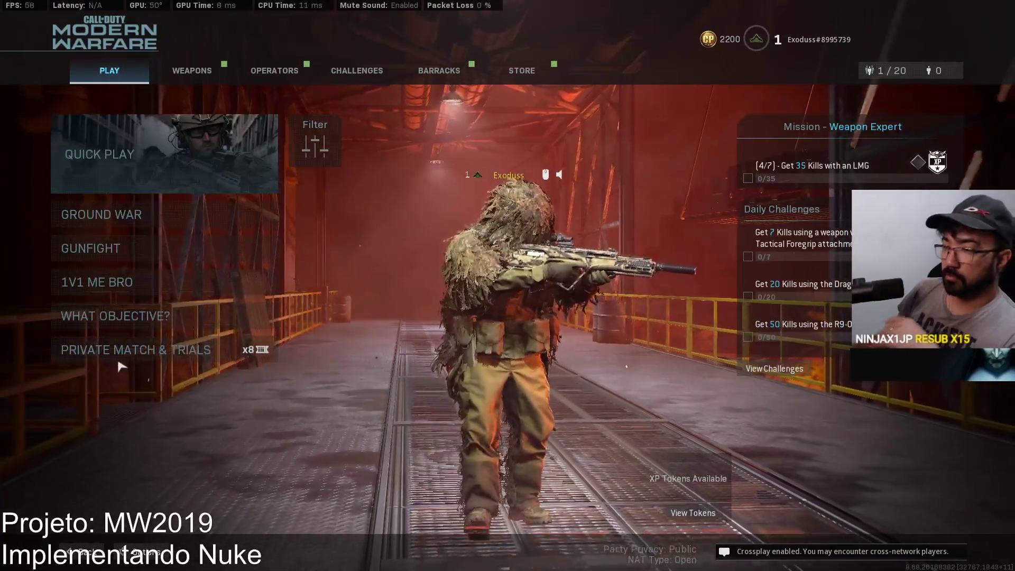
pyautogui.click(248, 346)
pyautogui.click(194, 104)
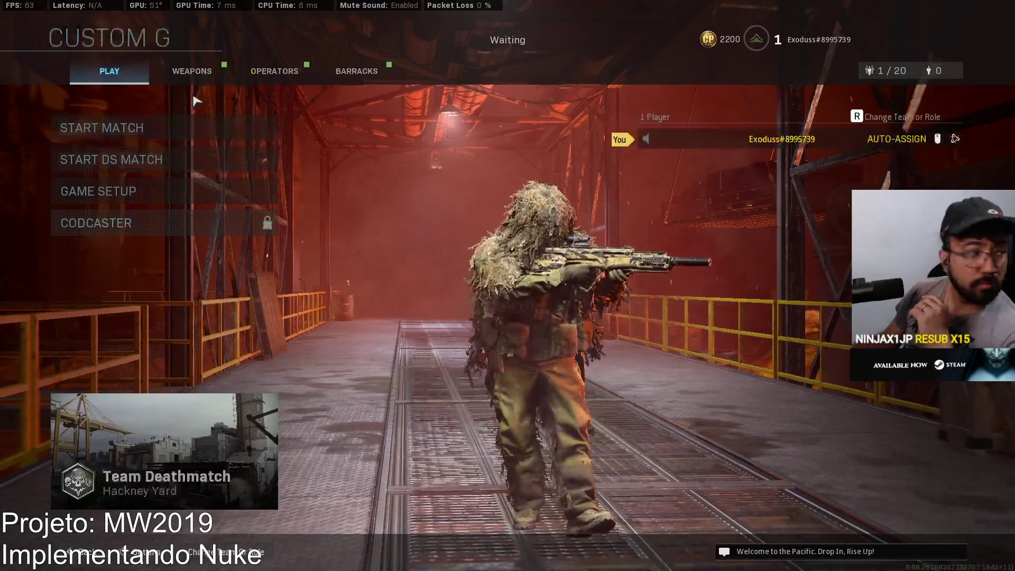
# Review the Keyboard & Mouse bindings under Mouse, Movement and Weapons & Equipment.
pyautogui.press('o')
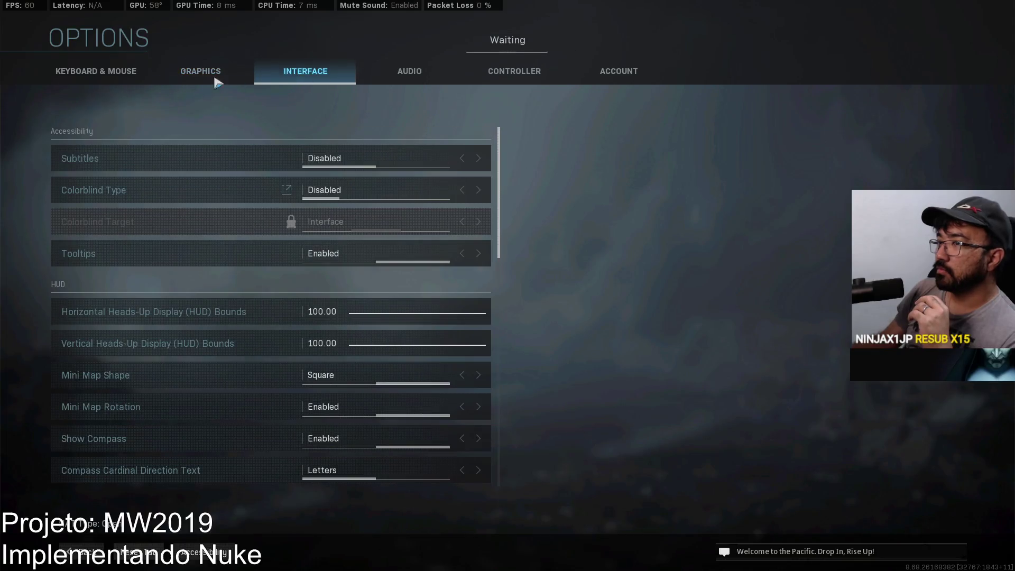
pyautogui.click(95, 71)
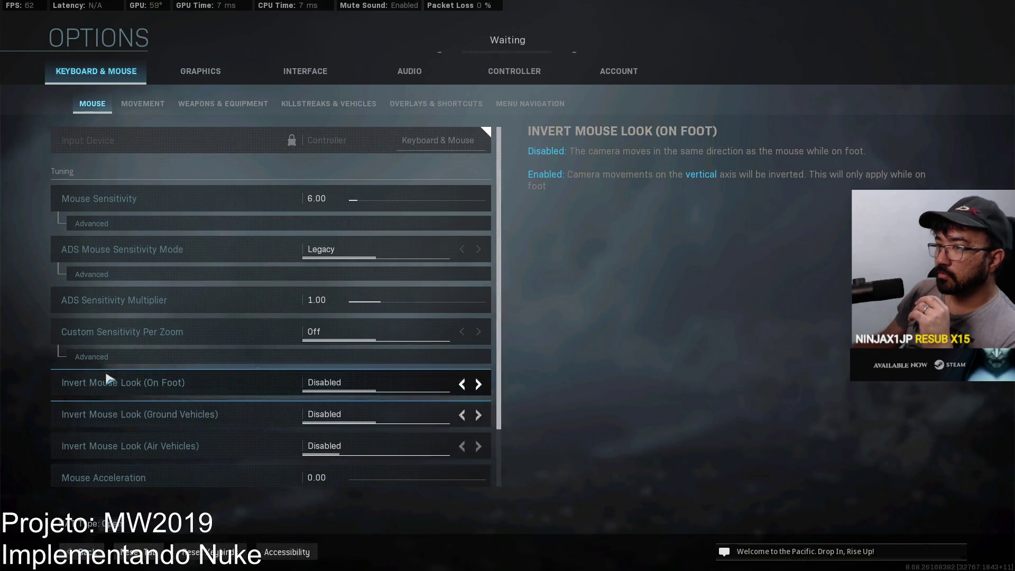
pyautogui.scroll(-2, 140, 381)
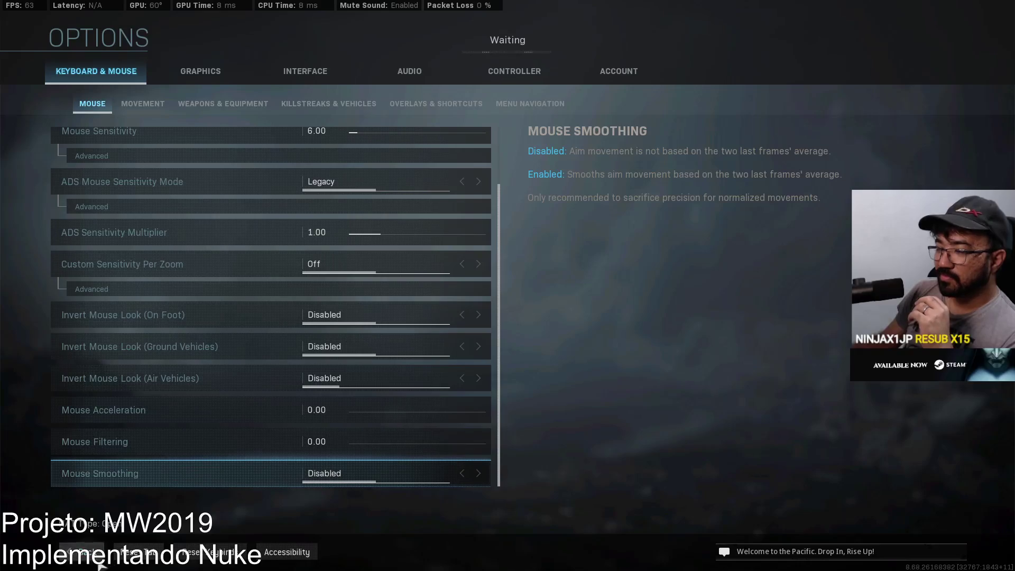
pyautogui.click(82, 552)
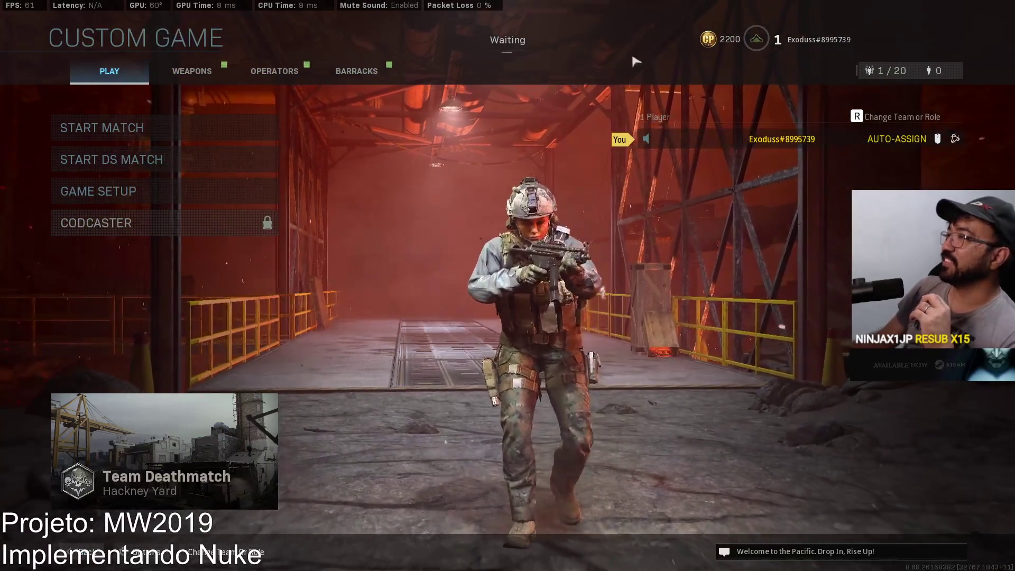
pyautogui.click(148, 550)
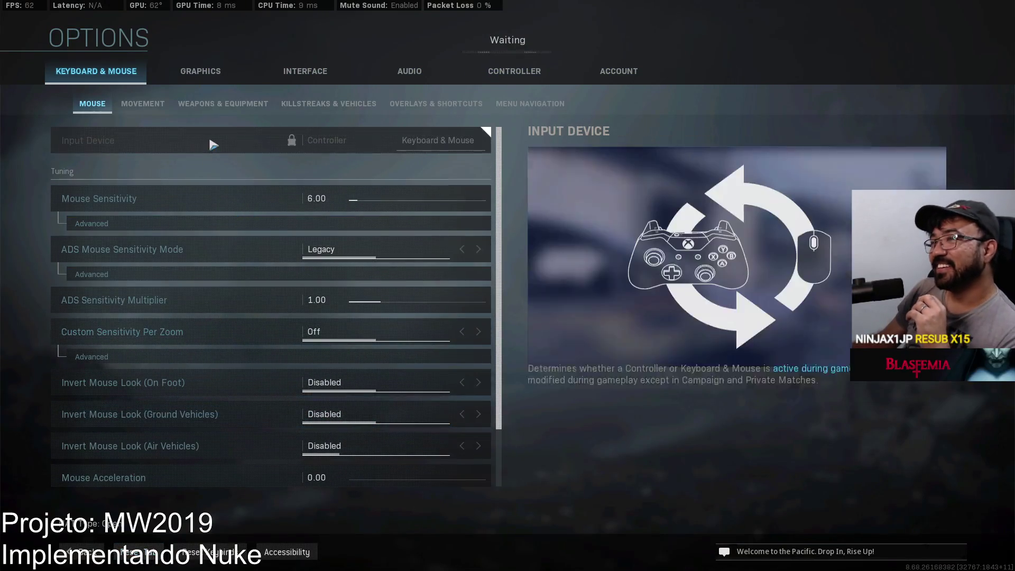
pyautogui.click(157, 106)
pyautogui.scroll(-10, 261, 224)
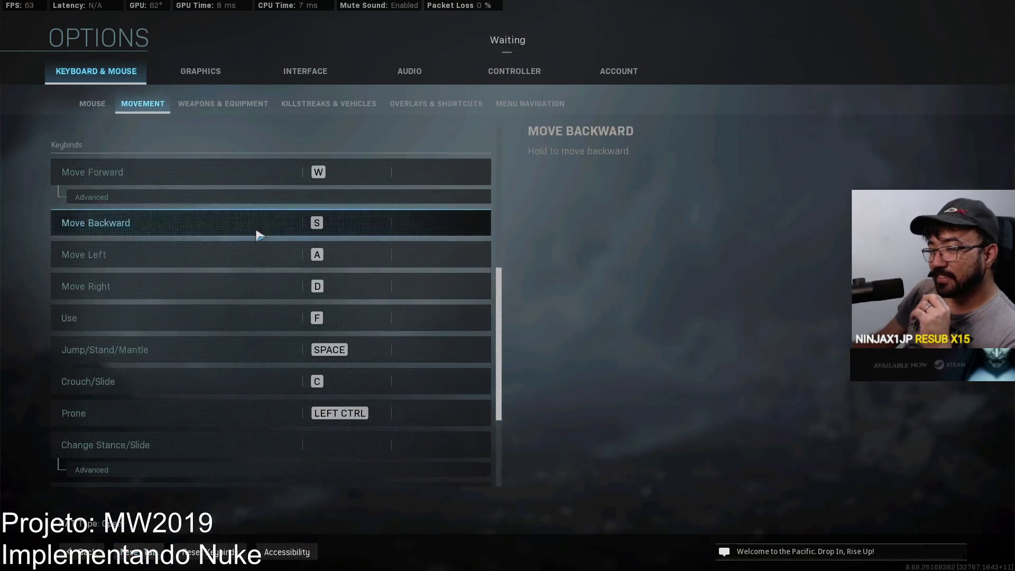
pyautogui.click(220, 105)
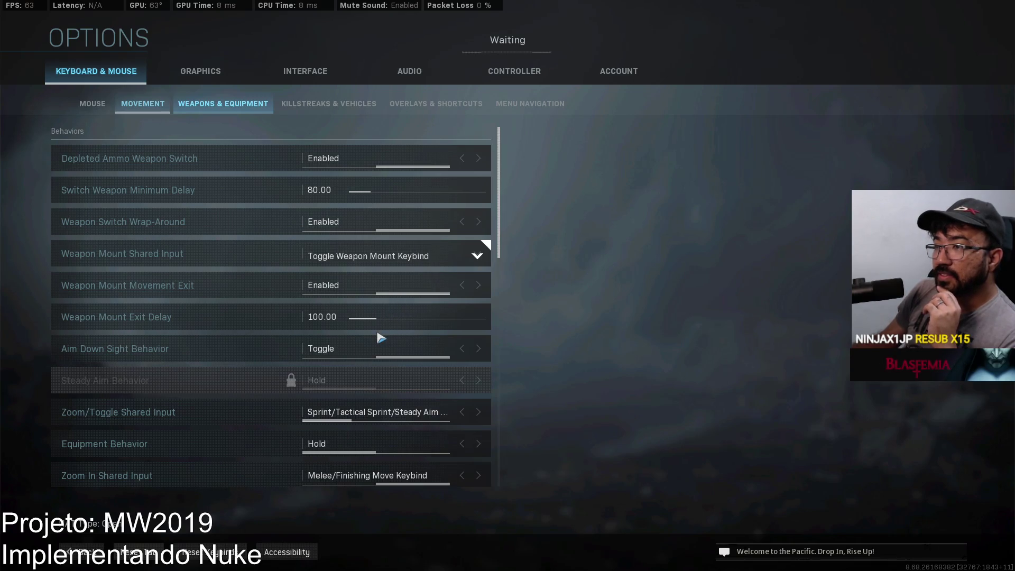
pyautogui.scroll(-6, 385, 330)
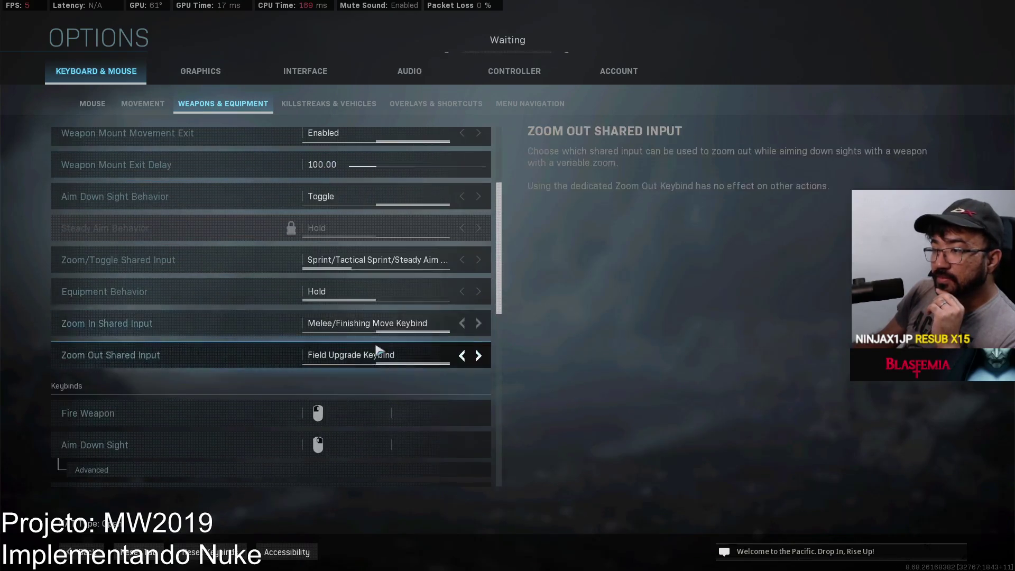
pyautogui.scroll(-5, 377, 350)
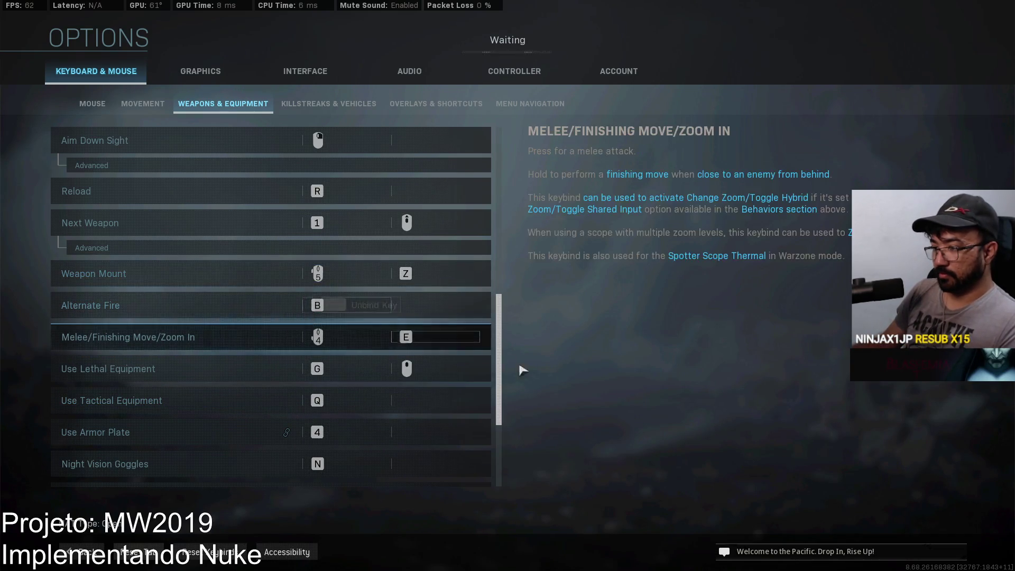
# Leave the custom game lobby and quit the game to the desktop.
pyautogui.press('Escape')
pyautogui.press('Escape')
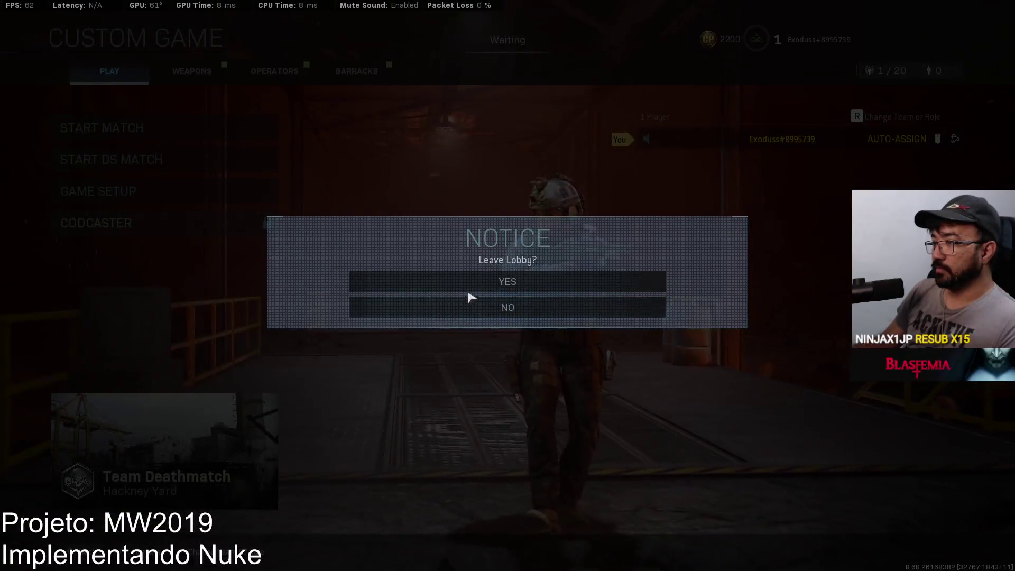
pyautogui.press('Return')
pyautogui.press('Escape')
pyautogui.press('Escape')
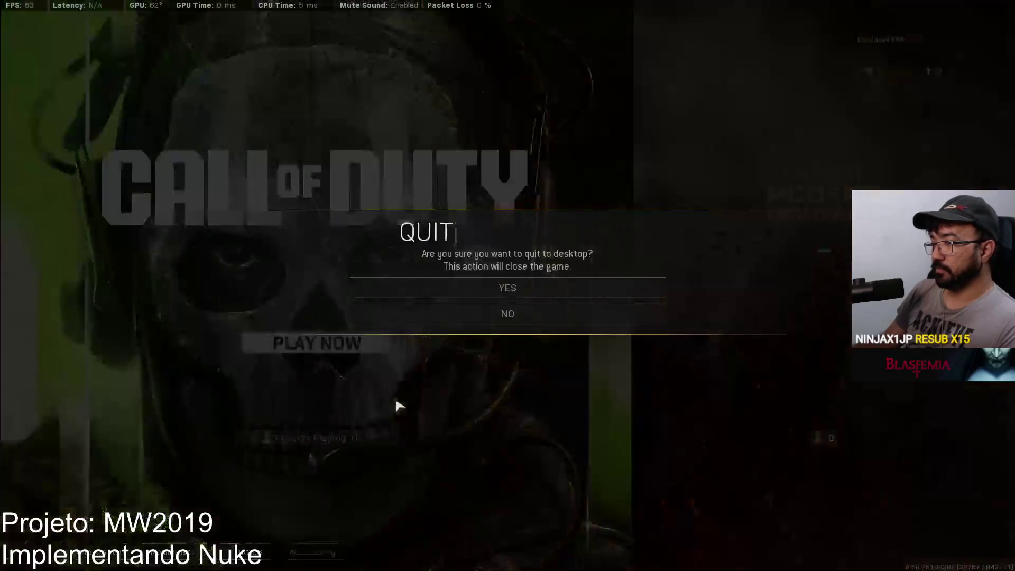
pyautogui.click(499, 310)
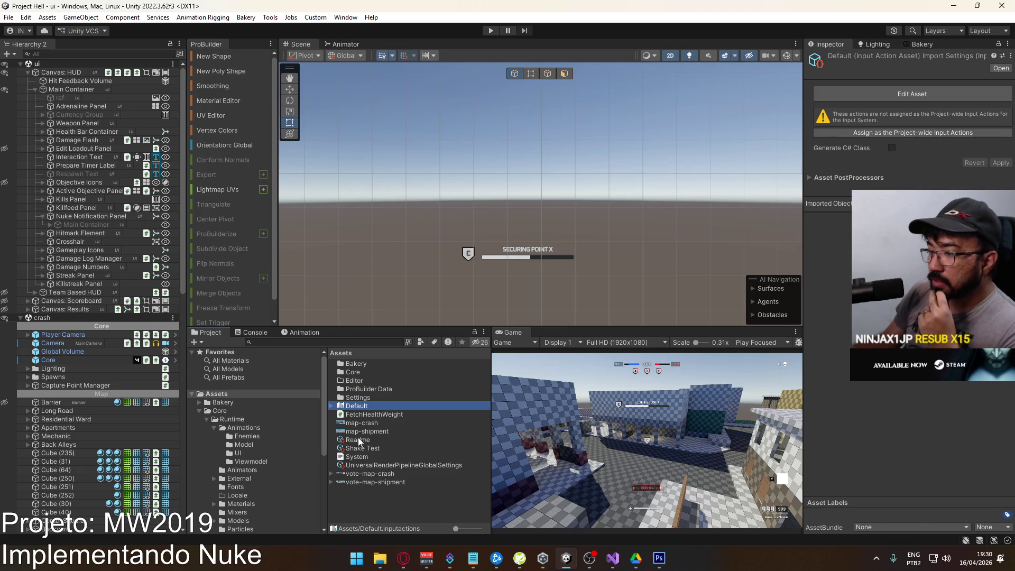
# Rename Throw Lethal to Use Lethal Equipment and Throw to Use Tactical Equipment.
pyautogui.doubleClick(363, 407)
pyautogui.click(407, 354)
pyautogui.click(407, 353)
pyautogui.doubleClick(391, 354)
pyautogui.write('Use Lethal Equipment')
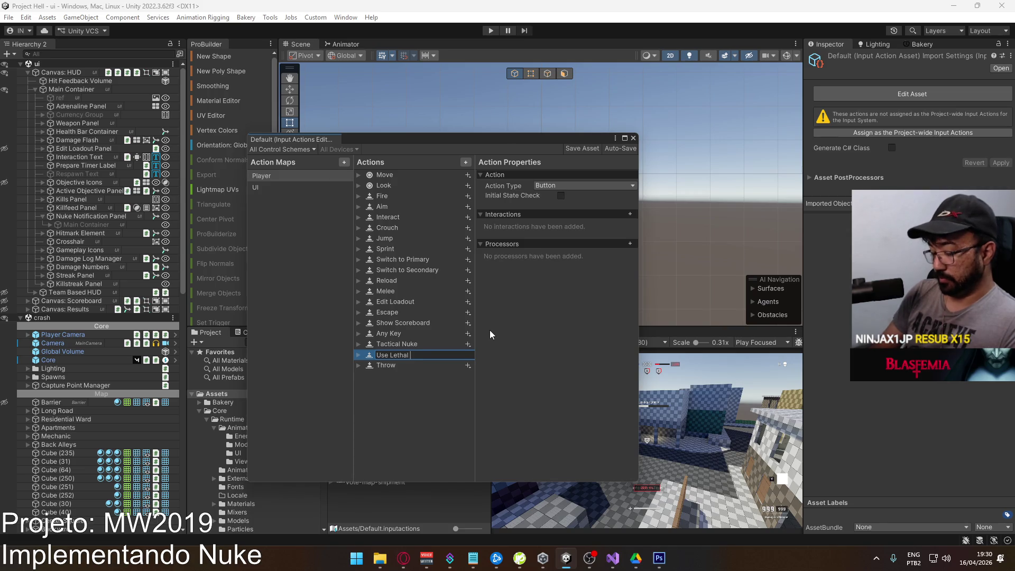
pyautogui.press('Return')
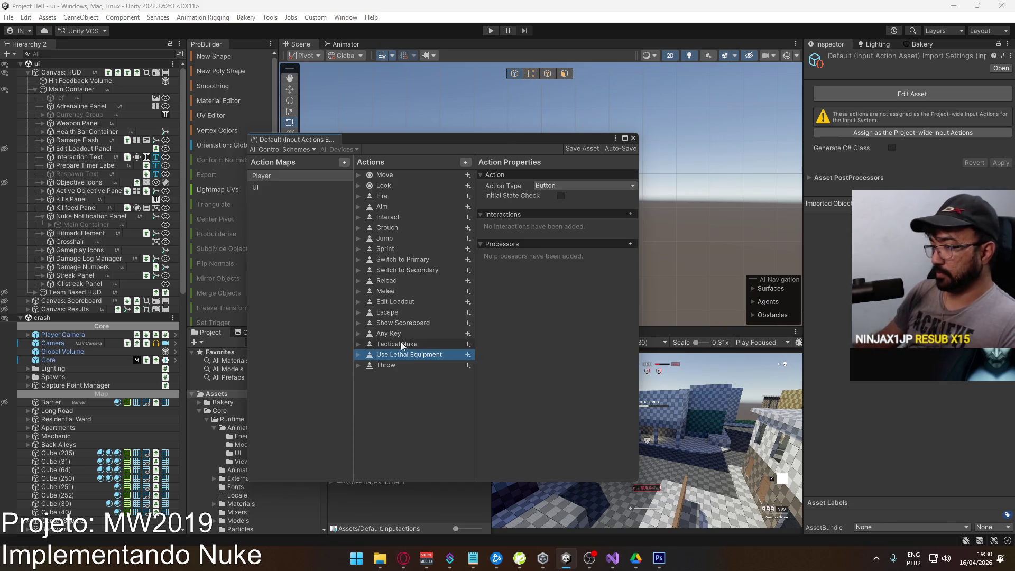
pyautogui.doubleClick(388, 366)
pyautogui.write('Use Tactical Equip')
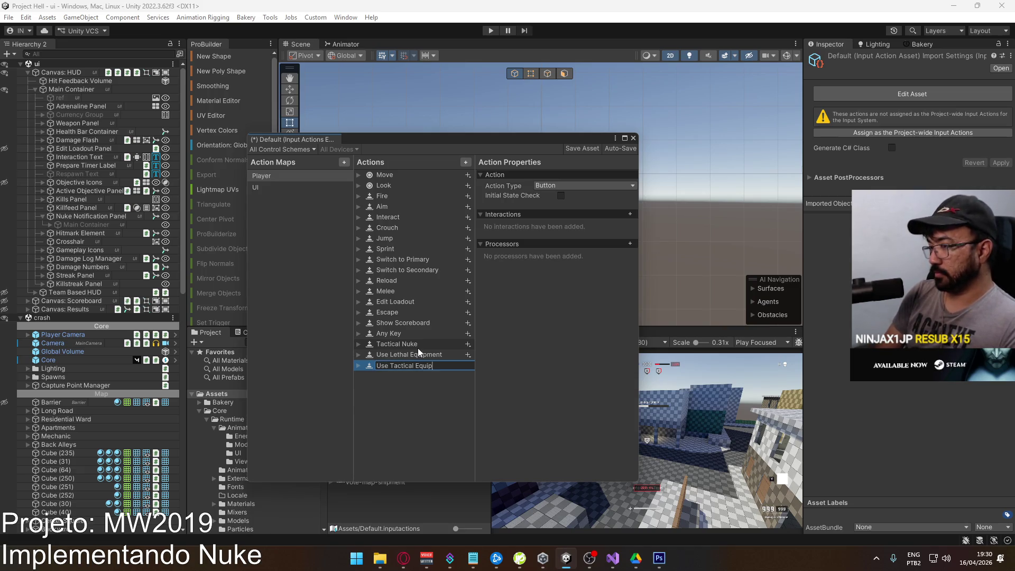
pyautogui.write('ment')
pyautogui.press('Return')
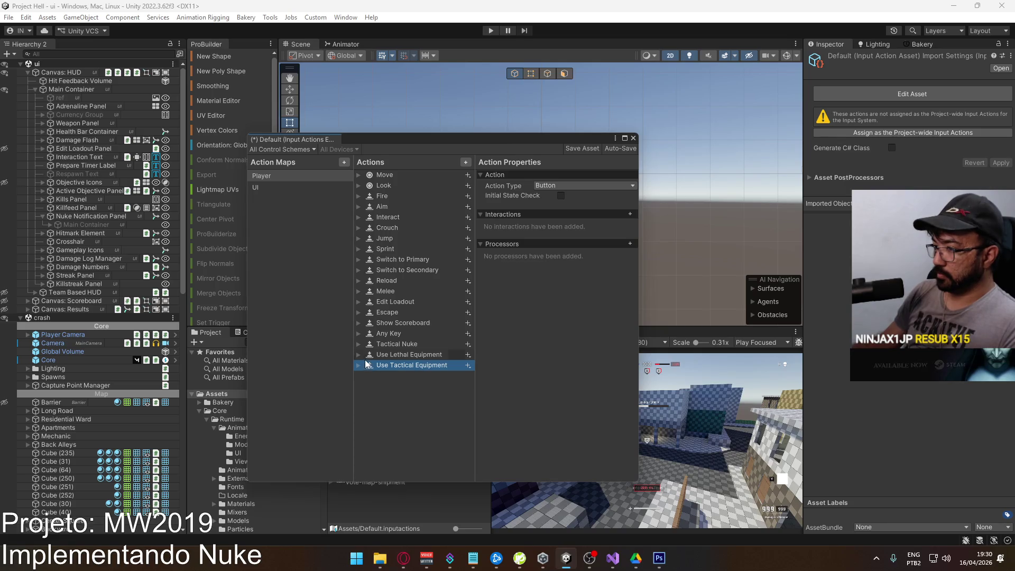
# Rename Tactical Nuke to Use Tactical Nuke and select its empty binding.
pyautogui.click(359, 344)
pyautogui.doubleClick(384, 345)
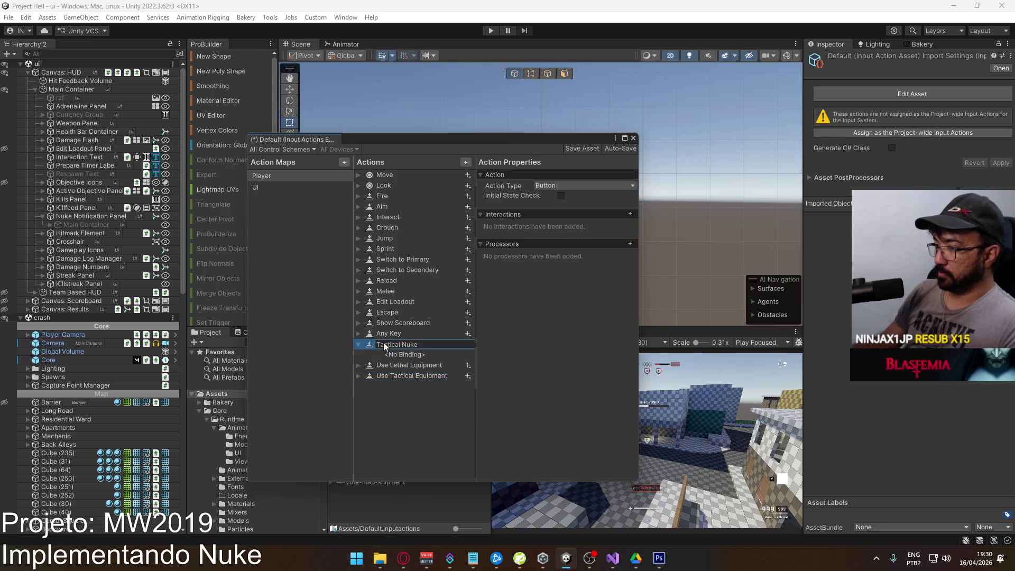
pyautogui.write('Use Tactical Nuke')
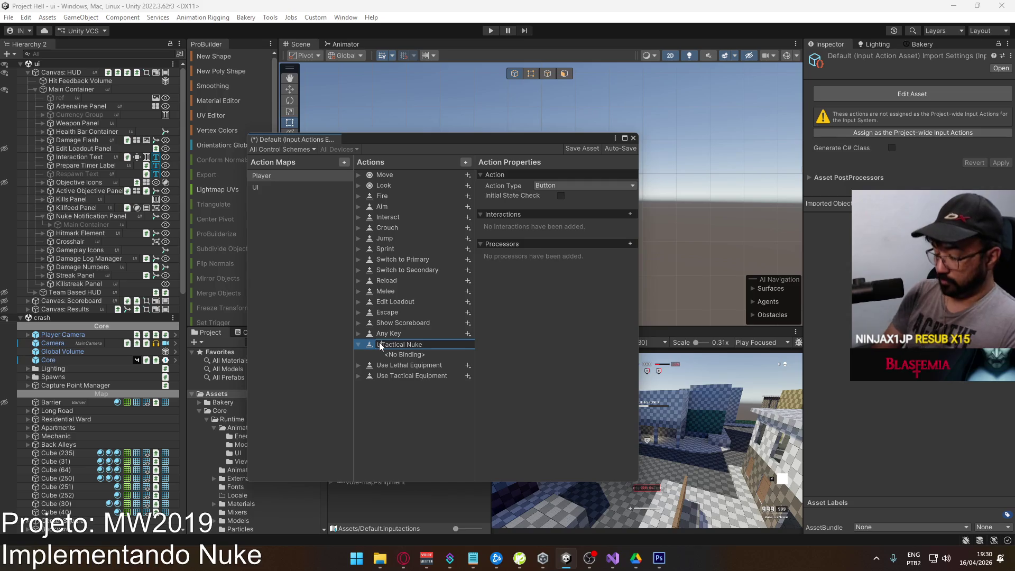
pyautogui.press('Return')
pyautogui.click(405, 354)
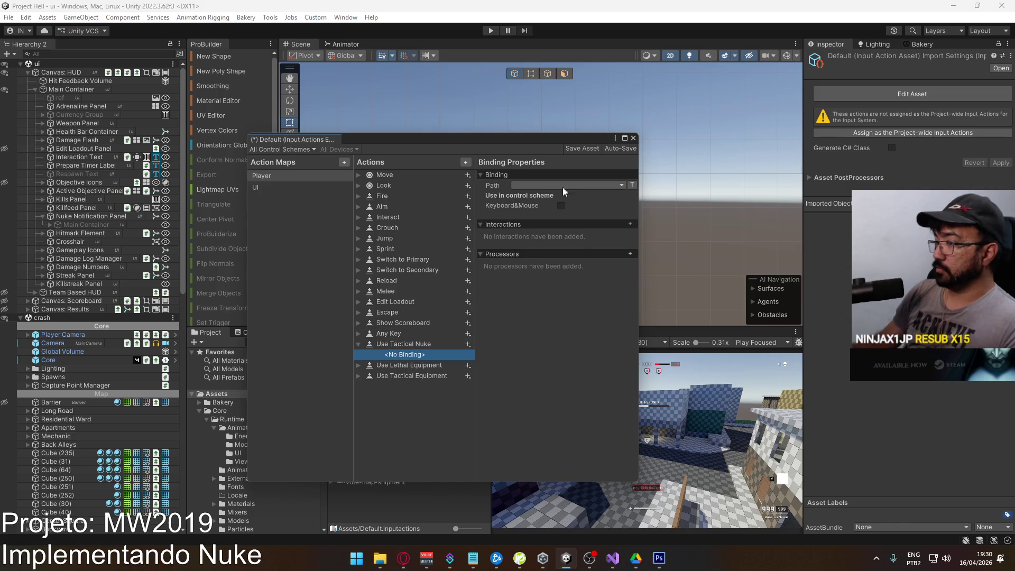
# Bind the 4 key to the Use Tactical Nuke action.
pyautogui.click(587, 185)
pyautogui.click(527, 198)
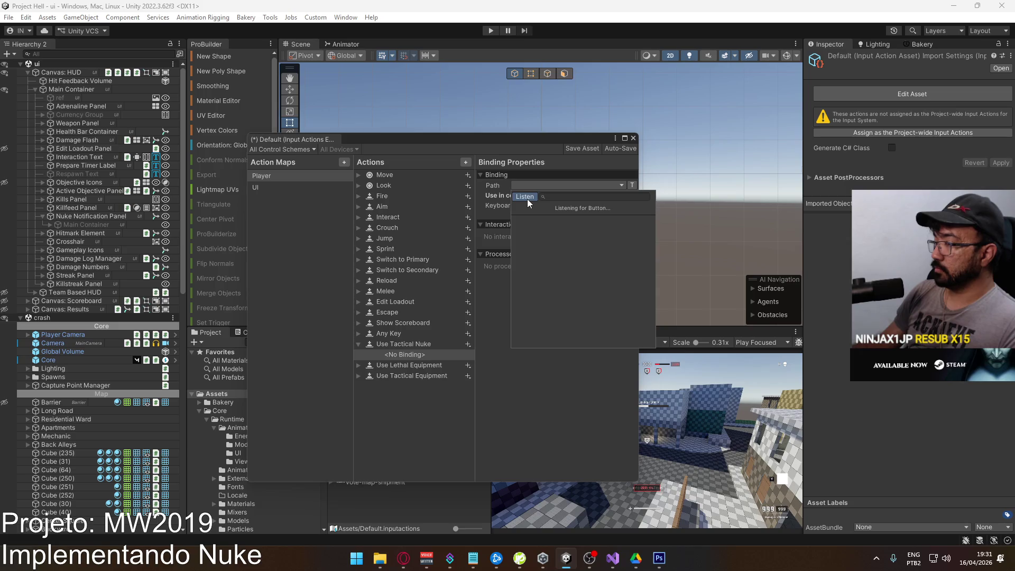
pyautogui.press('4')
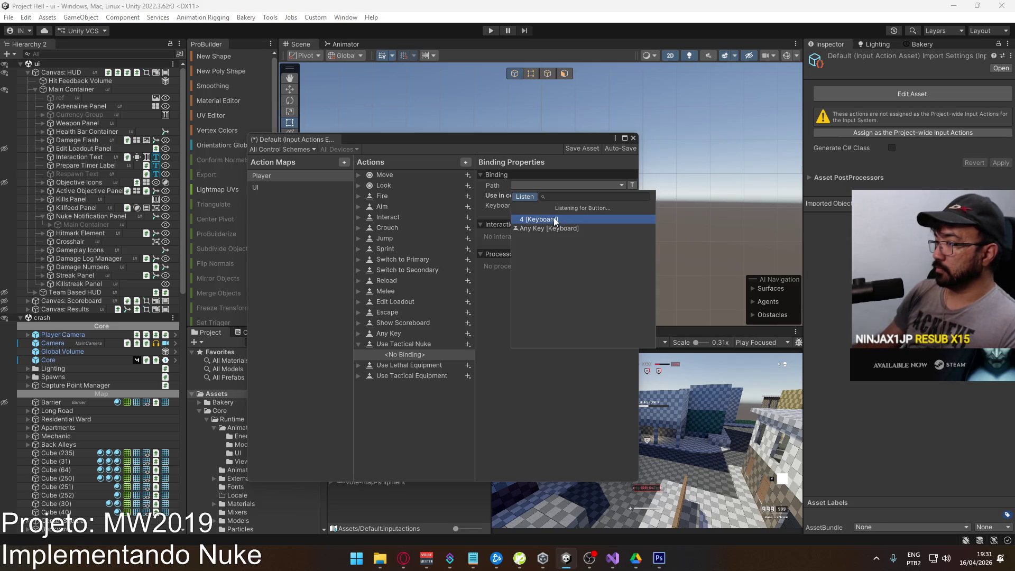
pyautogui.click(559, 217)
# Keep Use Lethal Equipment as a Button action and bind its empty binding to Q.
pyautogui.click(394, 365)
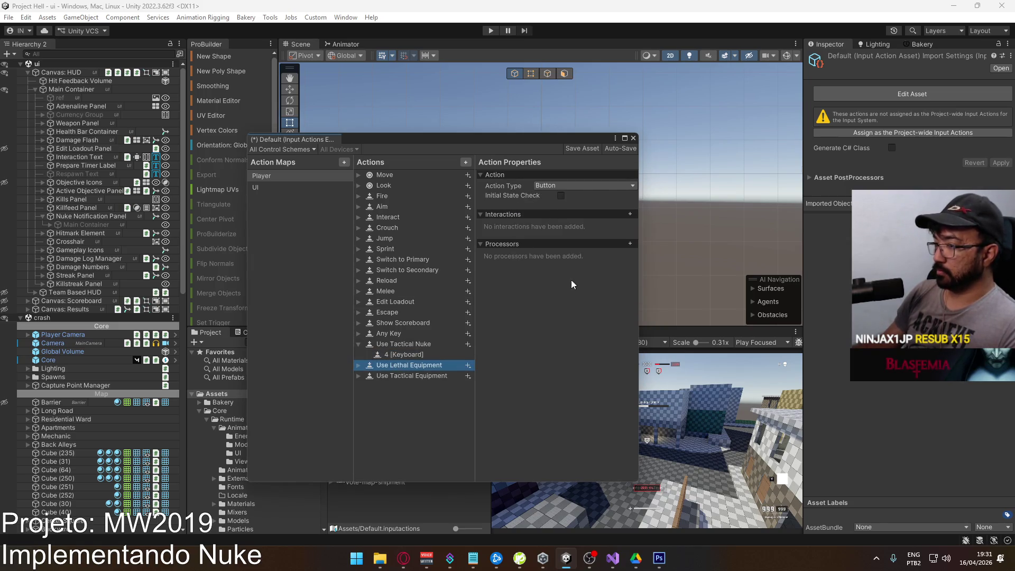
pyautogui.click(575, 187)
pyautogui.click(570, 208)
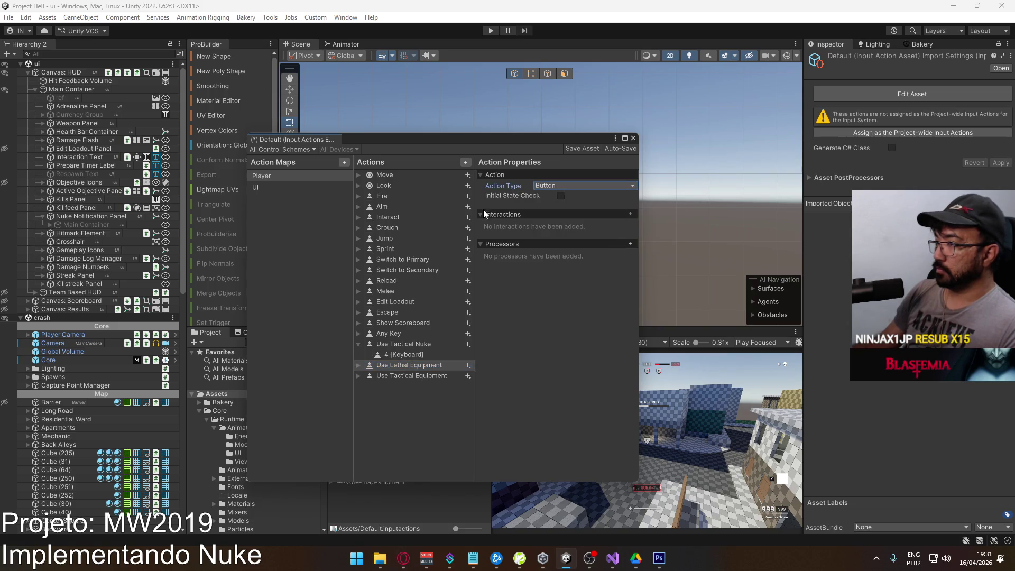
pyautogui.click(359, 365)
pyautogui.click(382, 376)
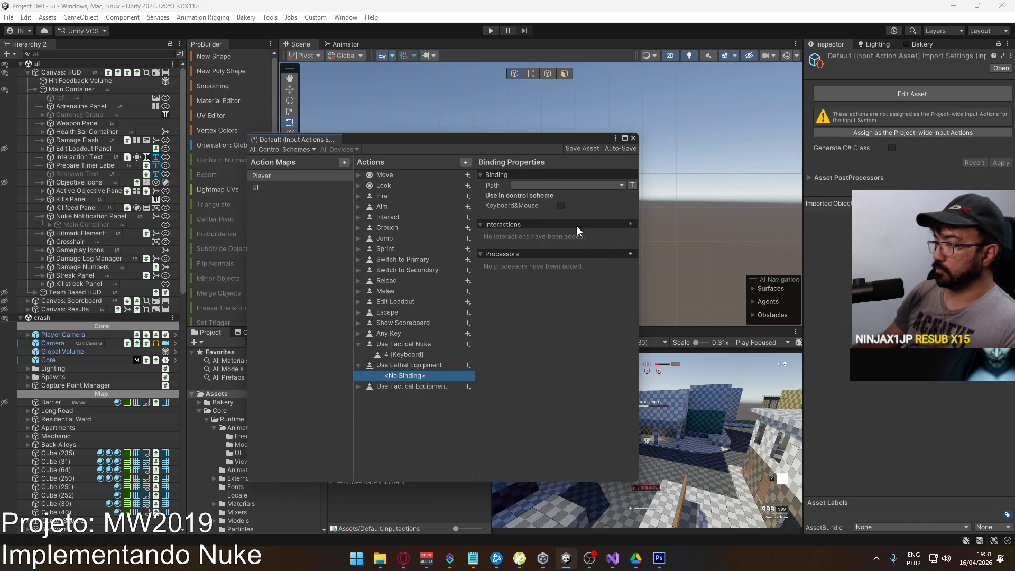
pyautogui.click(605, 186)
pyautogui.click(535, 199)
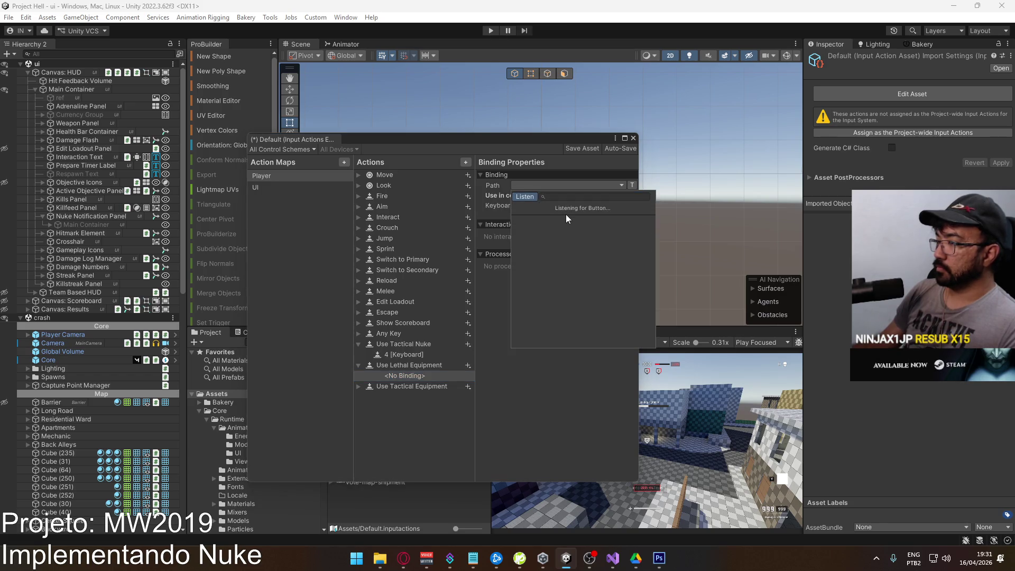
pyautogui.press('q')
pyautogui.click(563, 217)
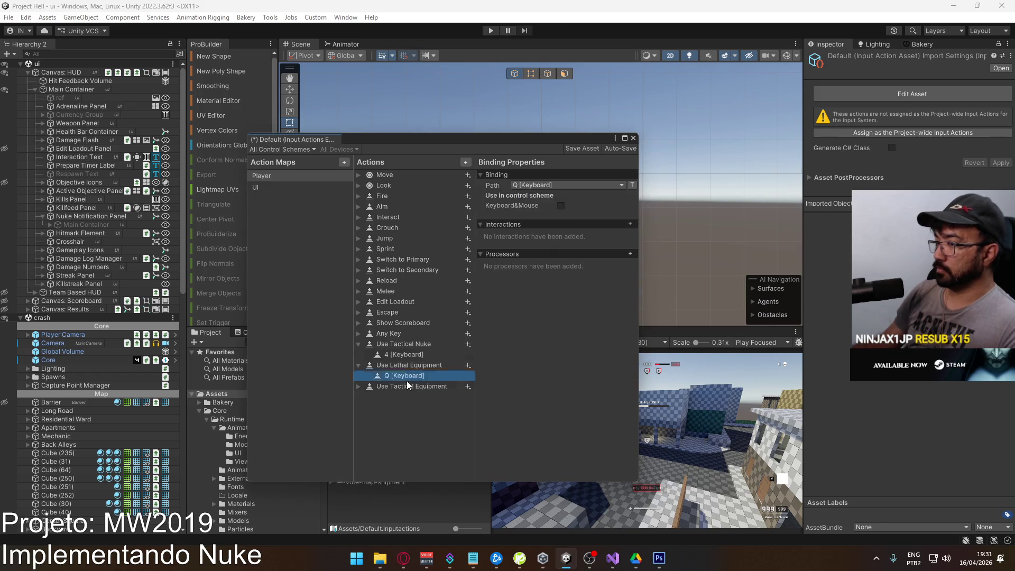
# Bind Q [Keyboard] to the Use Tactical Equipment action's empty binding.
pyautogui.click(366, 387)
pyautogui.click(358, 387)
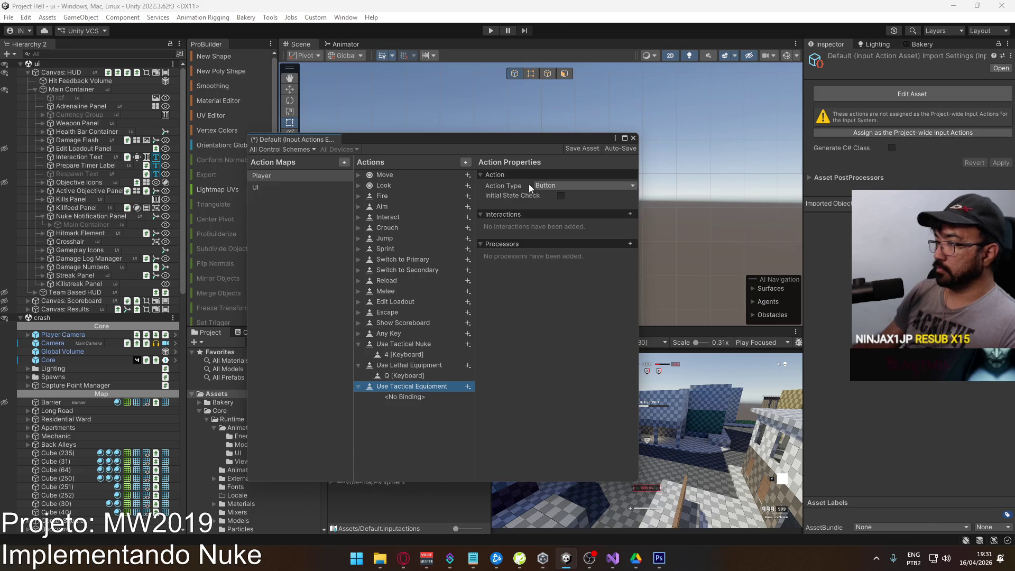
pyautogui.click(395, 397)
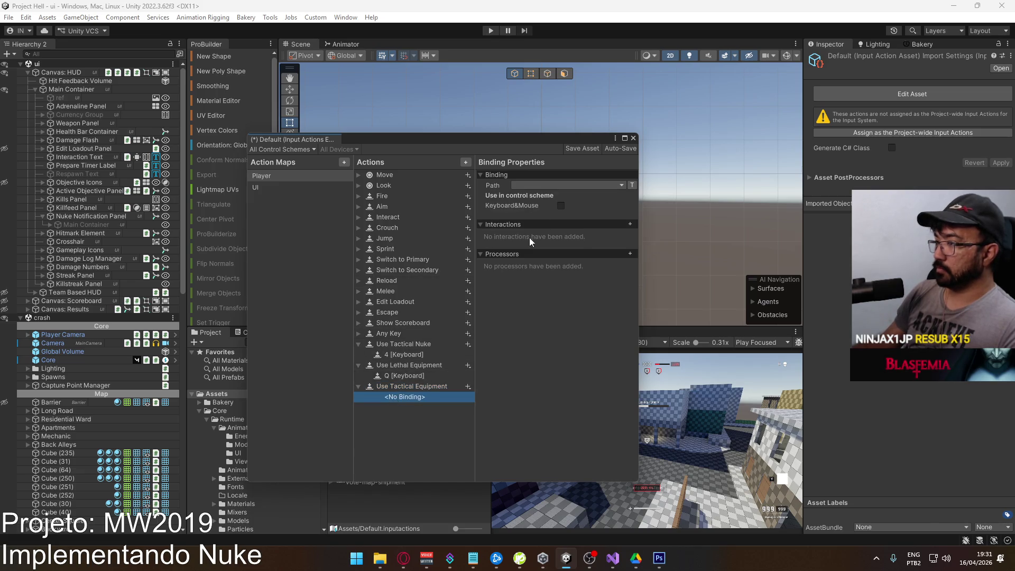
pyautogui.click(529, 185)
pyautogui.click(535, 197)
pyautogui.press('q')
pyautogui.click(557, 220)
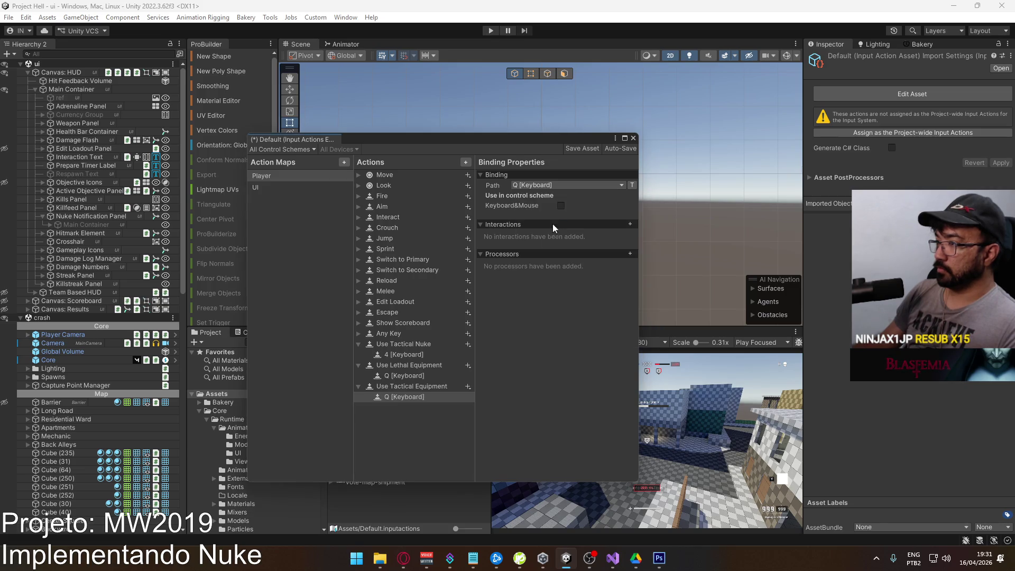
# Rebind Use Lethal Equipment to G, replacing the interim Q and middle-mouse bindings.
pyautogui.click(392, 380)
pyautogui.click(525, 186)
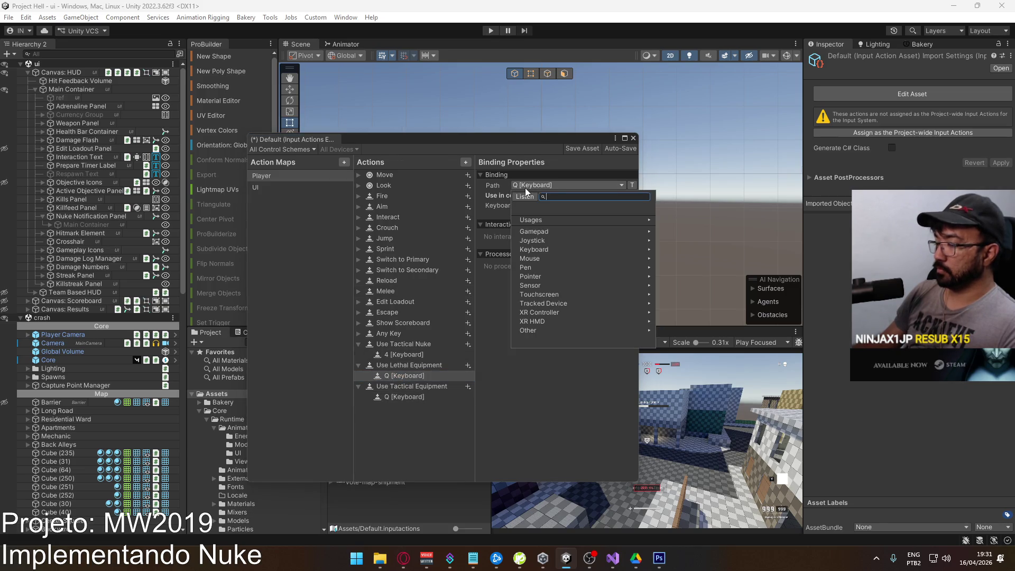
pyautogui.click(526, 196)
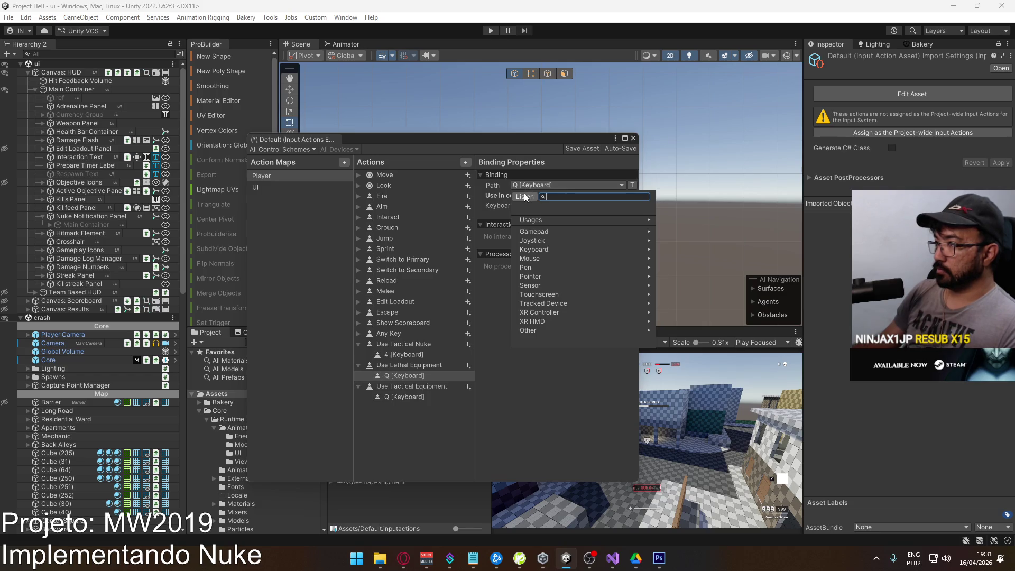
pyautogui.middleClick(561, 222)
pyautogui.click(555, 221)
pyautogui.click(418, 376)
pyautogui.click(554, 186)
pyautogui.write('g')
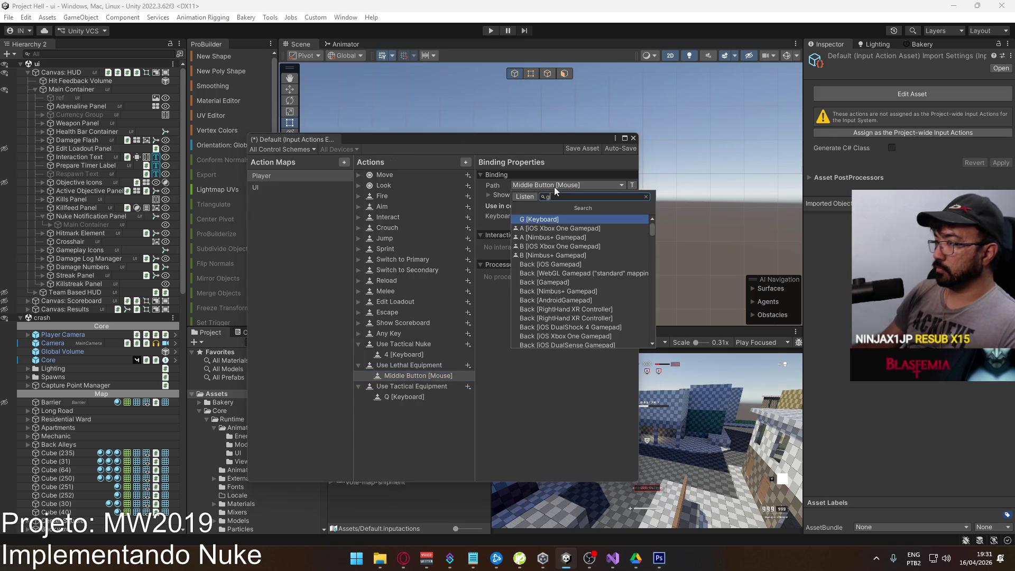
pyautogui.click(550, 217)
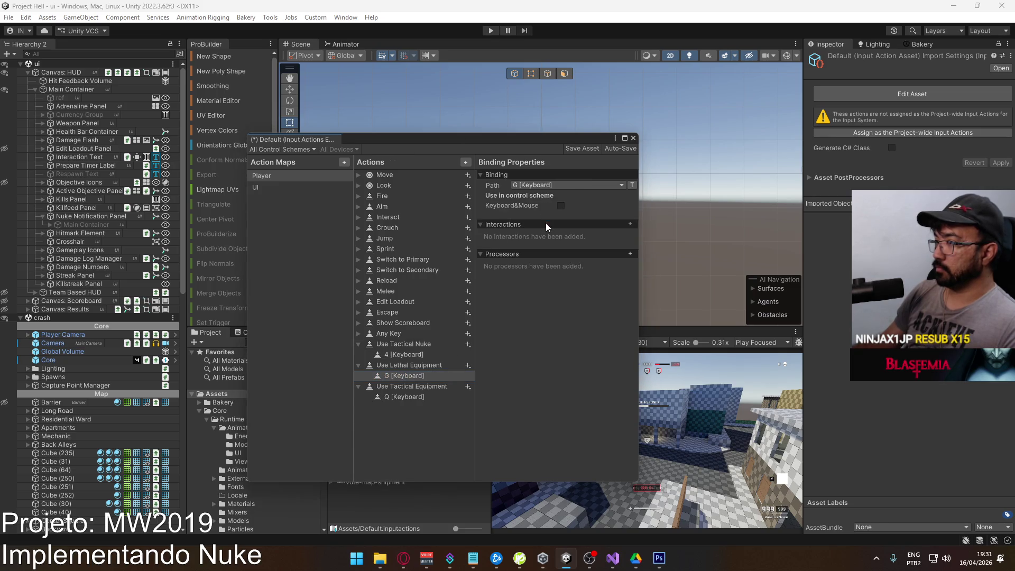
# Check the new bindings, collapse the actions, save the asset and close the Input Actions editor.
pyautogui.click(393, 396)
pyautogui.click(401, 376)
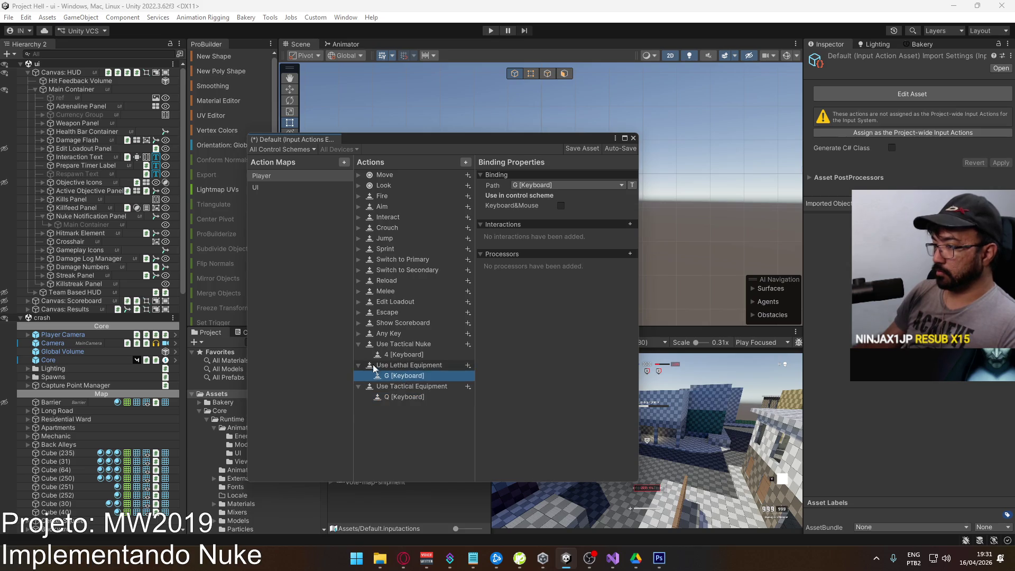
pyautogui.press('Left')
pyautogui.press('Left')
pyautogui.press('Down')
pyautogui.press('Left')
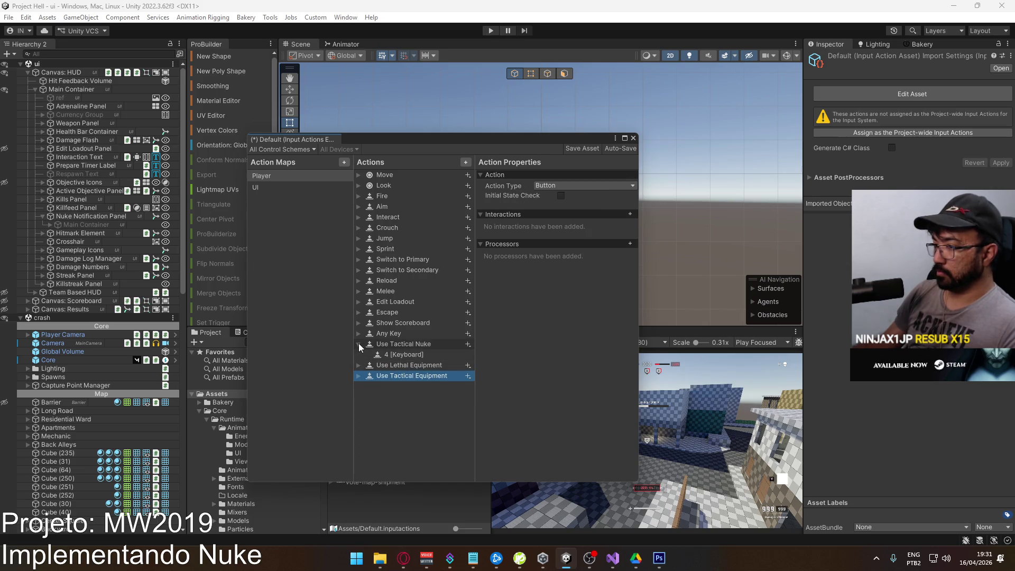
pyautogui.click(359, 345)
pyautogui.click(255, 176)
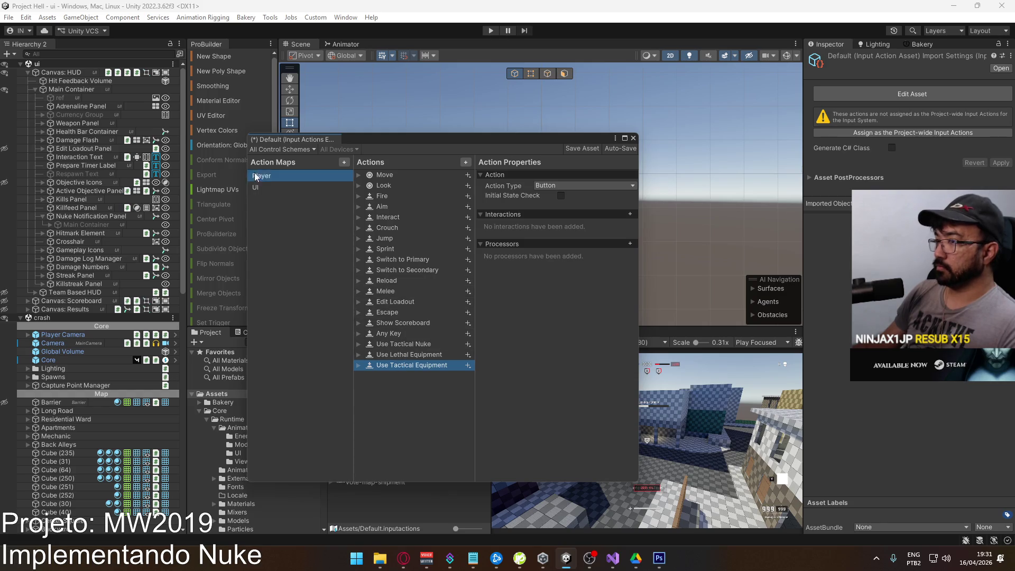
pyautogui.click(582, 148)
pyautogui.click(633, 138)
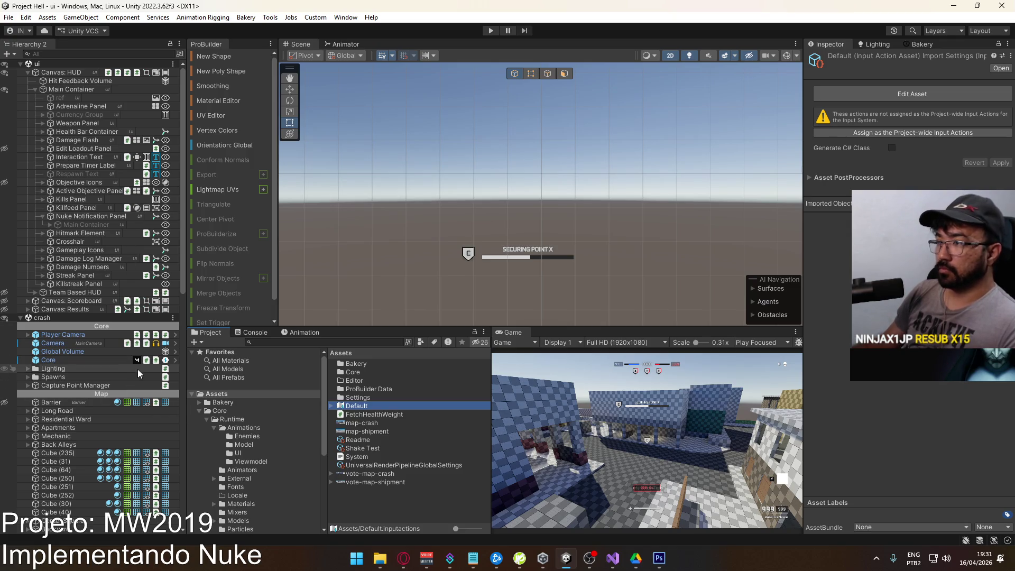
# Browse to the Core/Runtime/Scenes folder and open the settings scene.
pyautogui.scroll(-5, 498, 246)
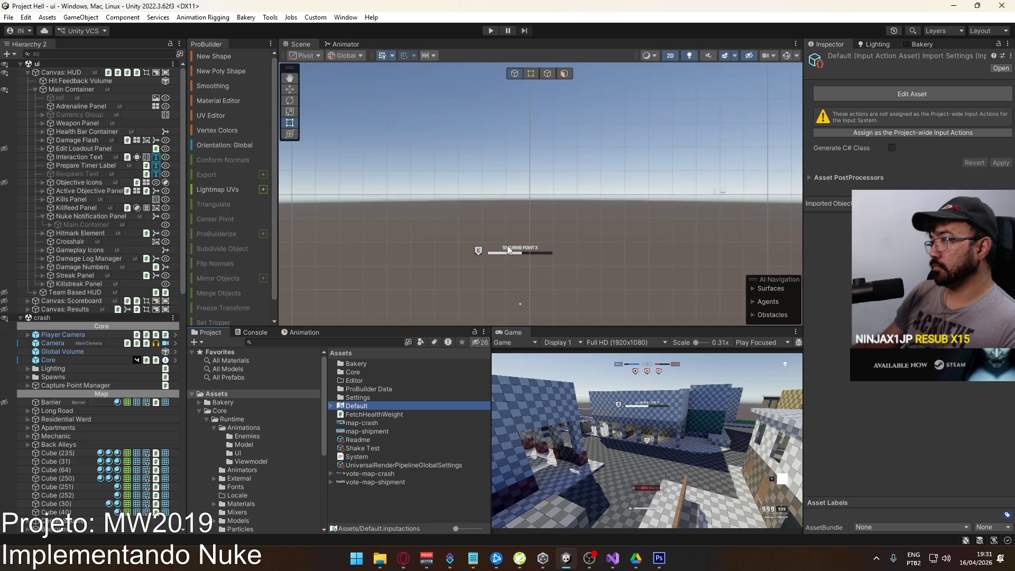
pyautogui.moveTo(497, 243)
pyautogui.mouseDown()
pyautogui.moveTo(543, 165)
pyautogui.moveTo(518, 166)
pyautogui.mouseUp()
pyautogui.scroll(1, 514, 213)
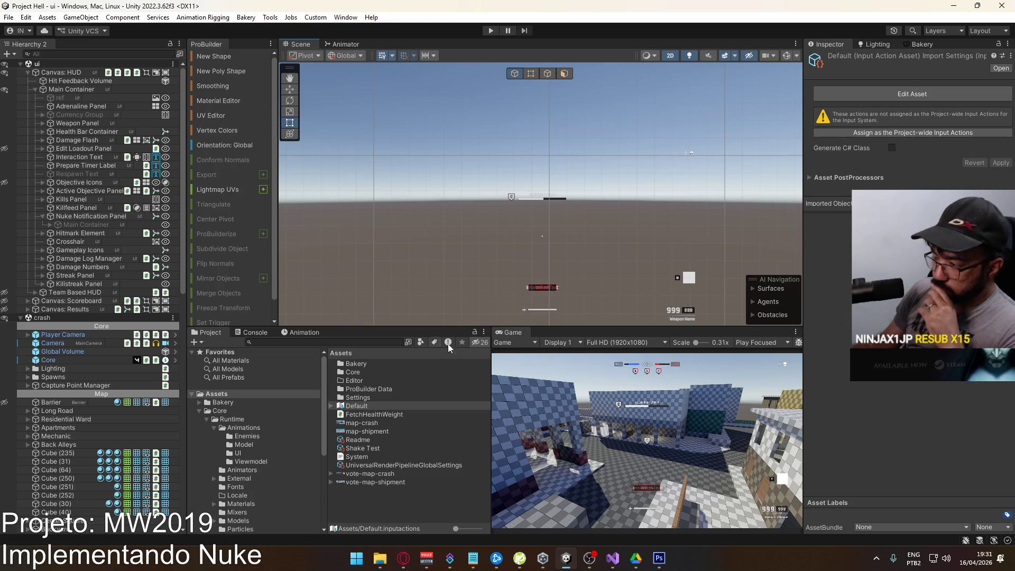
pyautogui.scroll(-5, 266, 448)
pyautogui.click(255, 429)
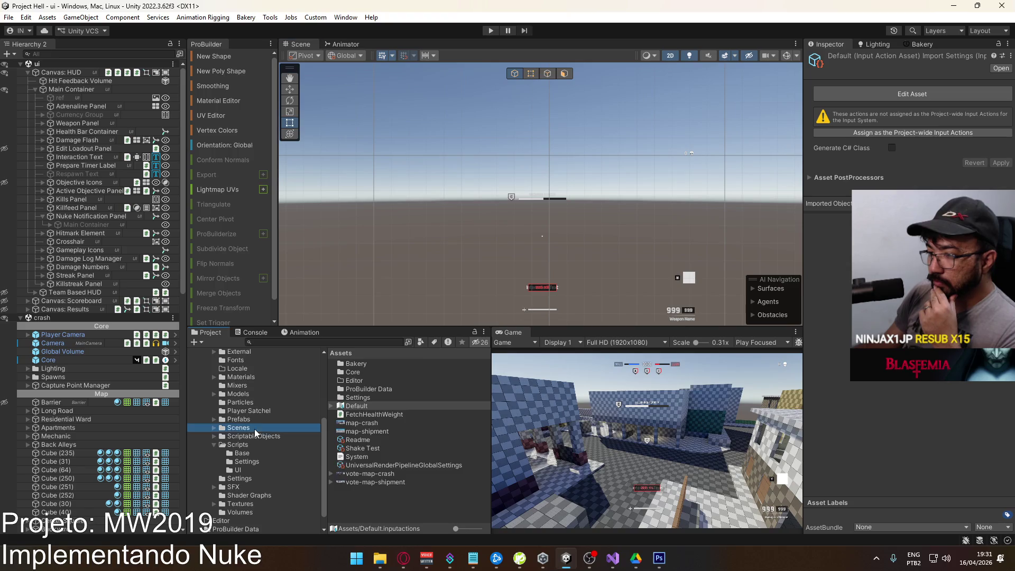
pyautogui.doubleClick(376, 449)
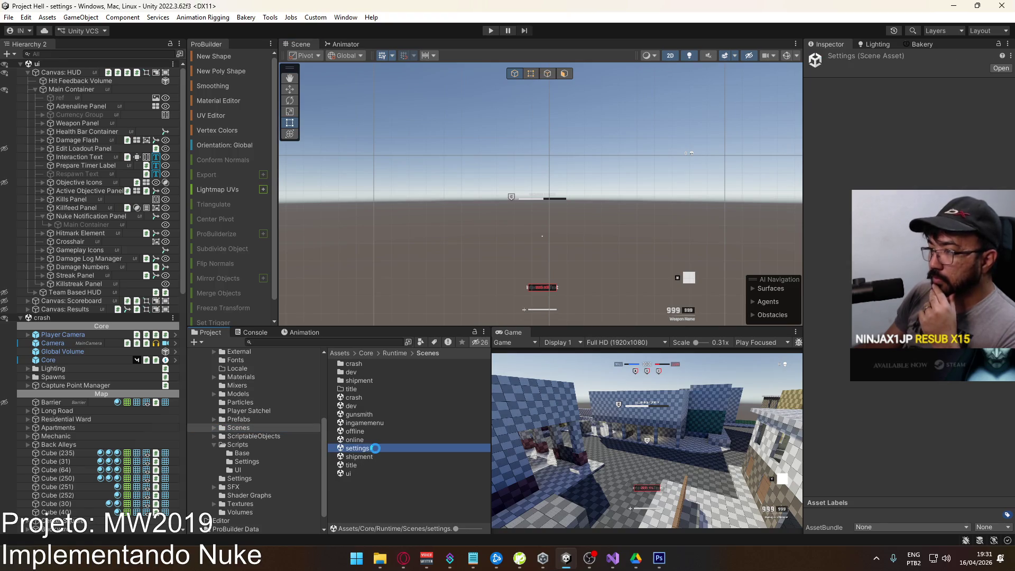
# Frame the settings canvas and expand Main Container > Panel: Keybinds > Vertical Group to select the Melee row.
pyautogui.click(465, 232)
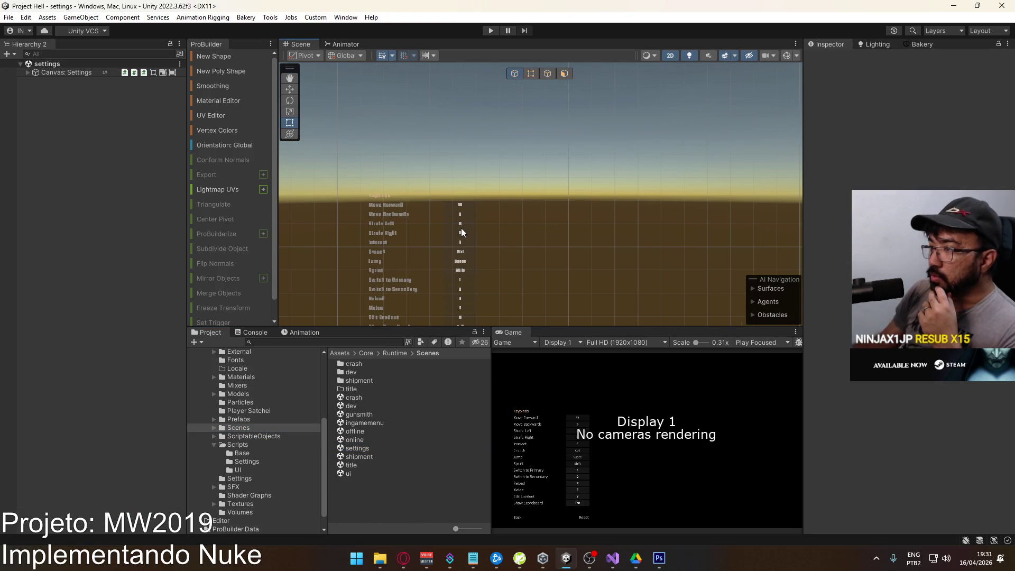
pyautogui.moveTo(408, 264); pyautogui.dragTo(445, 166)
pyautogui.click(31, 74)
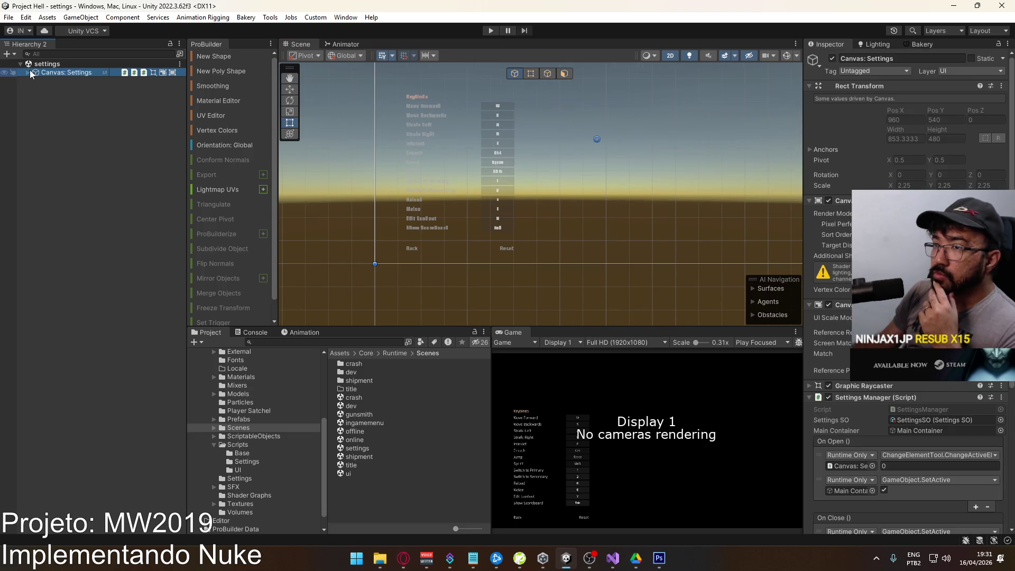
pyautogui.click(27, 72)
pyautogui.press('f')
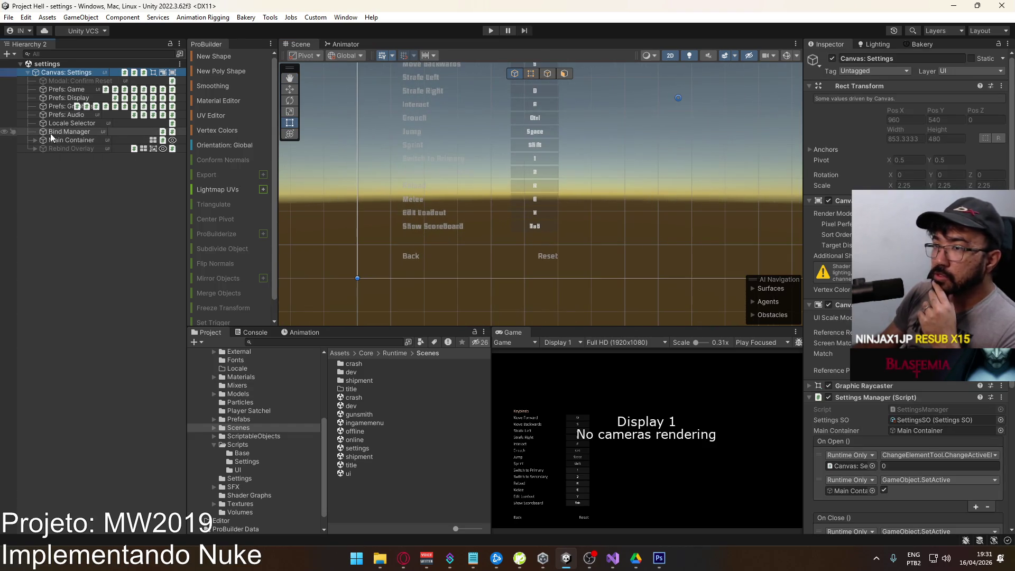
pyautogui.click(40, 105)
pyautogui.click(61, 89)
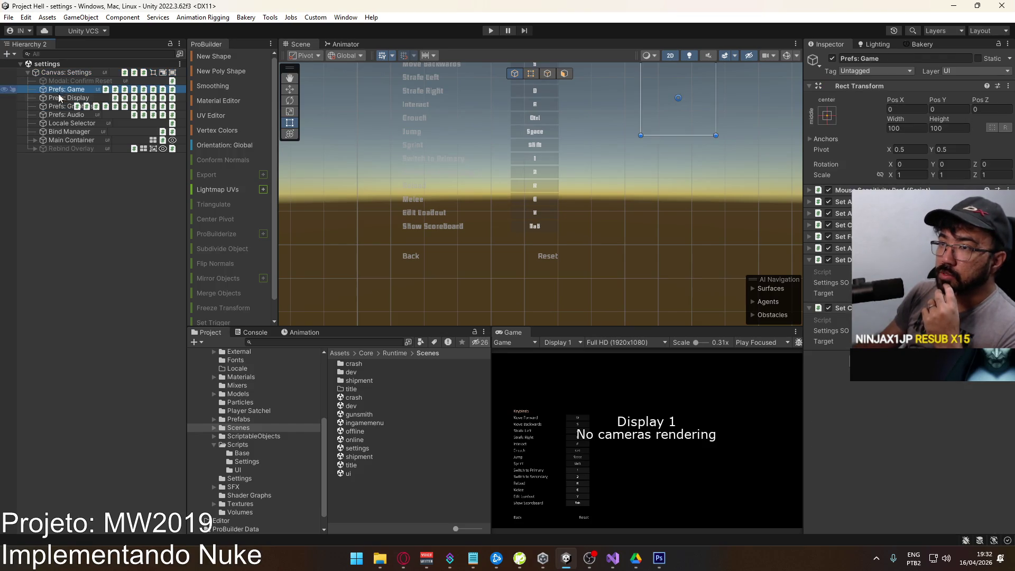
pyautogui.click(34, 141)
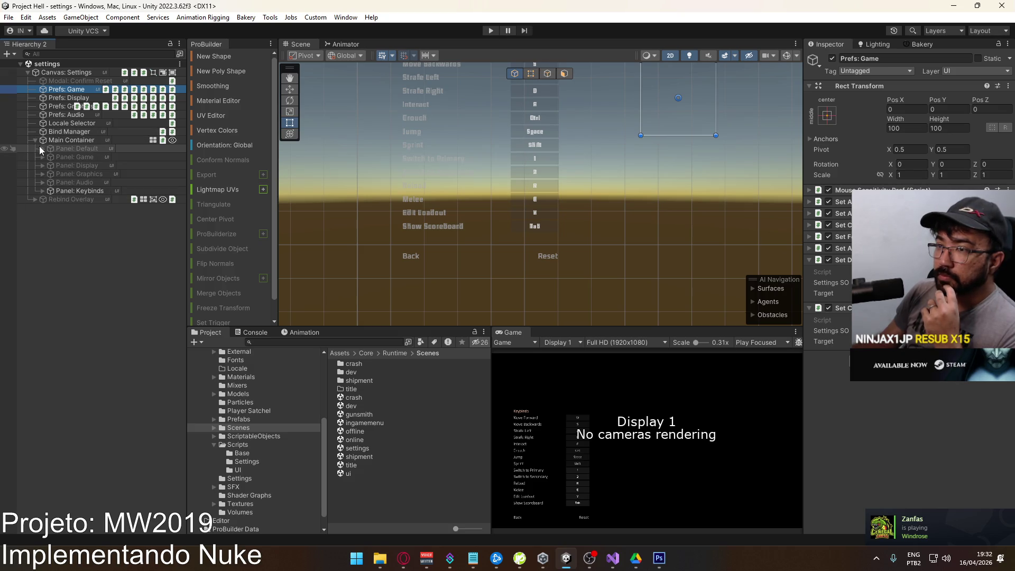
pyautogui.click(42, 191)
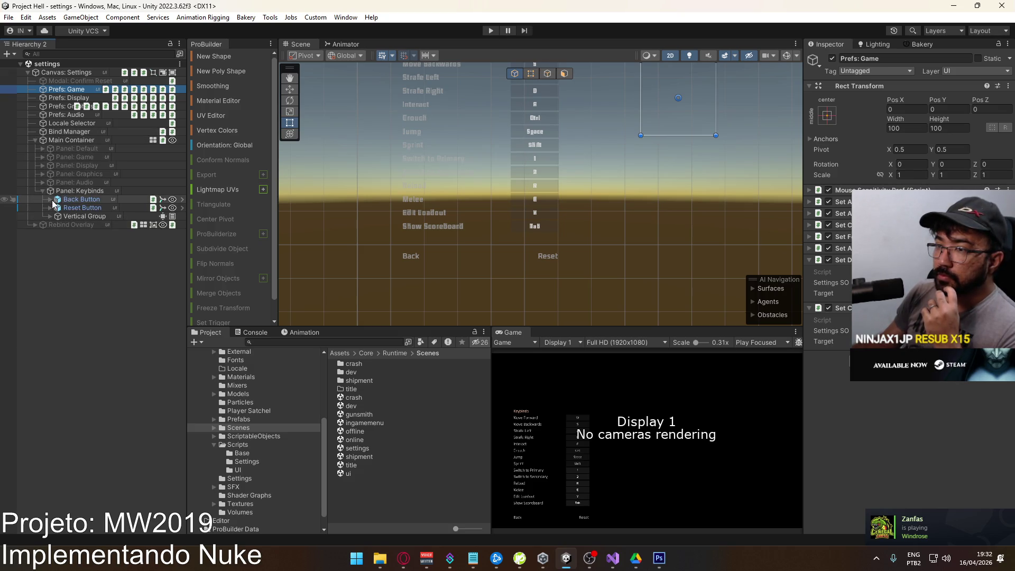
pyautogui.click(50, 217)
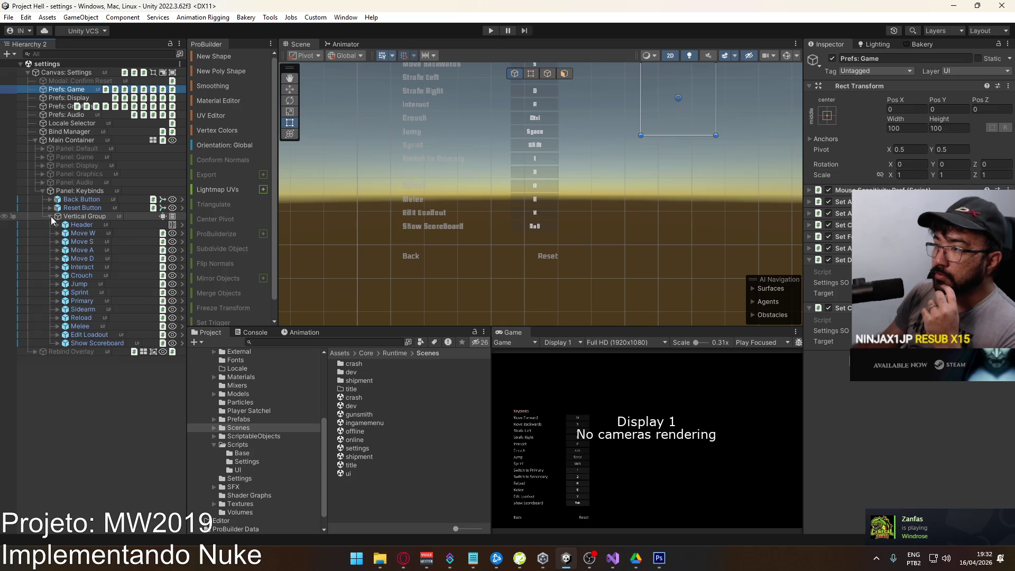
pyautogui.click(102, 327)
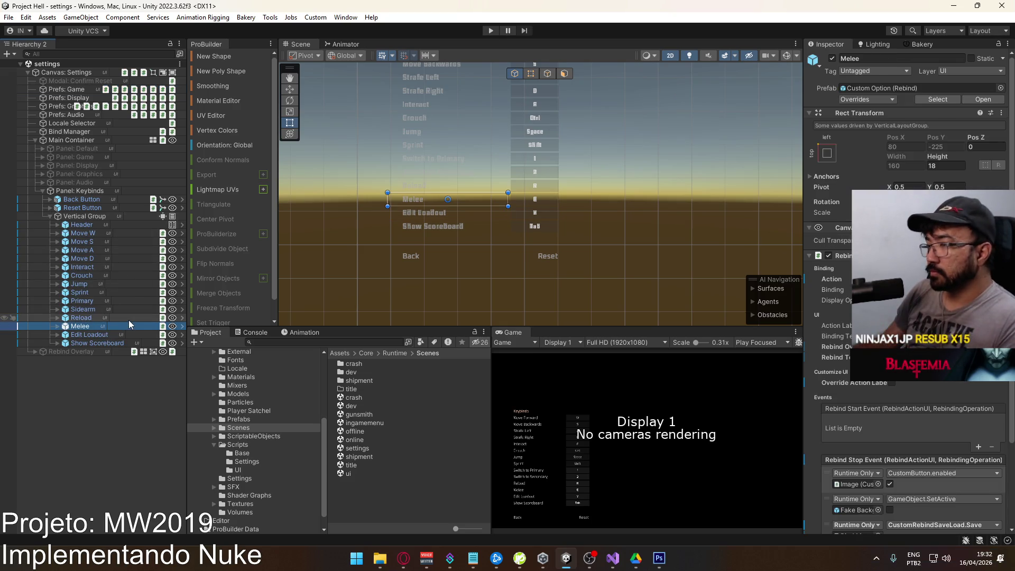
# Duplicate the Melee row three times and rename the first copy Use Lethal Equipment.
pyautogui.hotkey('ctrl', 'd')
pyautogui.hotkey('ctrl', 'd')
pyautogui.hotkey('ctrl', 'd')
pyautogui.moveTo(429, 270); pyautogui.dragTo(520, 245)
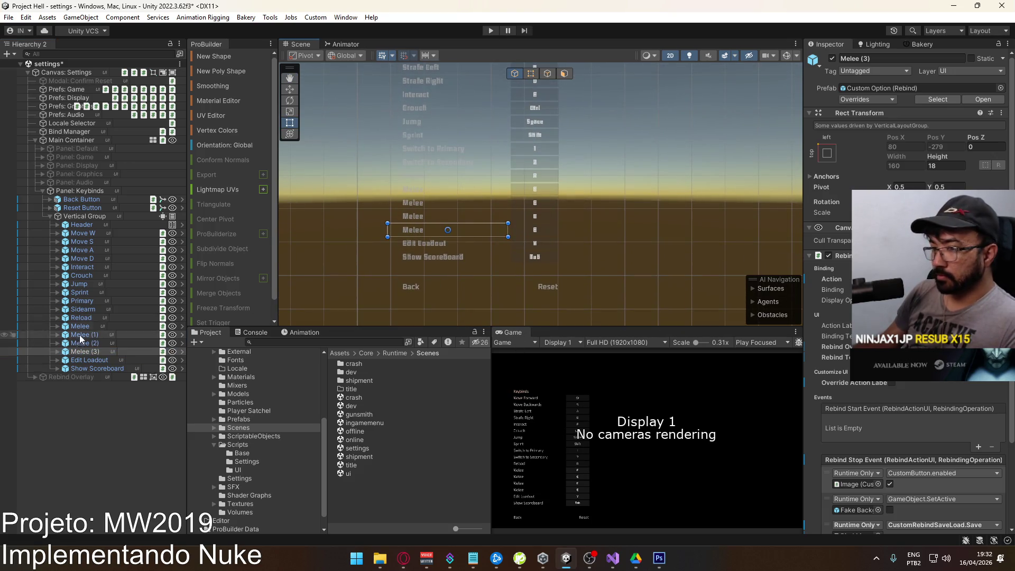
pyautogui.click(113, 336)
pyautogui.press('F2')
pyautogui.write('Use Letha')
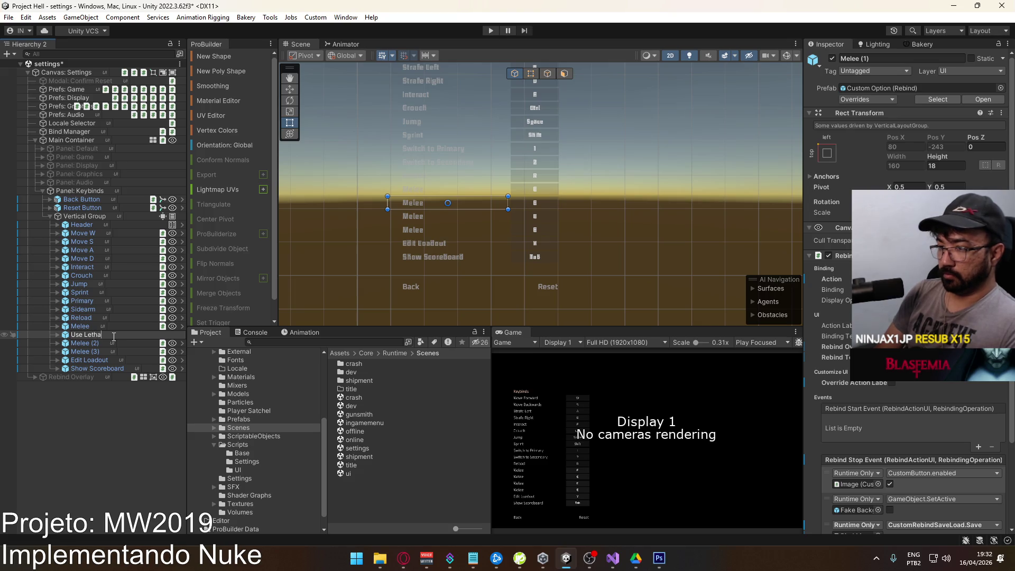
pyautogui.write('l Equipment')
pyautogui.press('Return')
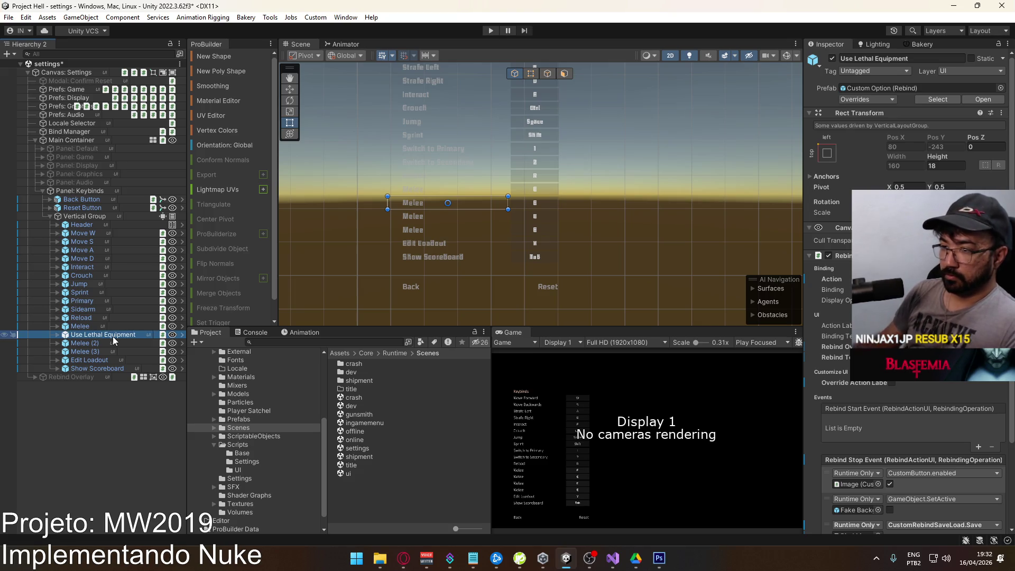
# Rename the remaining two copies Use Tactical Equipment and Use Tactical Nuke.
pyautogui.click(96, 343)
pyautogui.press('F2')
pyautogui.write('Use Tactic')
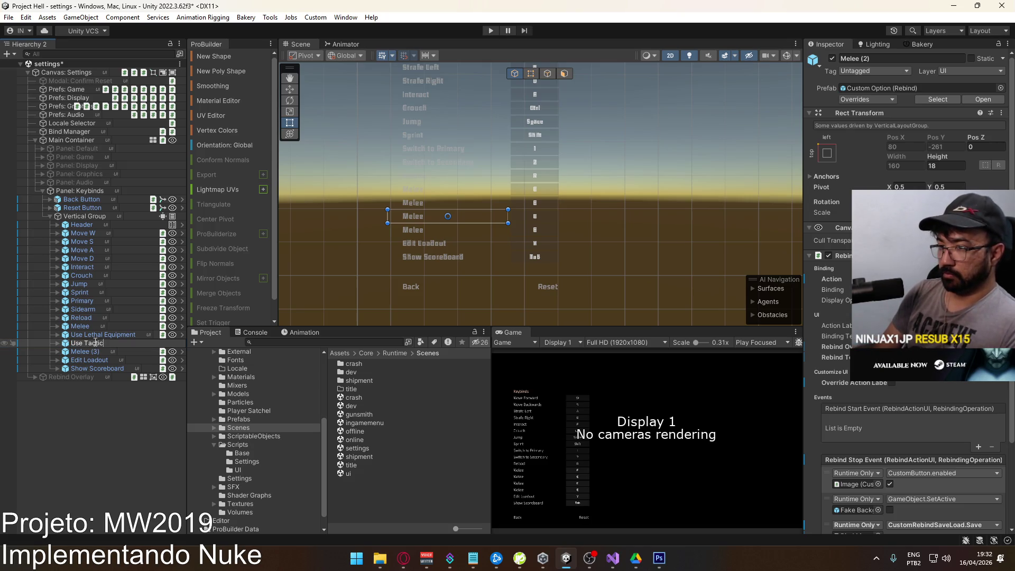
pyautogui.write('al Equipment')
pyautogui.press('Return')
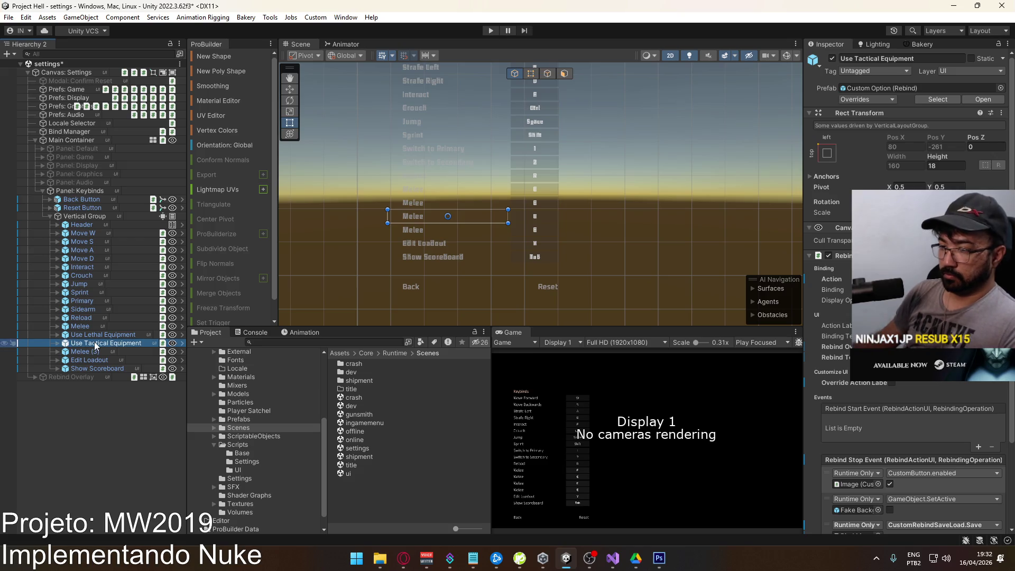
pyautogui.click(96, 352)
pyautogui.press('F2')
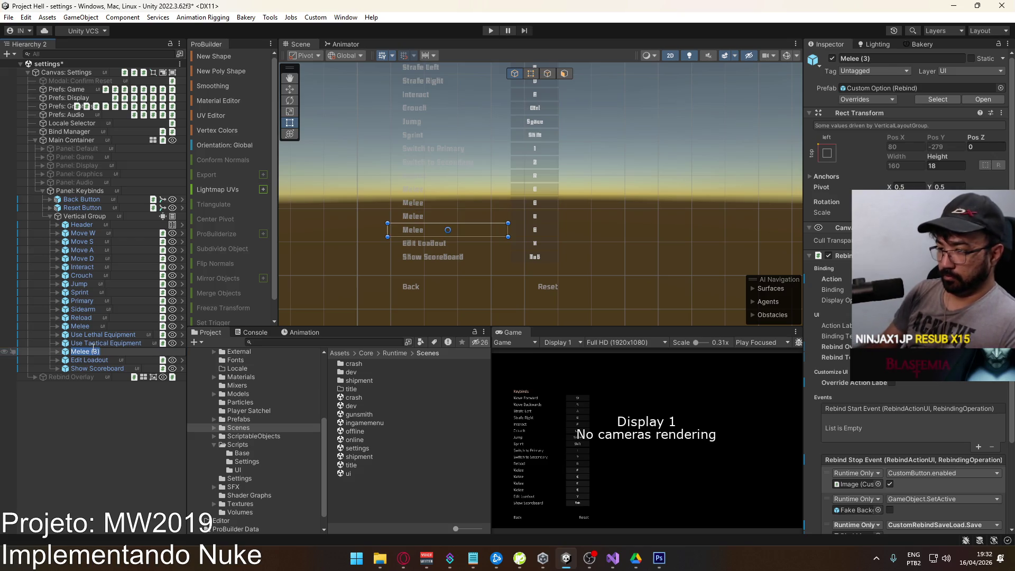
pyautogui.write('Use Tactical Nuke')
pyautogui.press('Return')
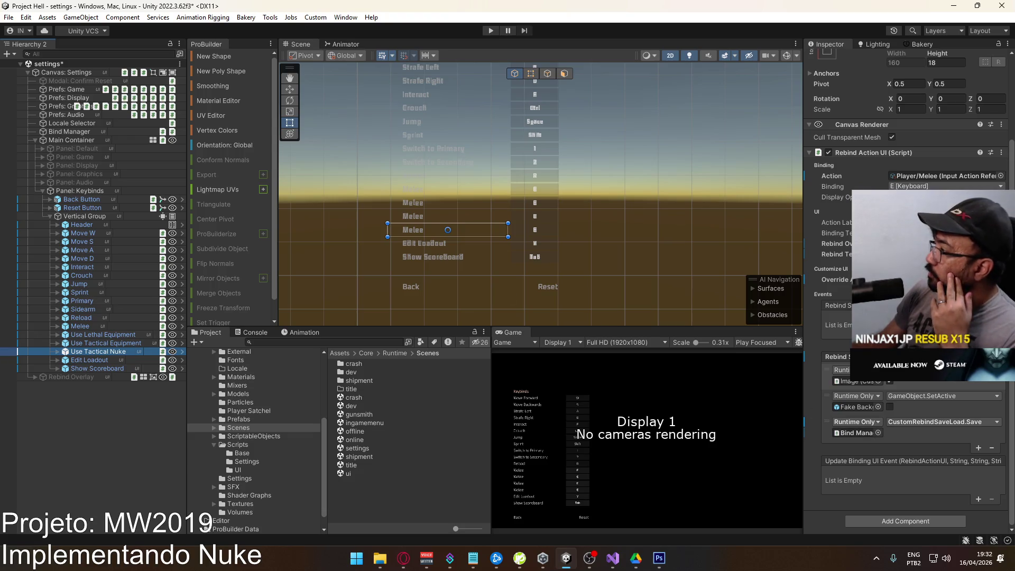
# Assign the Player/Use Tactical Nuke action to the Use Tactical Nuke row.
pyautogui.click(1001, 177)
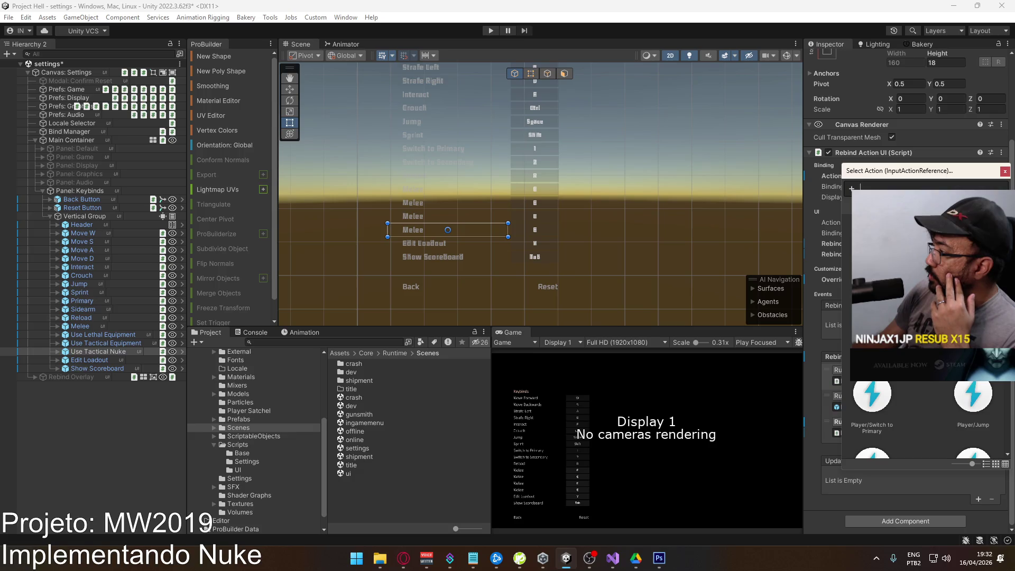
pyautogui.moveTo(972, 463); pyautogui.dragTo(954, 463)
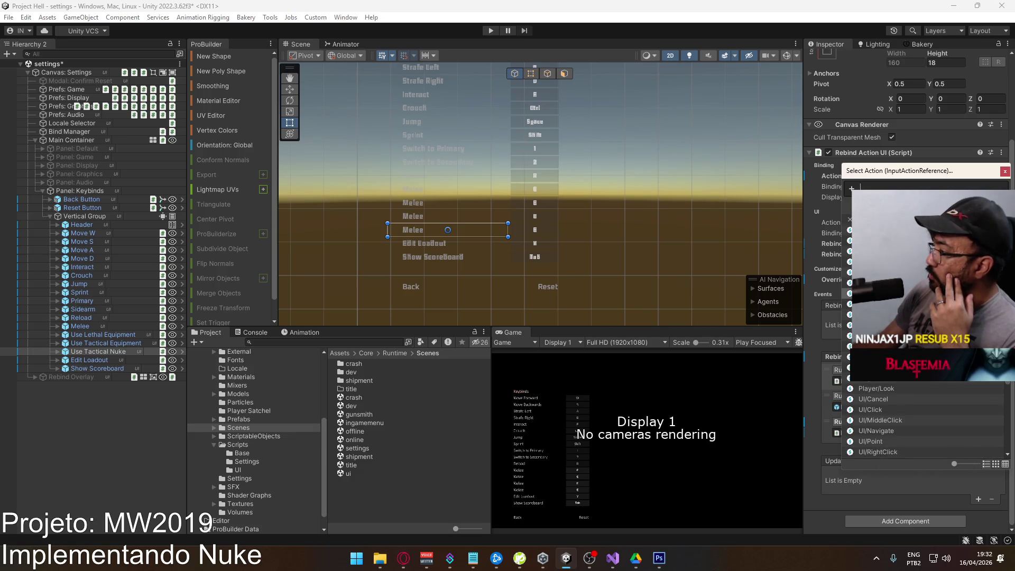
pyautogui.scroll(-5, 925, 418)
pyautogui.click(947, 404)
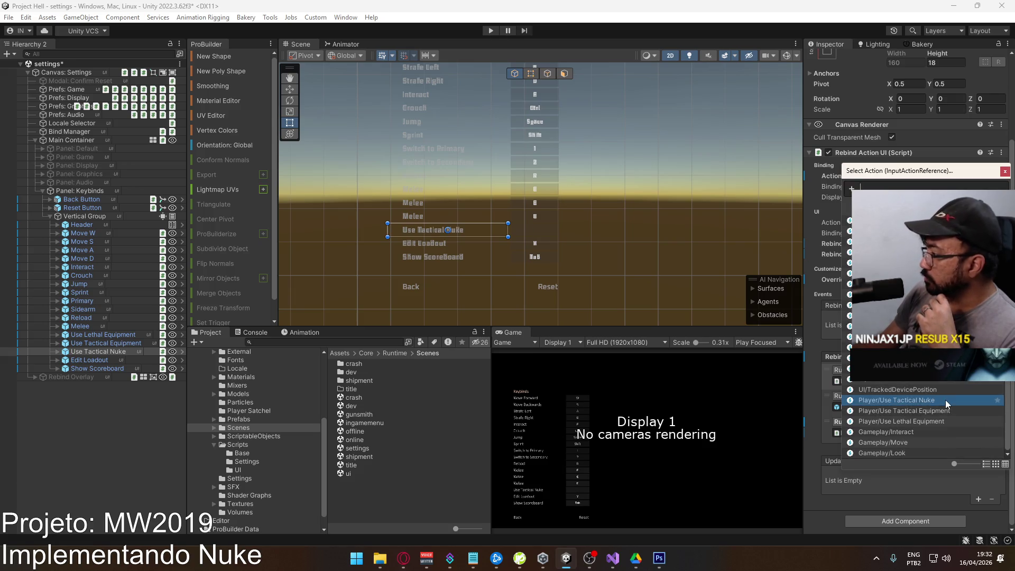
pyautogui.doubleClick(947, 405)
# Assign Player/Use Tactical Equipment and Player/Use Lethal Equipment to their matching rows.
pyautogui.click(106, 344)
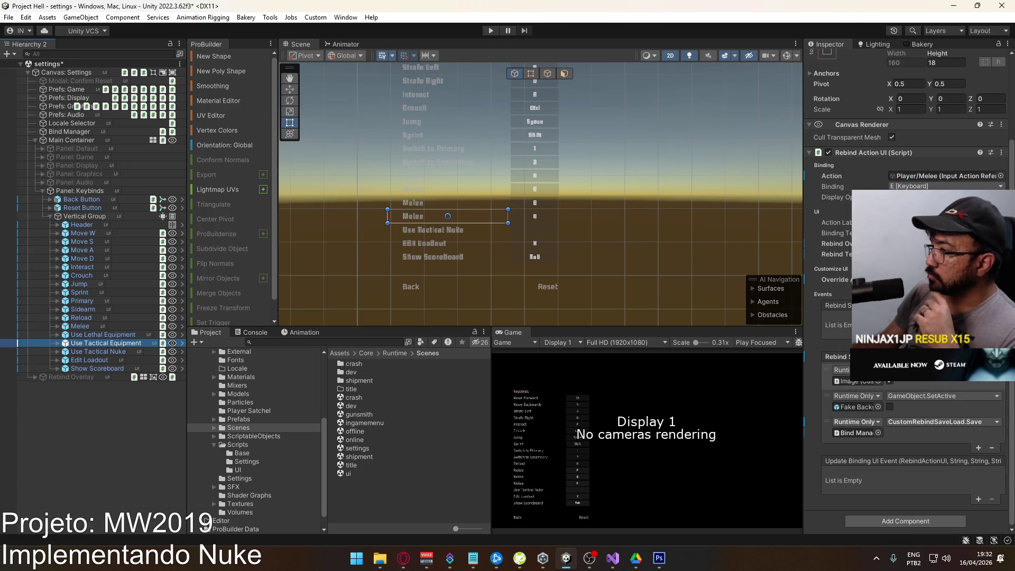
pyautogui.click(1001, 175)
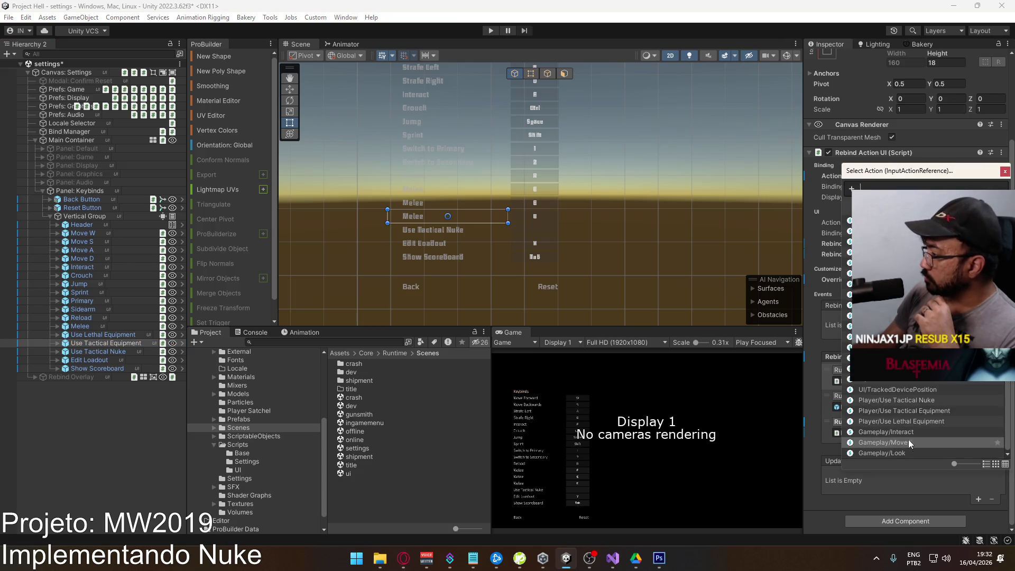
pyautogui.doubleClick(924, 413)
pyautogui.click(128, 325)
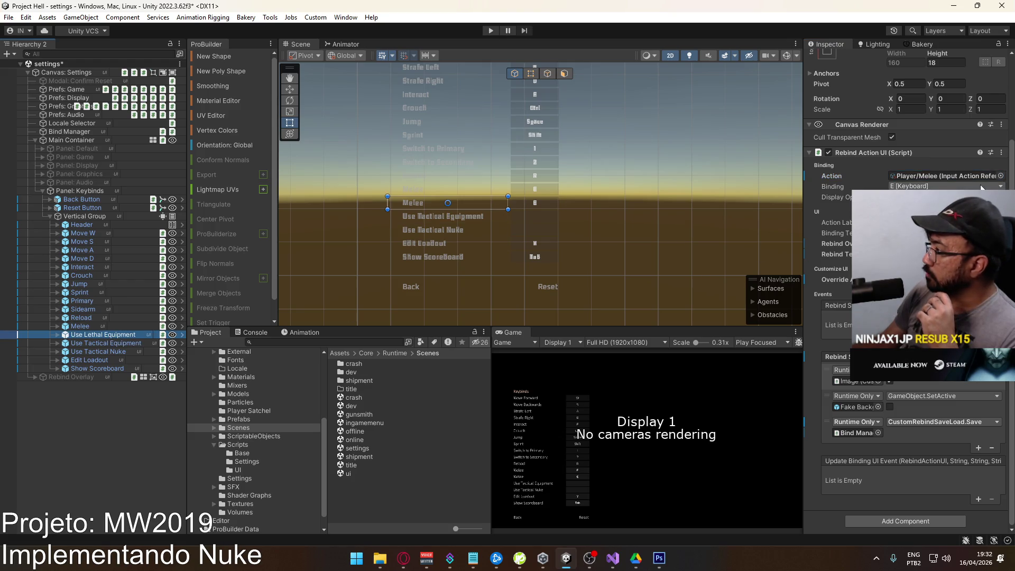
pyautogui.click(1001, 175)
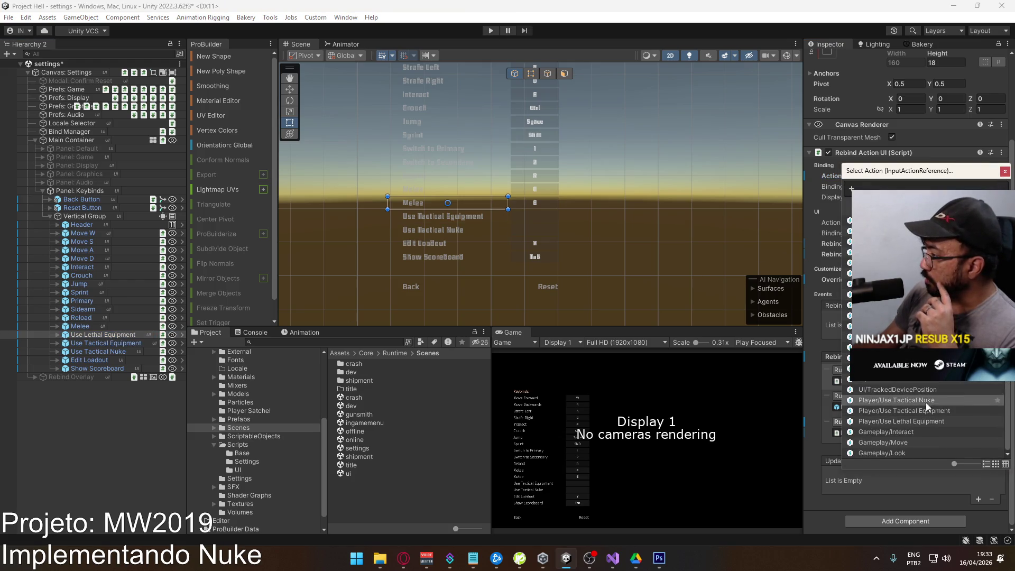
pyautogui.doubleClick(933, 421)
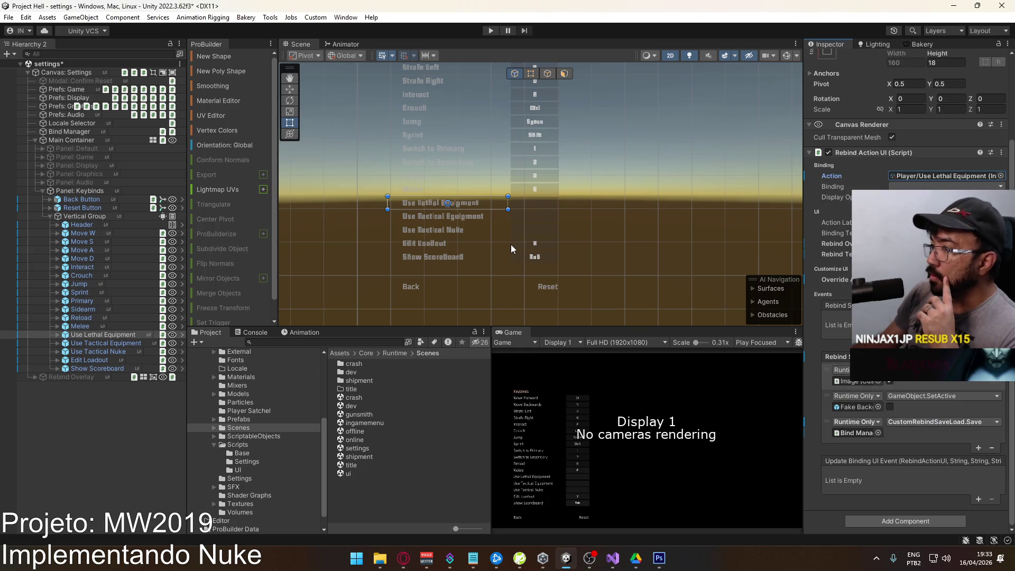
# Verify the Use Tactical Equipment and Use Tactical Nuke rows show their actions and bindings.
pyautogui.scroll(2, 523, 227)
pyautogui.scroll(-2, 534, 238)
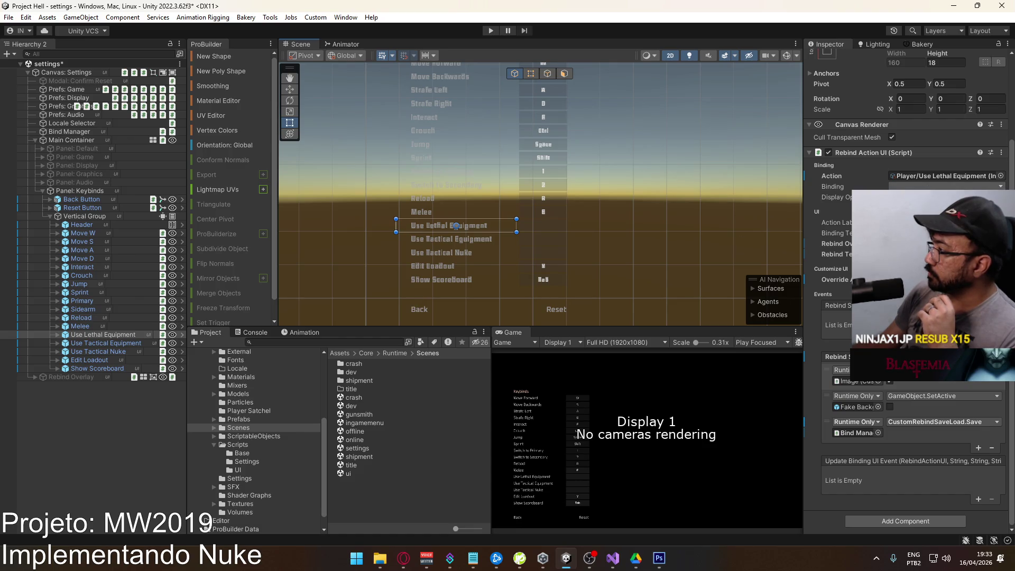
pyautogui.click(106, 343)
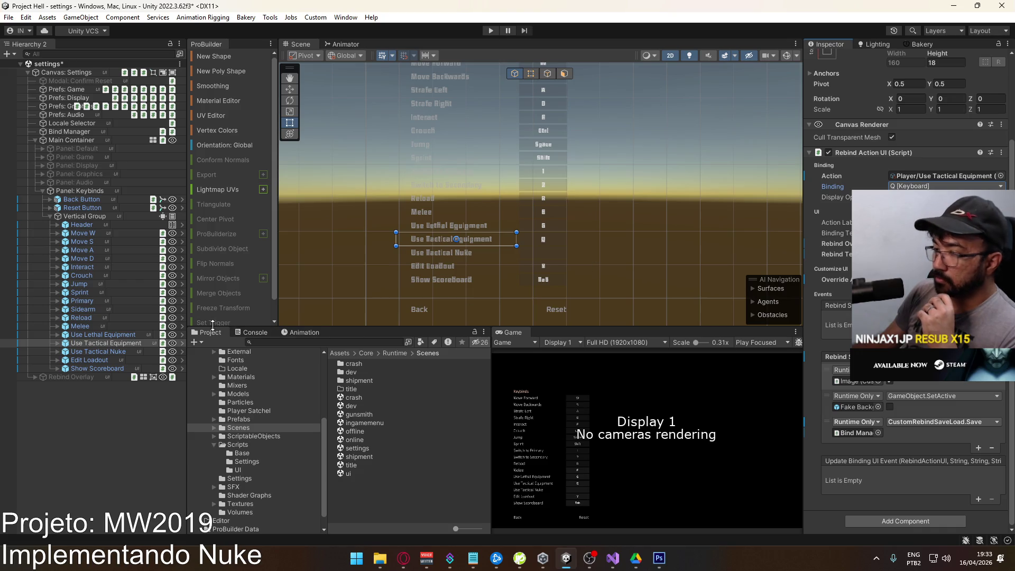
pyautogui.click(126, 353)
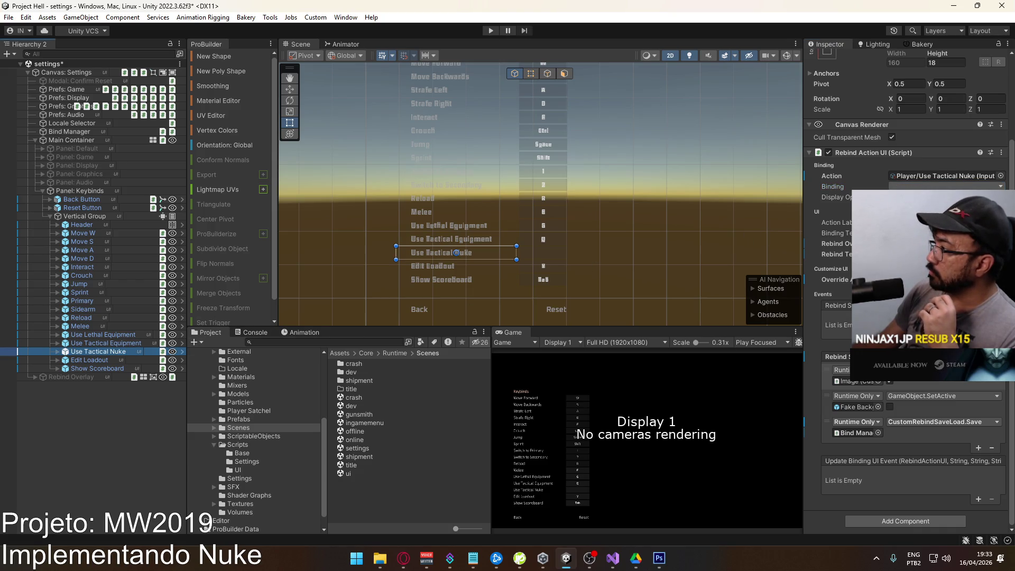
pyautogui.moveTo(641, 181)
pyautogui.mouseDown()
pyautogui.moveTo(608, 215)
pyautogui.moveTo(591, 265)
pyautogui.moveTo(622, 225)
pyautogui.mouseUp()
pyautogui.click(315, 319)
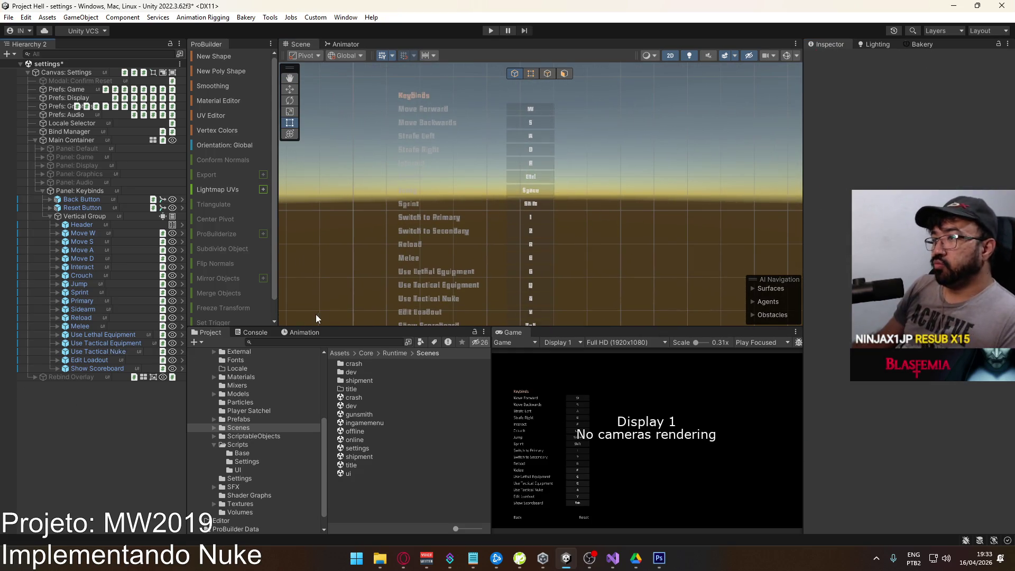
# Save the settings scene and open PlayerInputSO.cs from the ScriptableObjects folder in Visual Studio.
pyautogui.hotkey('ctrl', 's')
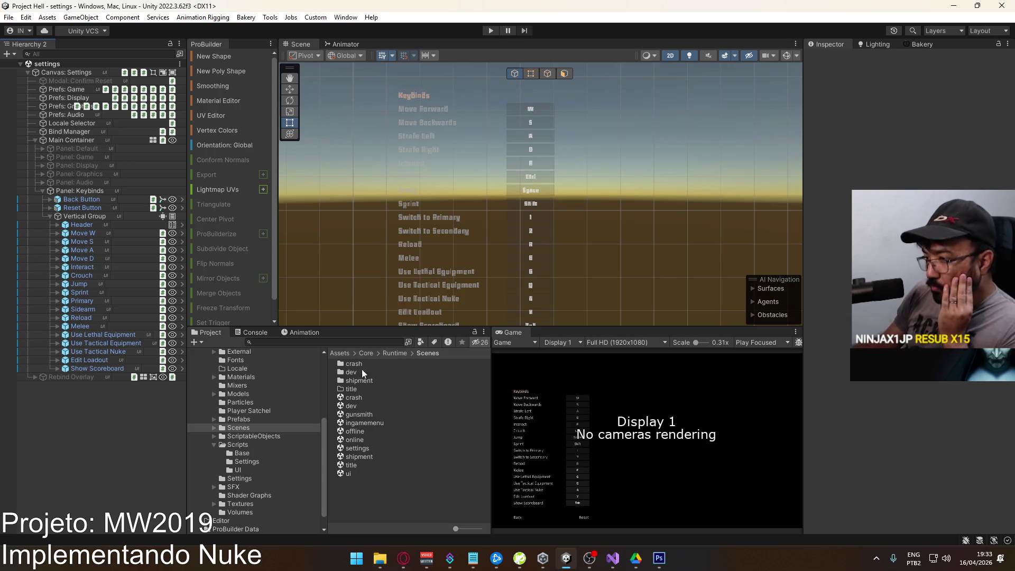
pyautogui.click(259, 437)
pyautogui.click(393, 490)
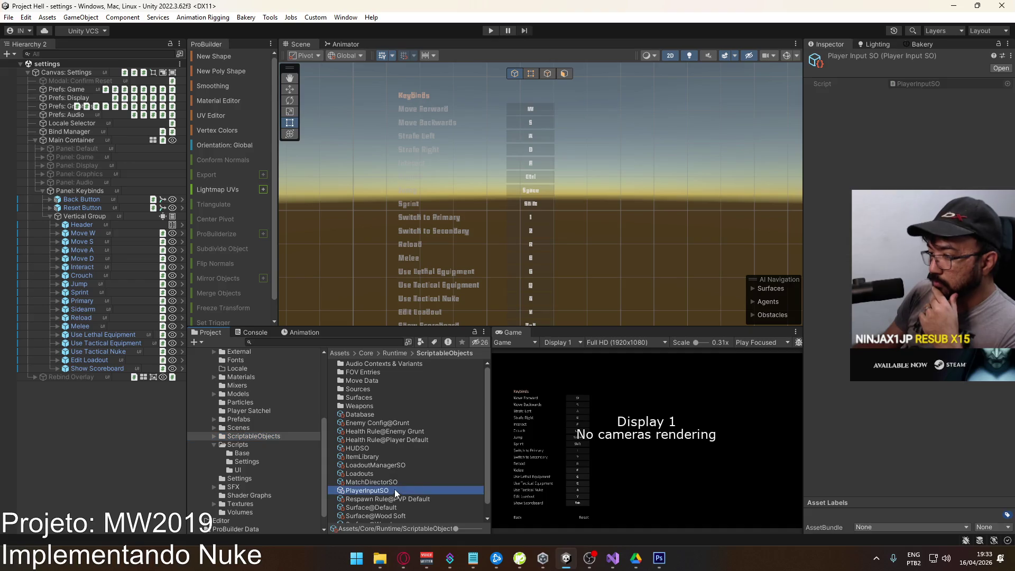
pyautogui.click(912, 83)
pyautogui.scroll(-20, 561, 362)
pyautogui.scroll(-4, 562, 361)
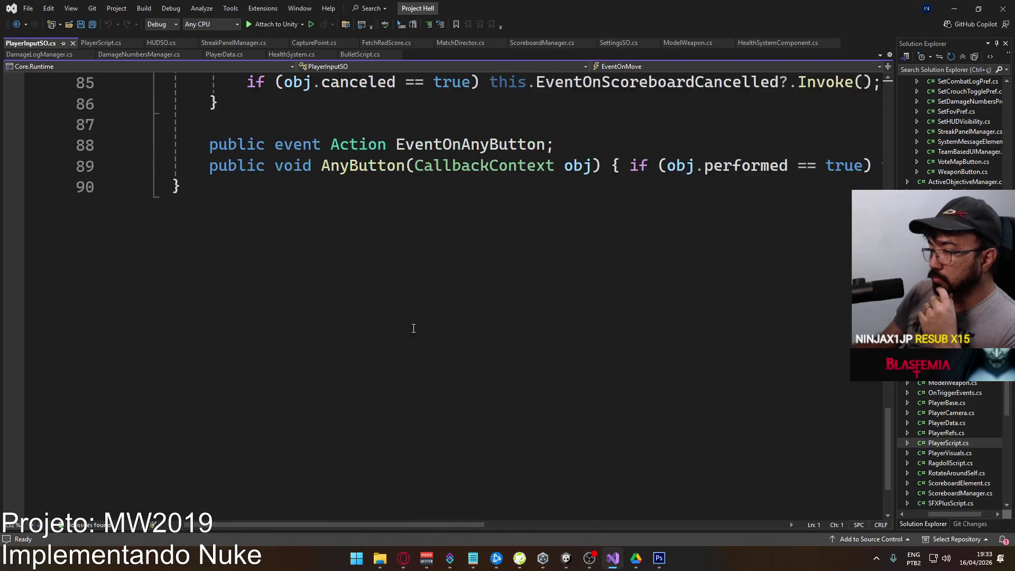
# Declare 'public event Action EventOnLethal;' after the existing event declarations.
pyautogui.scroll(2, 423, 318)
pyautogui.click(339, 312)
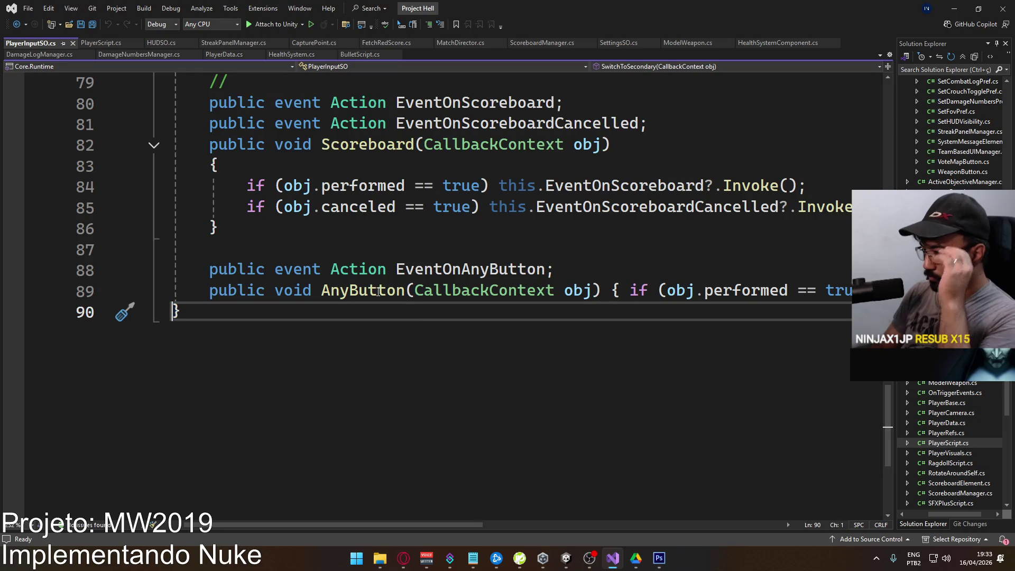
pyautogui.press('Return')
pyautogui.press('Return')
pyautogui.write('pub')
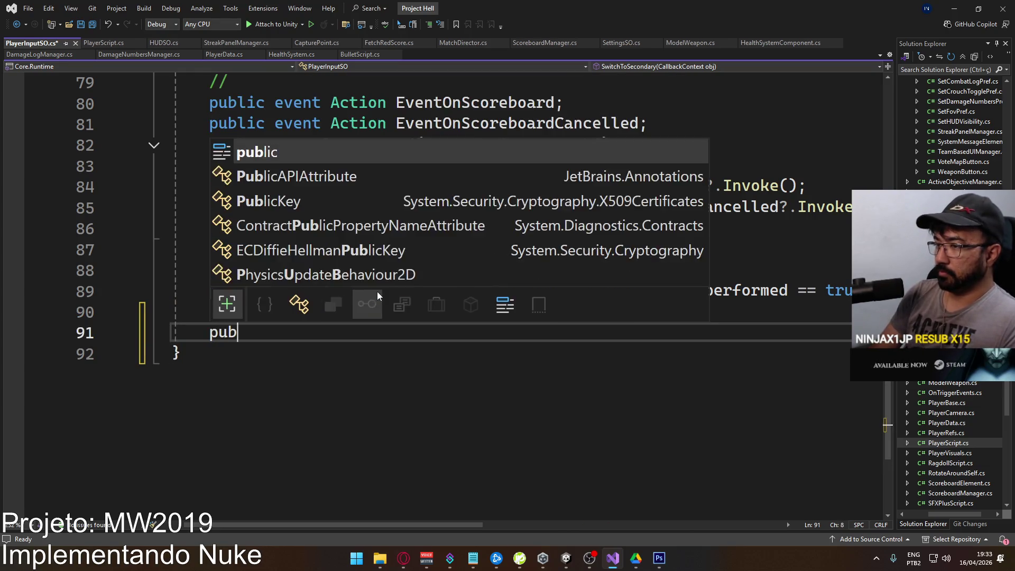
pyautogui.write('lic event Actio')
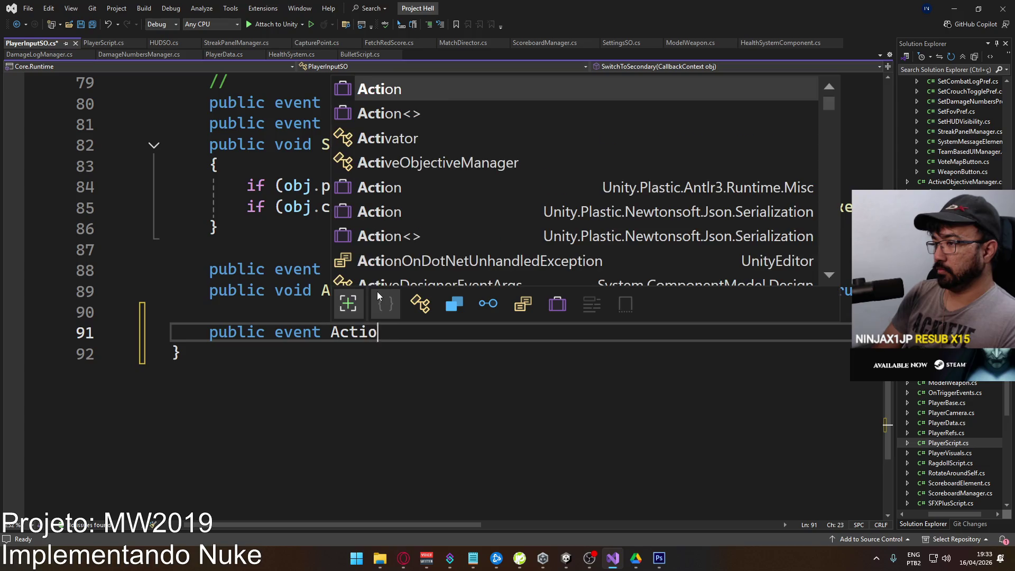
pyautogui.write('n ntOn')
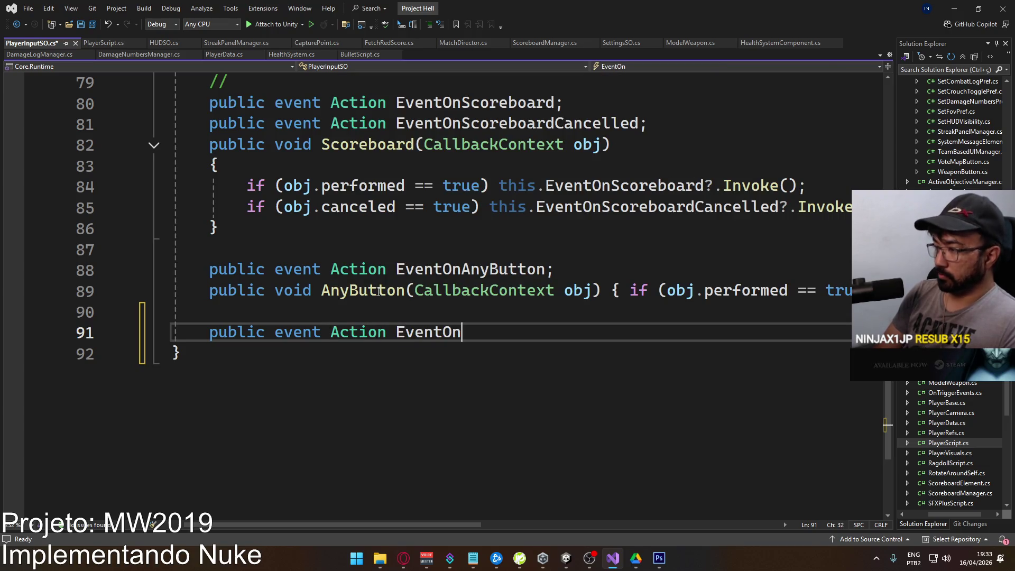
pyautogui.write('Lethal')
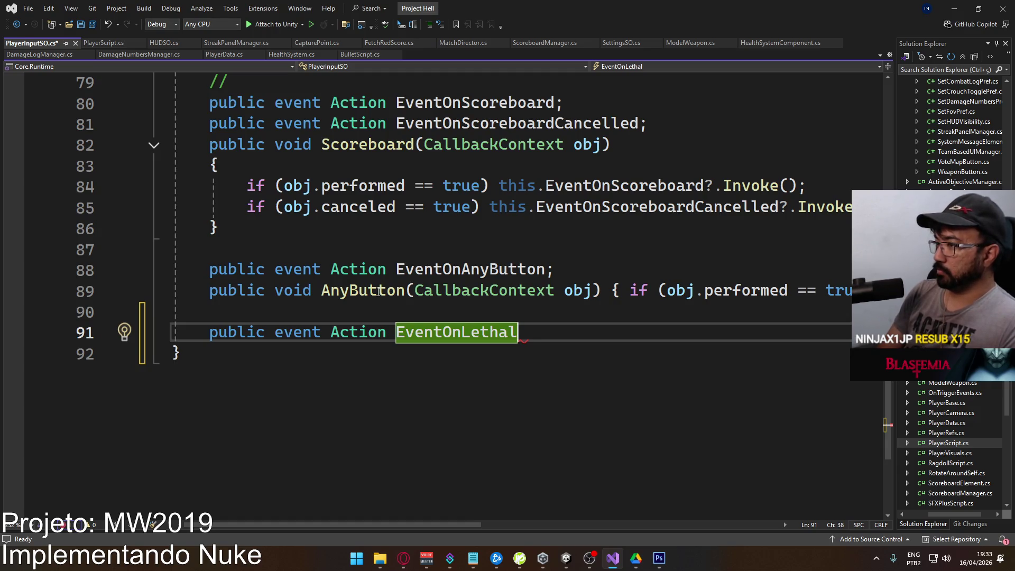
pyautogui.write(';')
pyautogui.press('Return')
# Write a UseLethal(CallbackContext obj) handler that invokes EventOnLethal when obj.performed is true.
pyautogui.write('public void')
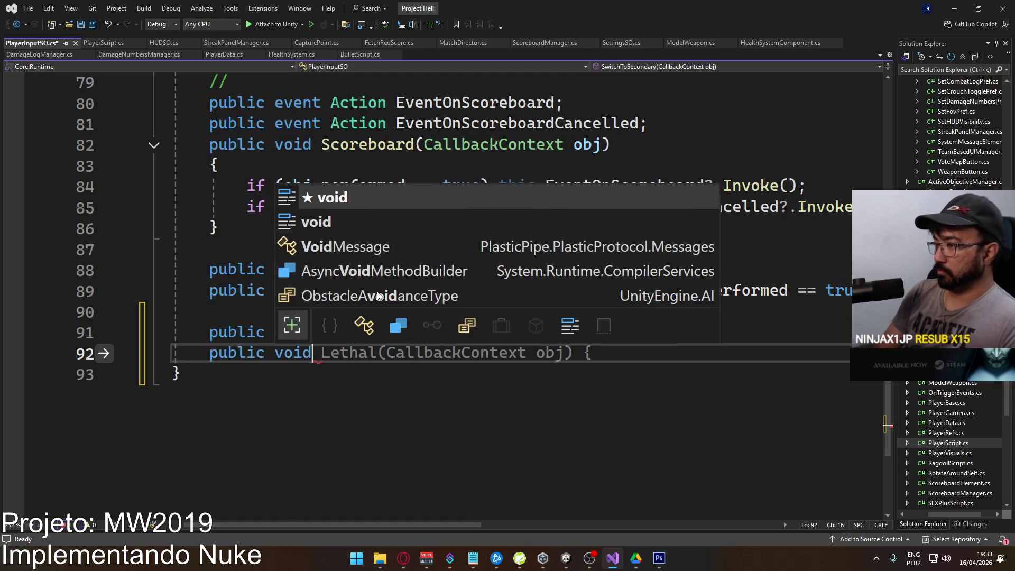
pyautogui.write(' UseLe')
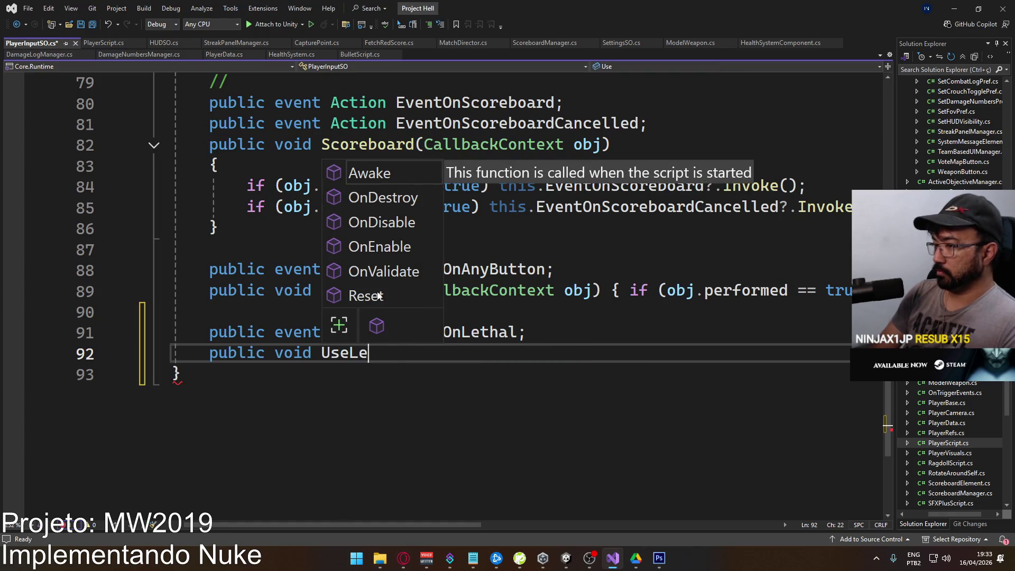
pyautogui.write('thal(')
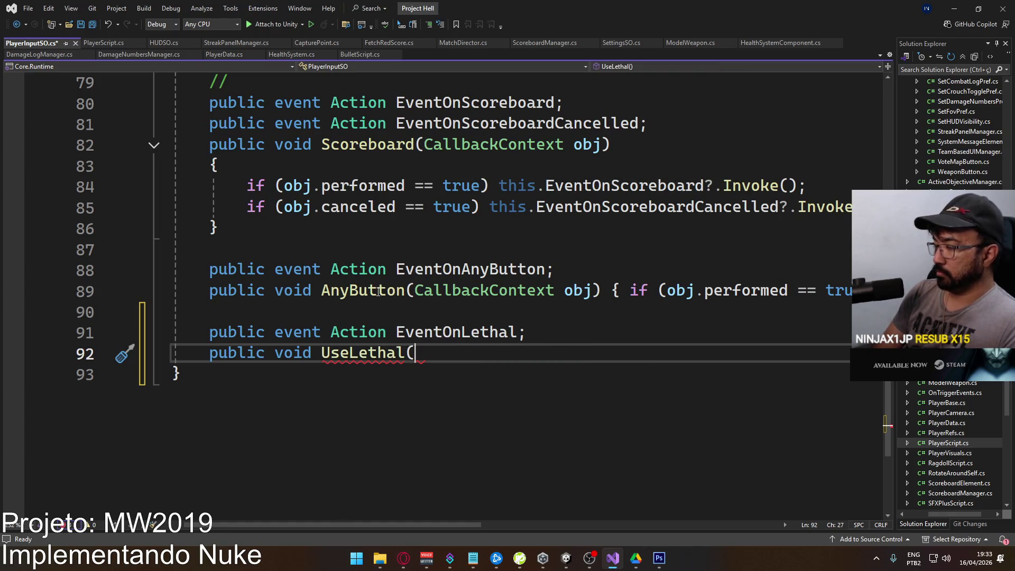
pyautogui.write('Callb')
pyautogui.press('Tab')
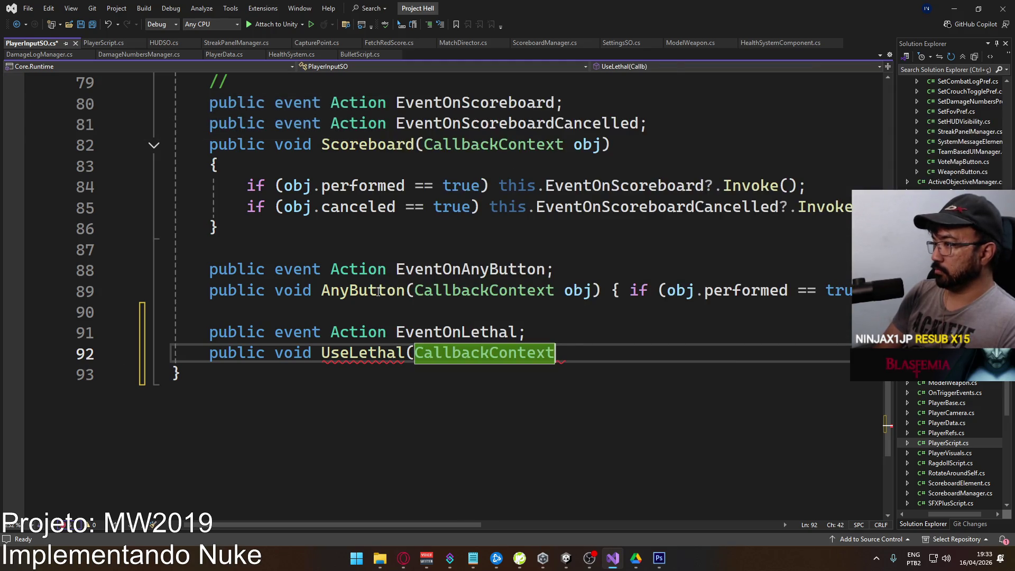
pyautogui.write(' ob')
pyautogui.write(')')
pyautogui.write(' if (')
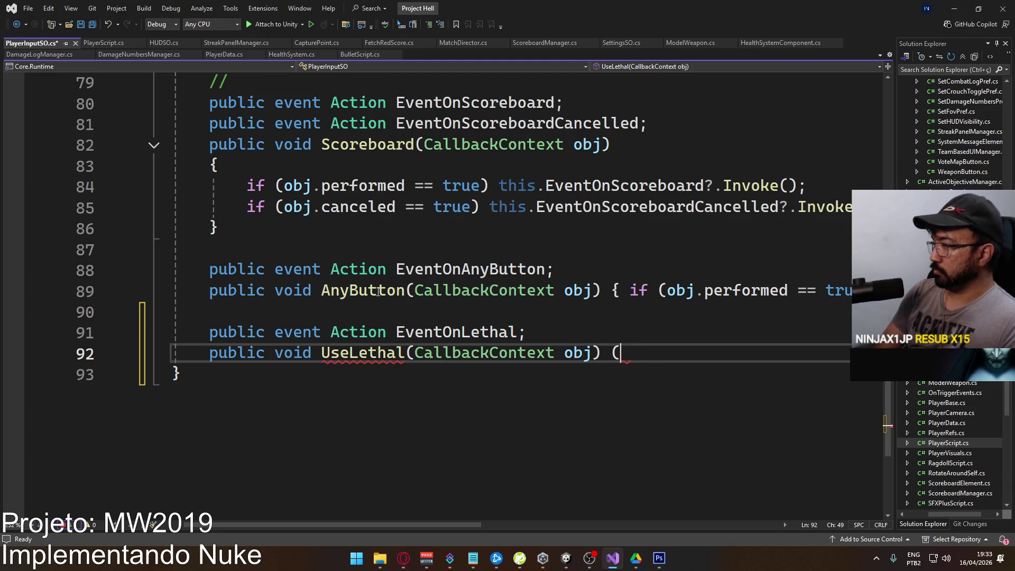
pyautogui.write('{ if (ob')
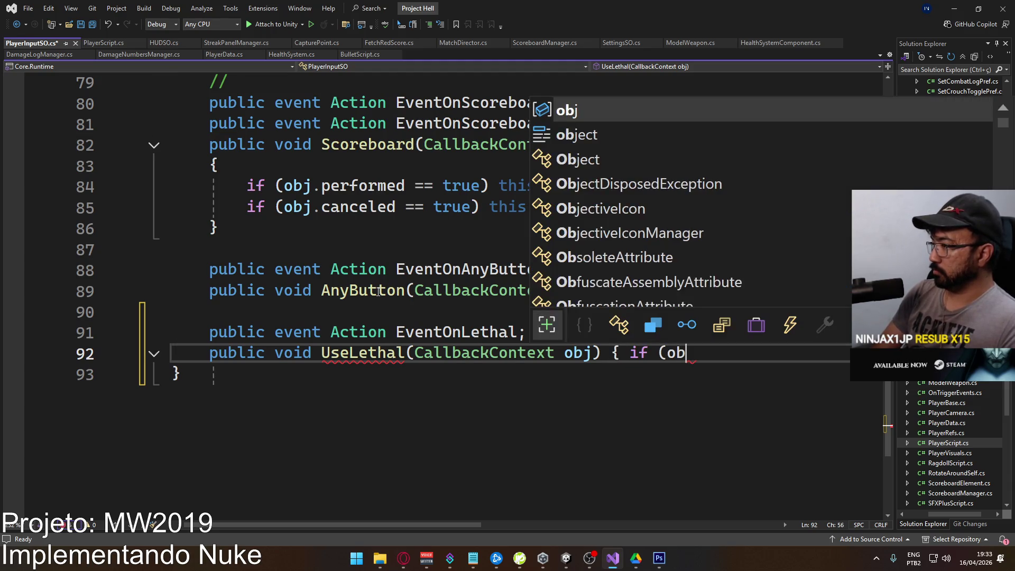
pyautogui.write('j.performed == true)')
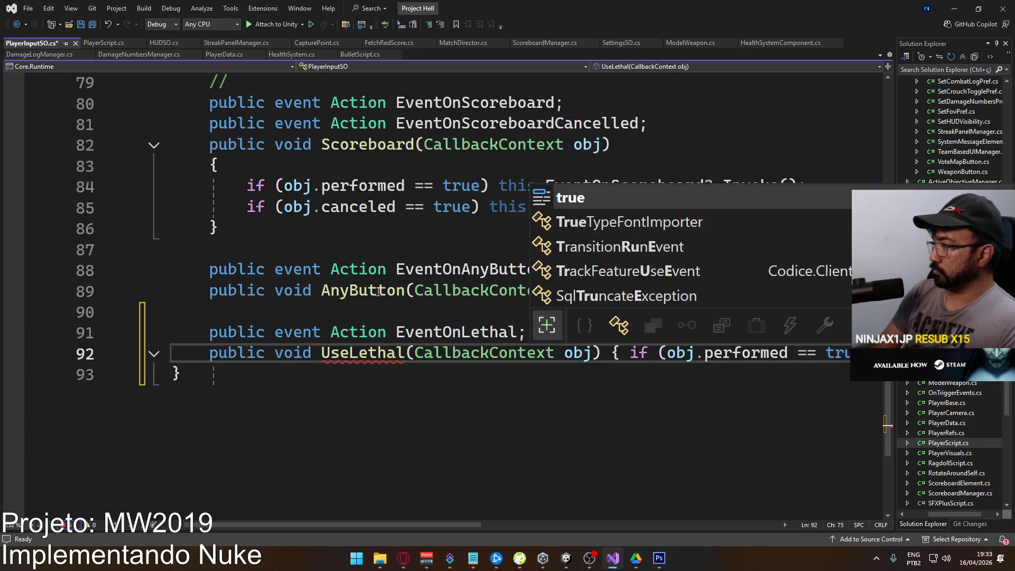
pyautogui.moveTo(330, 524); pyautogui.dragTo(474, 518)
pyautogui.write('t')
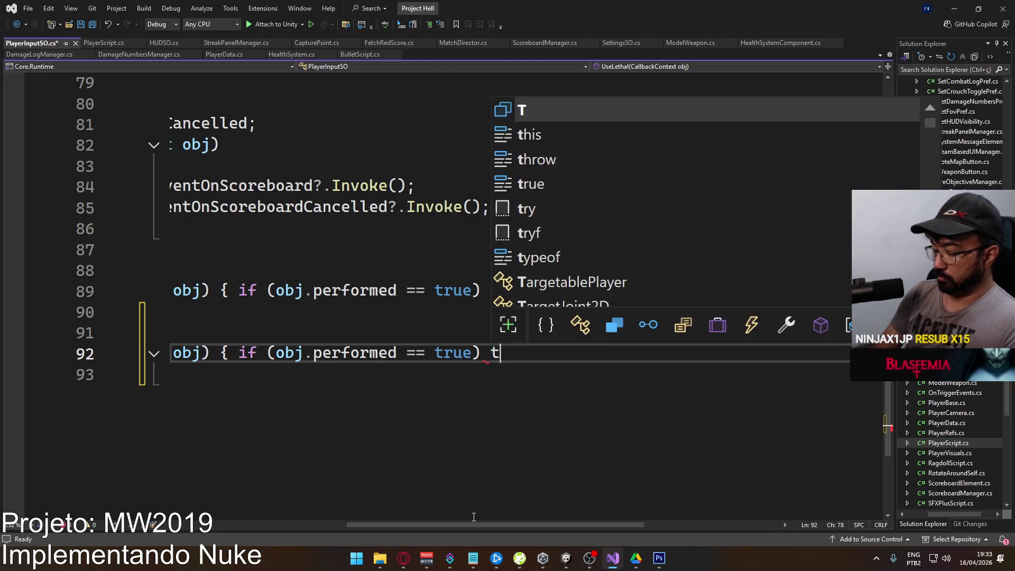
pyautogui.write('his.eventonany')
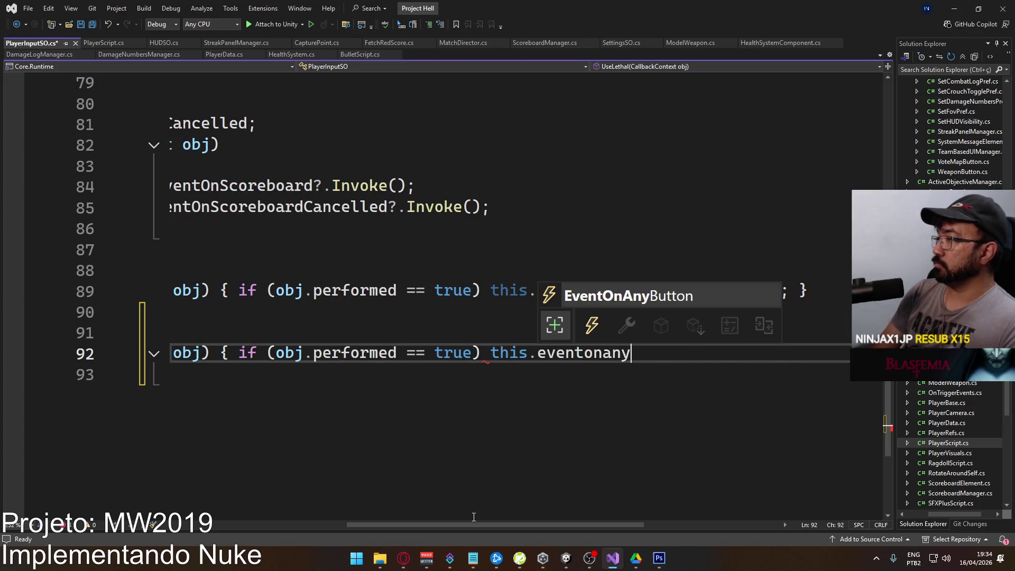
pyautogui.press('BackSpace')
pyautogui.press('BackSpace')
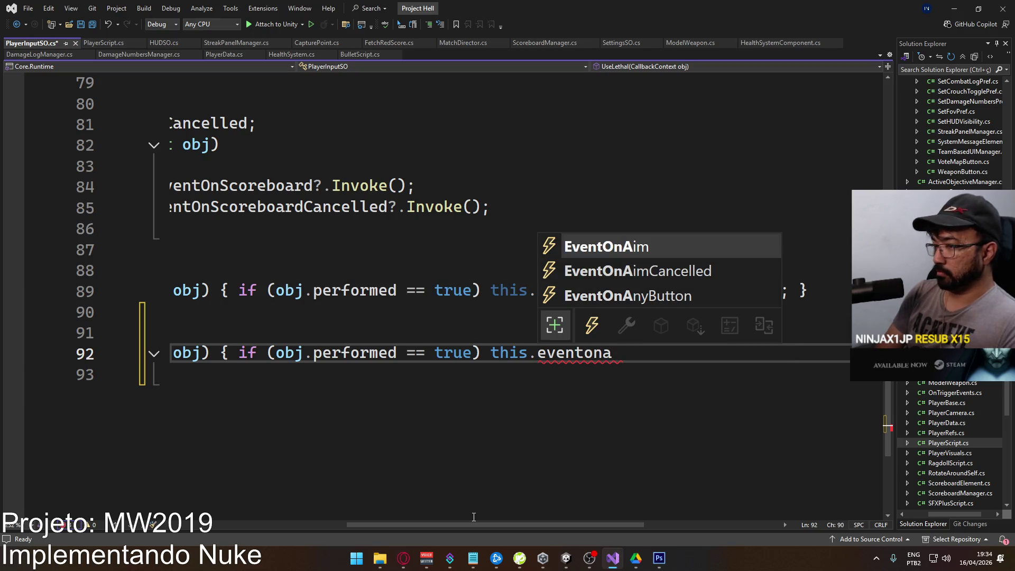
pyautogui.press('BackSpace')
pyautogui.write('L')
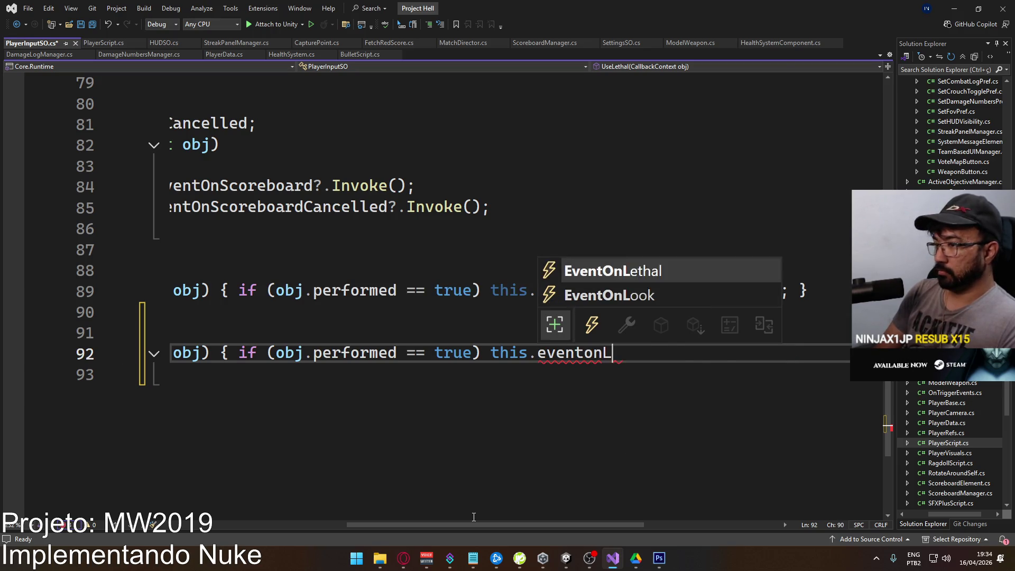
pyautogui.write('et')
pyautogui.press('Tab')
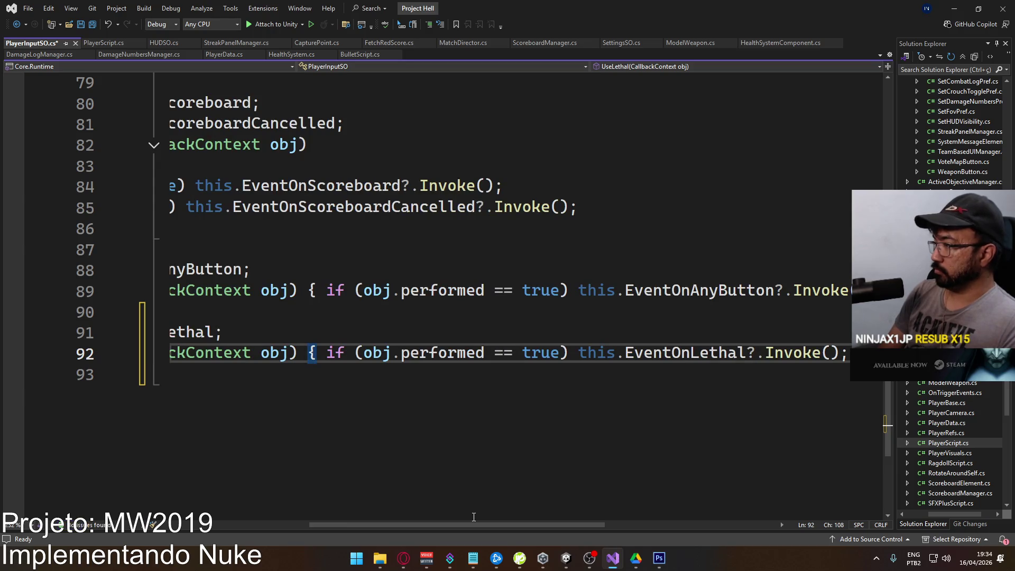
pyautogui.hotkey('shift', 'Home')
pyautogui.hotkey('shift', 'Up')
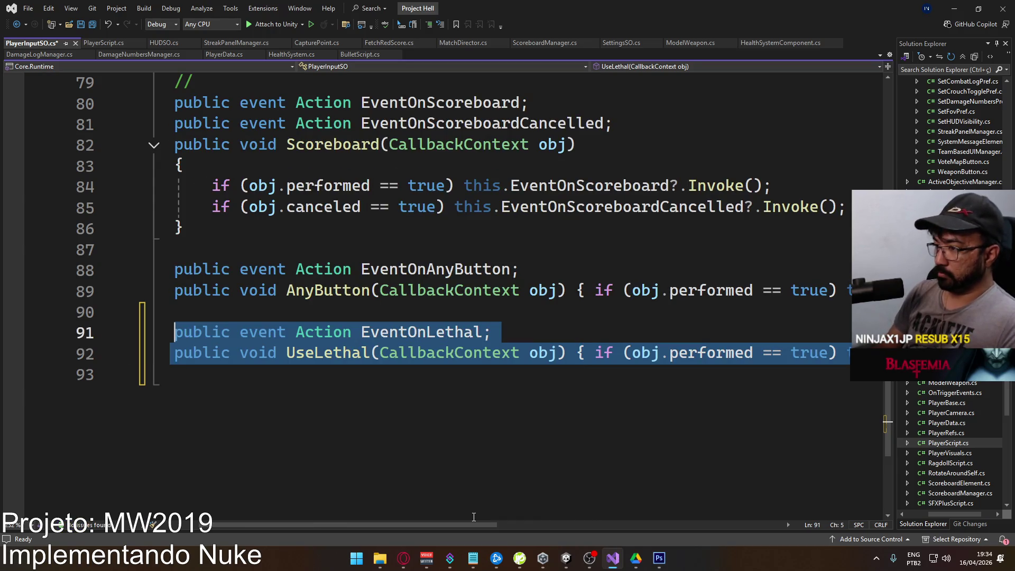
# Paste two copies of the EventOnLethal declaration and UseLethal handler below the original.
pyautogui.press('Down')
pyautogui.press('Down')
pyautogui.write('}')
pyautogui.press('Left')
pyautogui.press('Return')
pyautogui.press('Return')
pyautogui.press('Up')
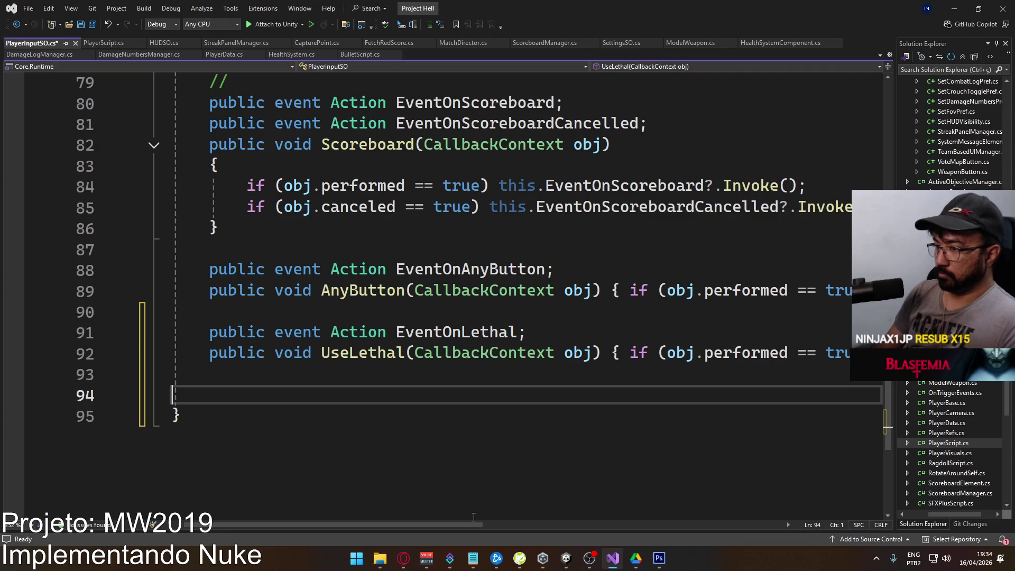
pyautogui.write('public event Action EventOnLethal;     public void UseLethal(CallbackContext obj) { if (obj.performed == true) this.EventOnLethal?.Invoke(); }')
pyautogui.press('Return')
pyautogui.press('Return')
pyautogui.write('public event Action EventOnLethal;     public void UseLethal(CallbackContext obj) { if (obj.performed == true) this.EventOnLethal?.Invoke(); }')
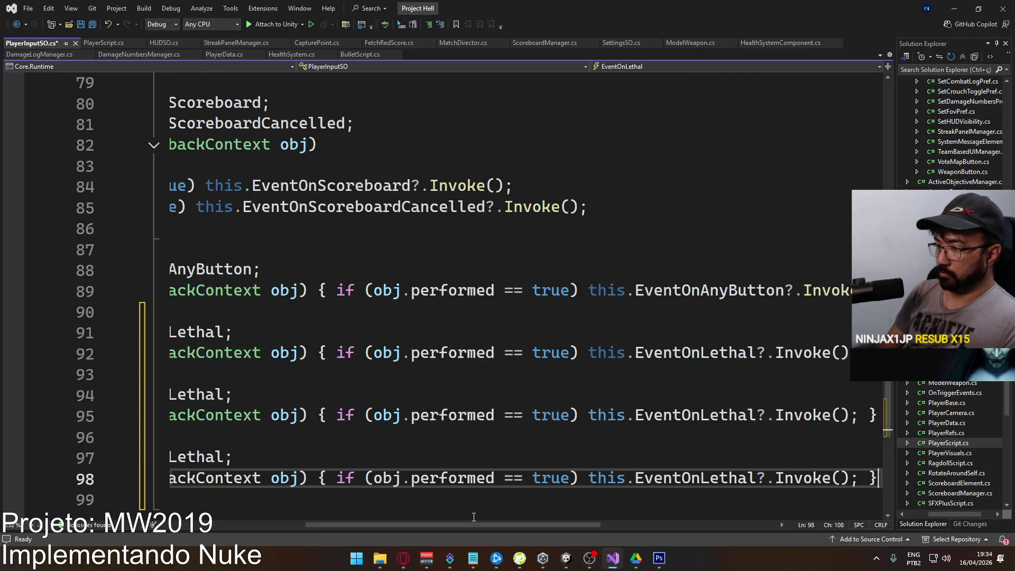
# Rename the duplicated event declarations to EventOnTactical and EventOnNuke.
pyautogui.hscroll(-5, 63, 437)
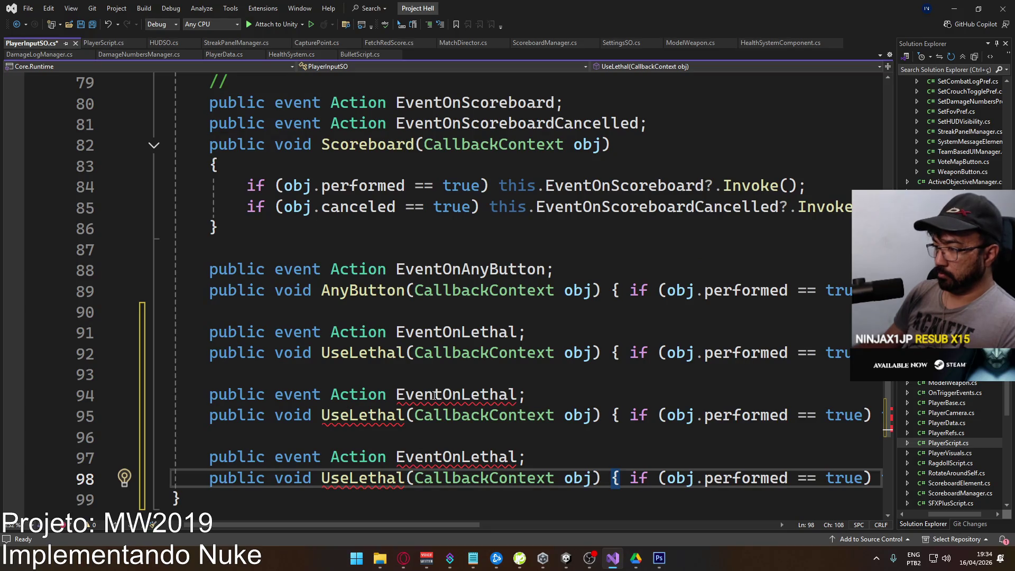
pyautogui.click(461, 395)
pyautogui.press('Delete')
pyautogui.press('Delete')
pyautogui.press('Delete')
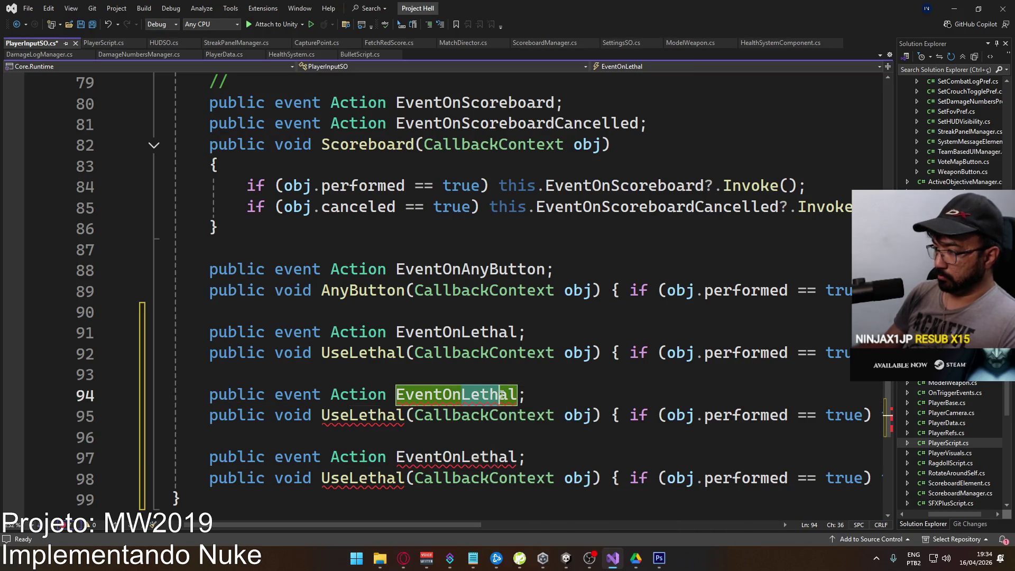
pyautogui.write('Tactic')
pyautogui.click(390, 415)
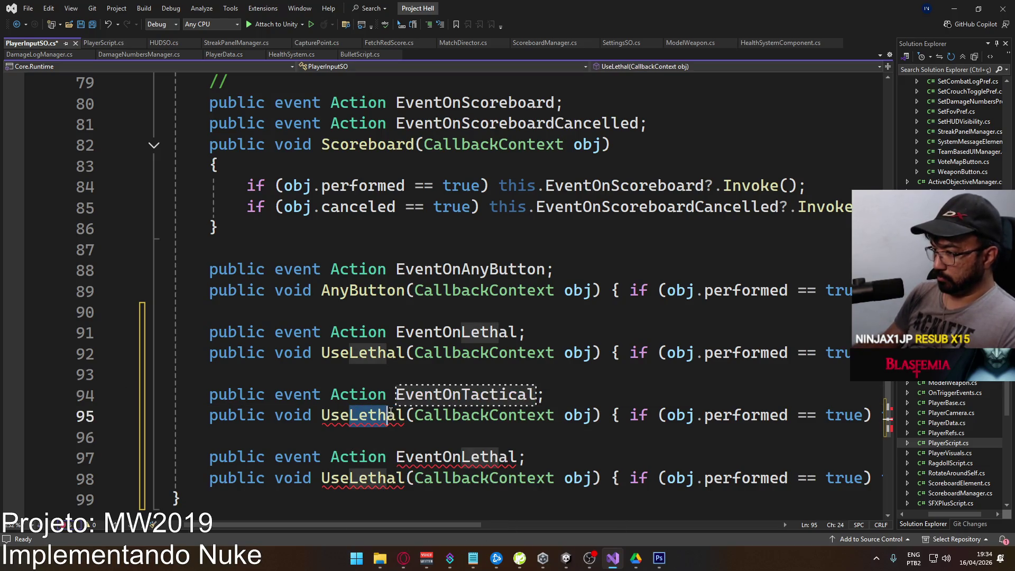
pyautogui.write('Tactic')
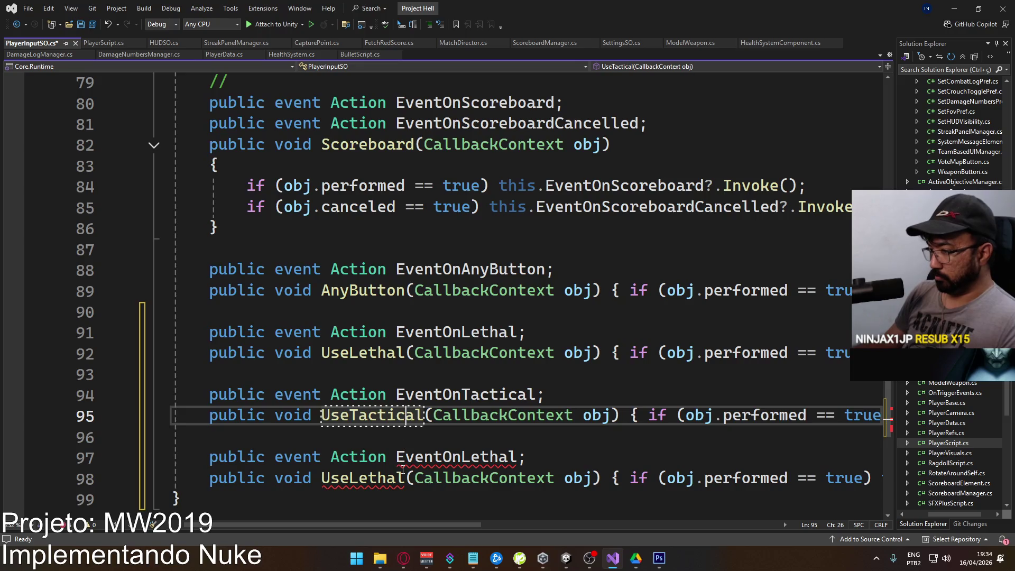
pyautogui.click(368, 477)
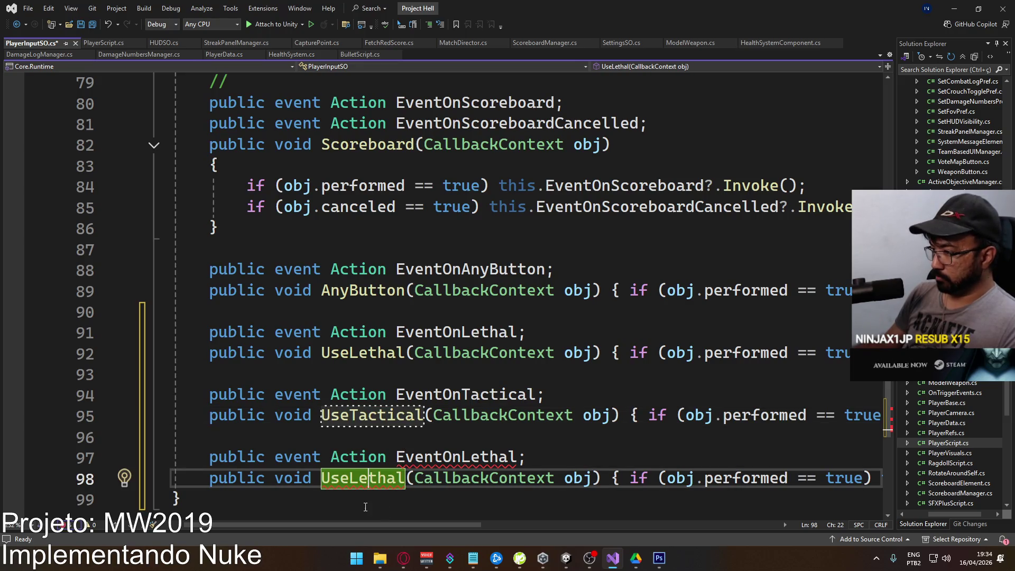
pyautogui.doubleClick(470, 458)
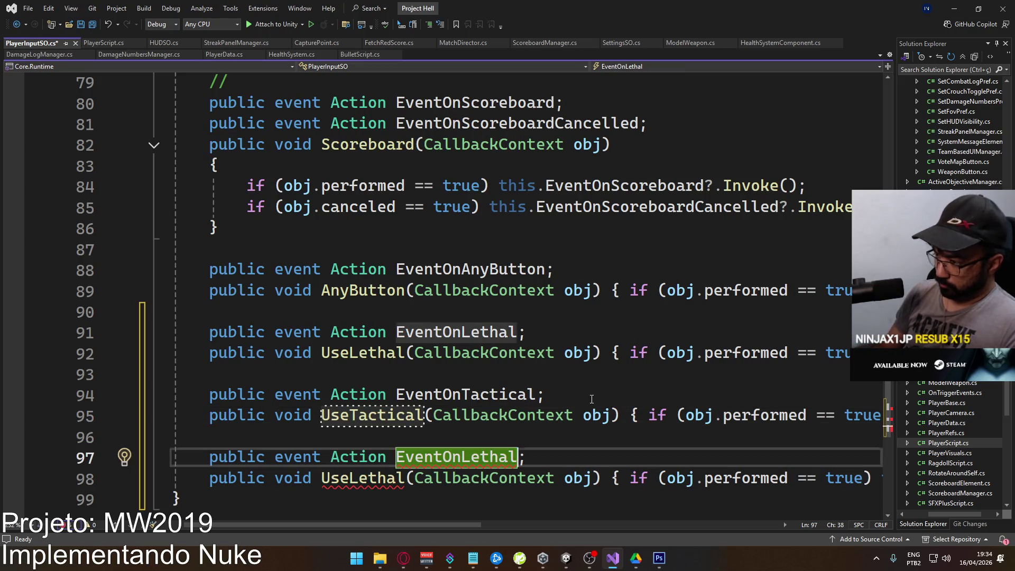
pyautogui.press('Right')
pyautogui.hotkey('shift', 'Left')
pyautogui.hotkey('shift', 'Left')
pyautogui.hotkey('shift', 'Left')
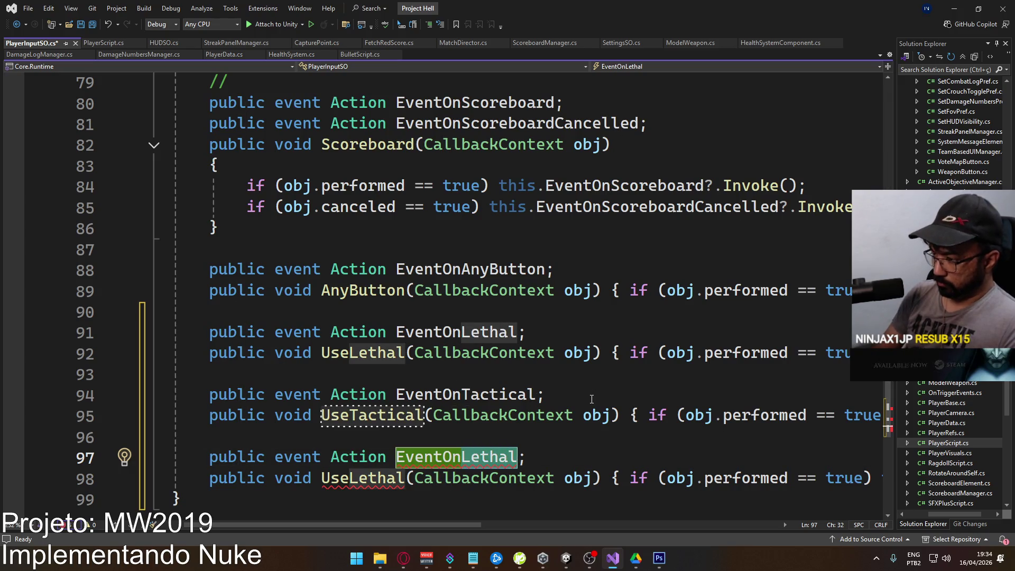
pyautogui.write('Nuk')
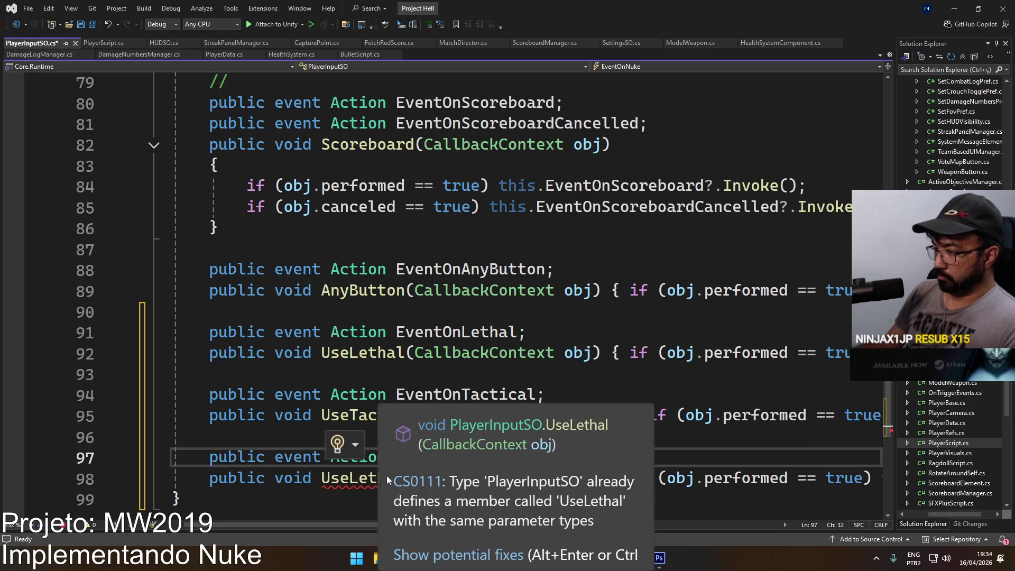
# Rename the line 98 handler from UseLethal to UseNuke.
pyautogui.click(333, 491)
pyautogui.click(349, 479)
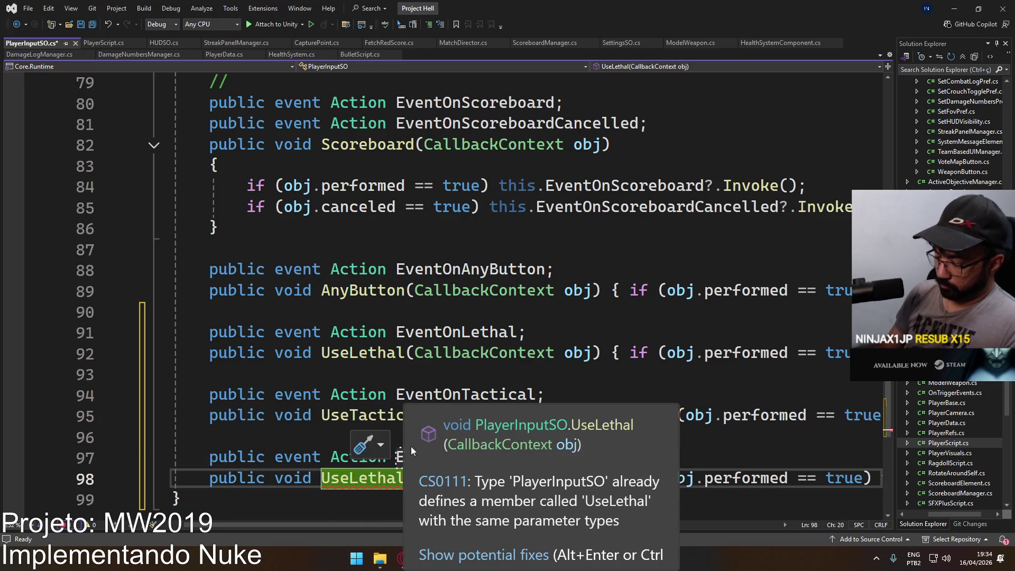
pyautogui.hotkey('ctrl', 'shift', 'Right')
pyautogui.write('Nuke')
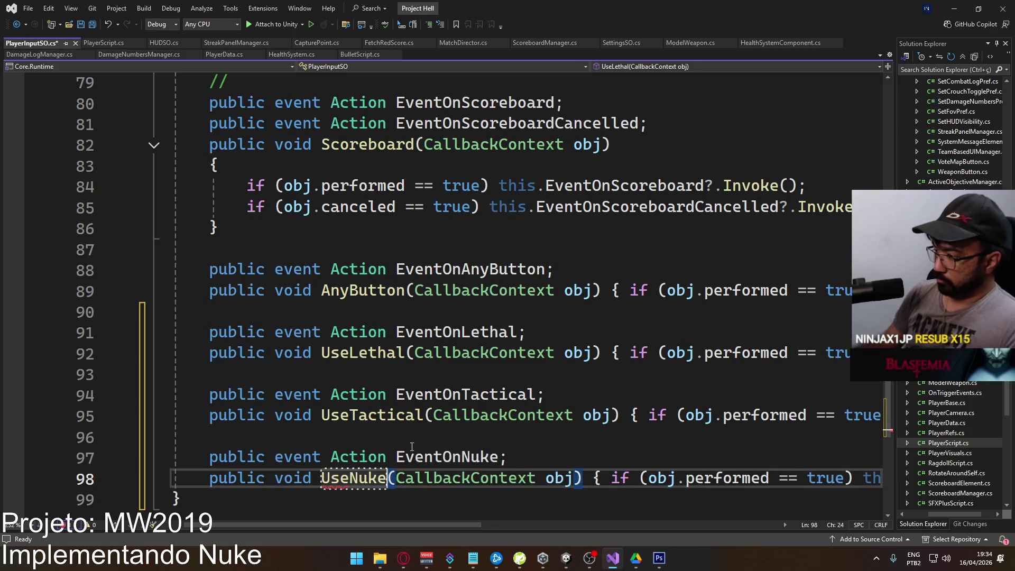
# Make the tactical and nuke handlers invoke EventOnTactical and EventOnNuke, then save PlayerInputSO.
pyautogui.moveTo(364, 523); pyautogui.dragTo(529, 519)
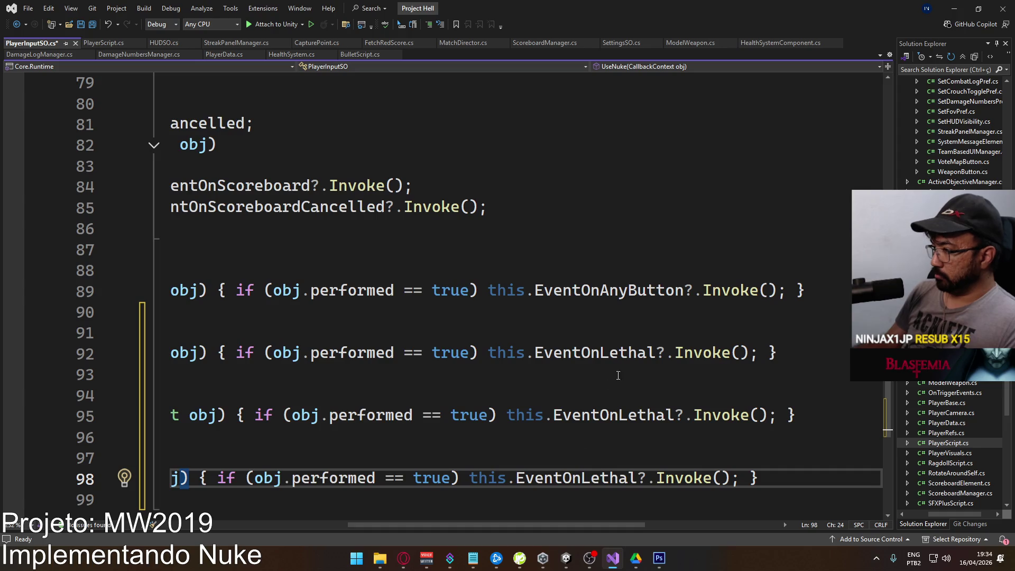
pyautogui.doubleClick(628, 414)
pyautogui.write('Eventonta')
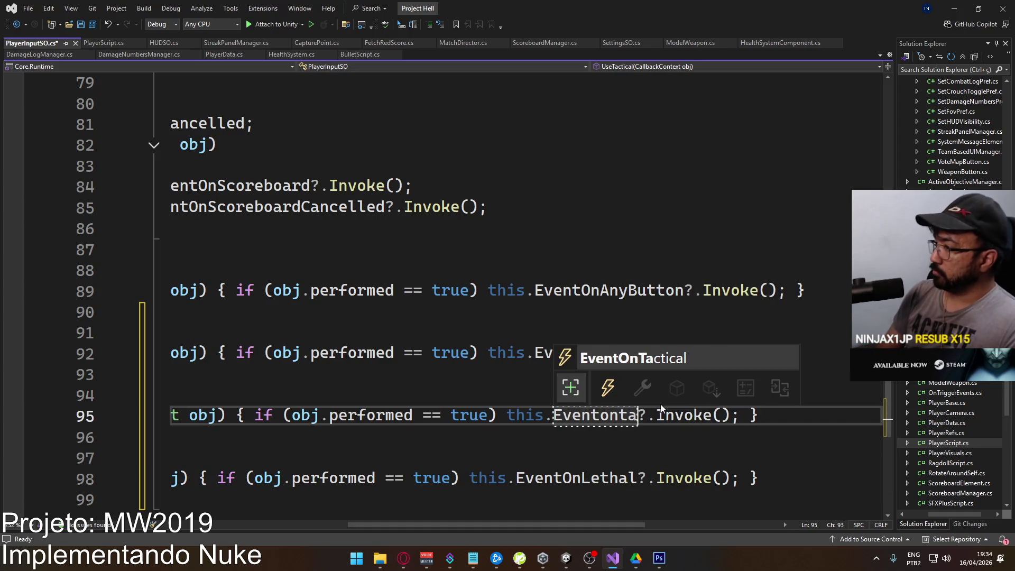
pyautogui.press('Tab')
pyautogui.doubleClick(591, 476)
pyautogui.write('E')
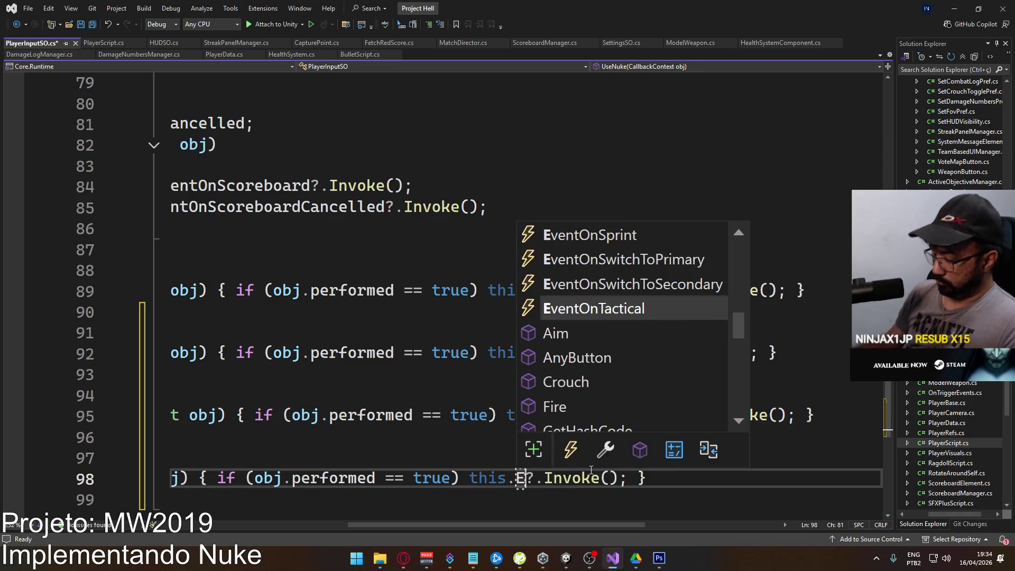
pyautogui.write('ventonnu')
pyautogui.press('Tab')
pyautogui.hotkey('ctrl', 's')
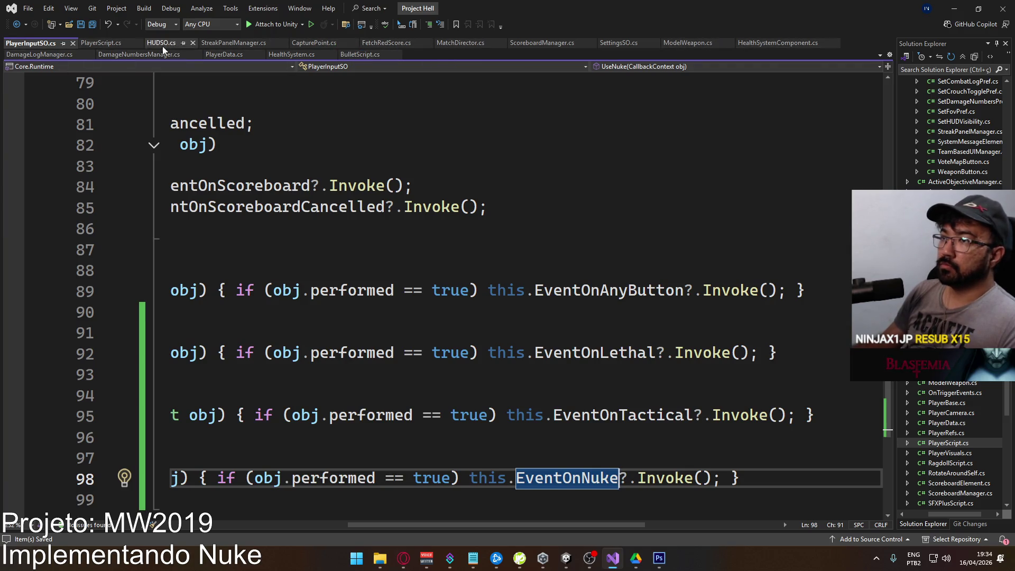
pyautogui.click(113, 43)
# Go to the PlayerBase class definition and expand its Start method.
pyautogui.scroll(20, 468, 210)
pyautogui.doubleClick(494, 251)
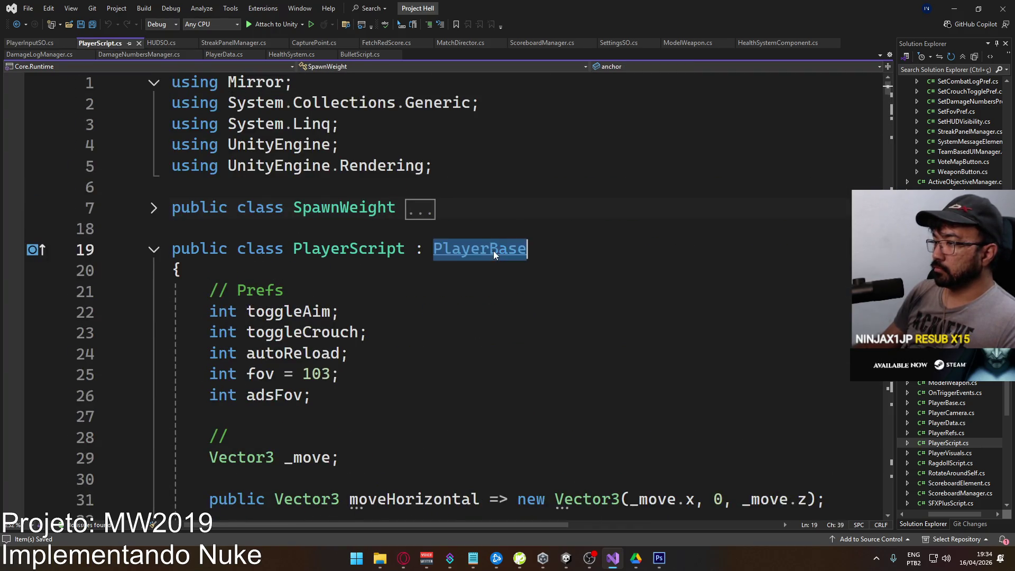
pyautogui.press('F12')
pyautogui.scroll(-20, 453, 244)
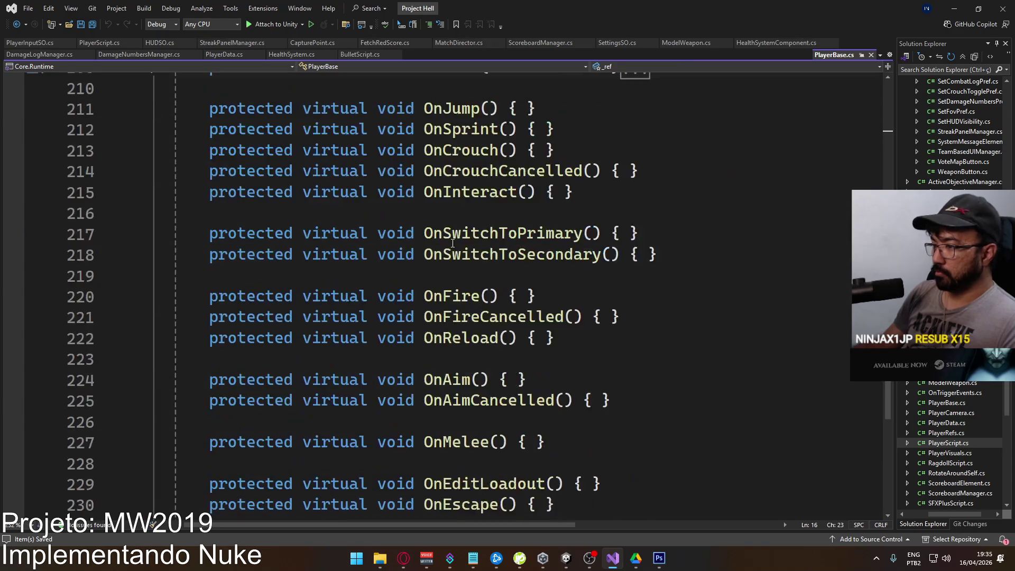
pyautogui.scroll(6, 353, 254)
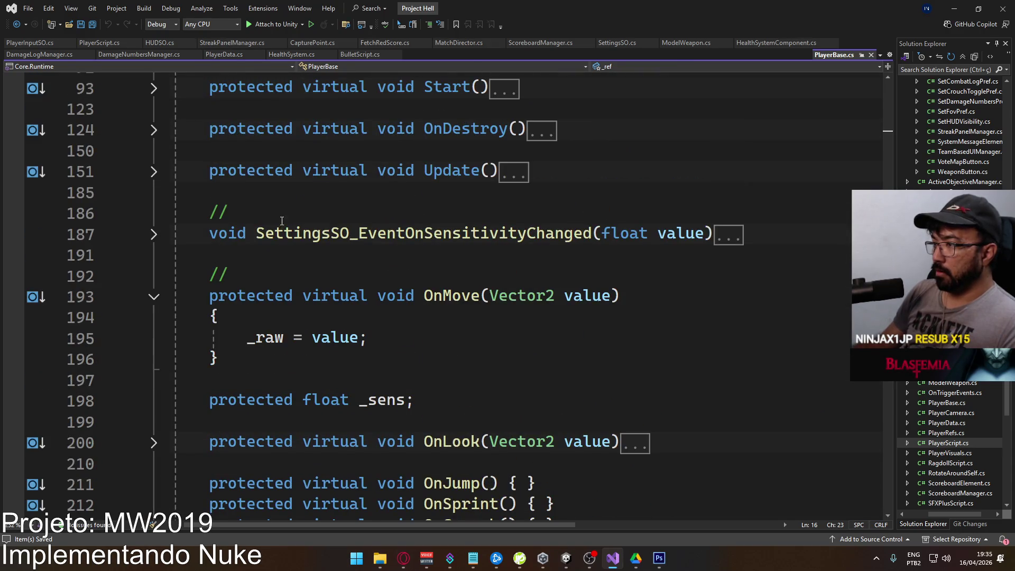
pyautogui.scroll(1, 220, 182)
pyautogui.click(154, 151)
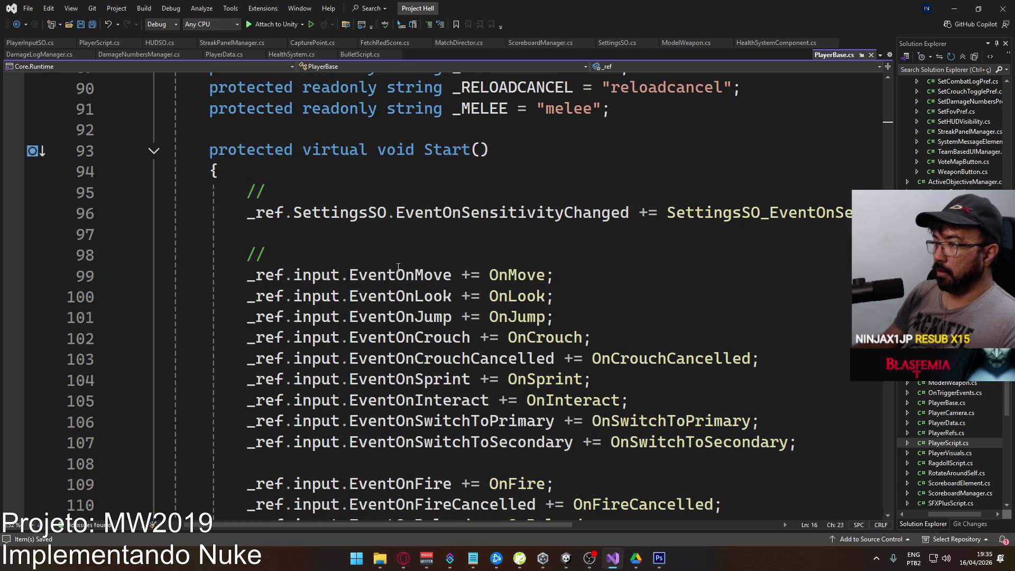
pyautogui.scroll(-5, 528, 327)
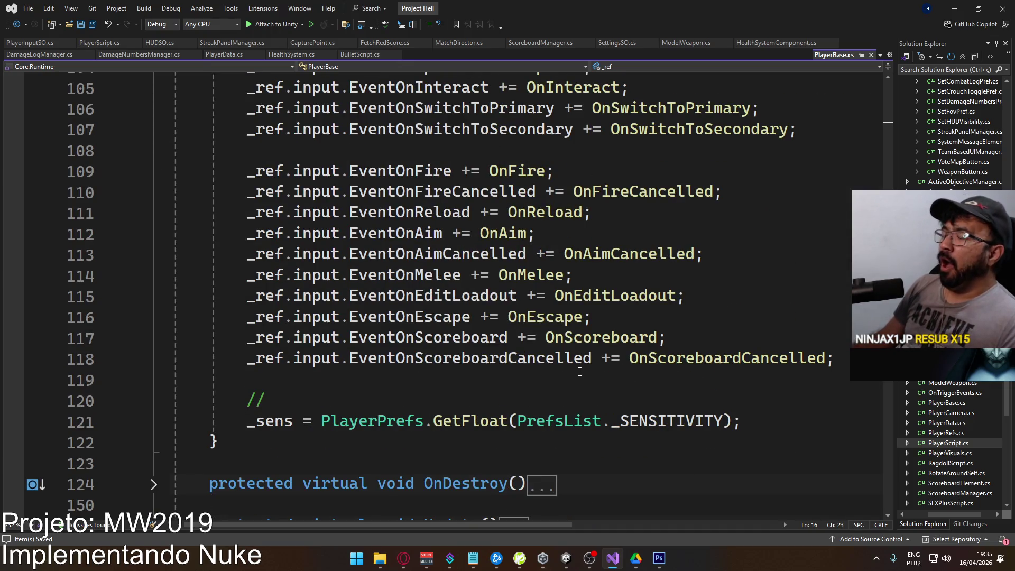
pyautogui.scroll(3, 595, 367)
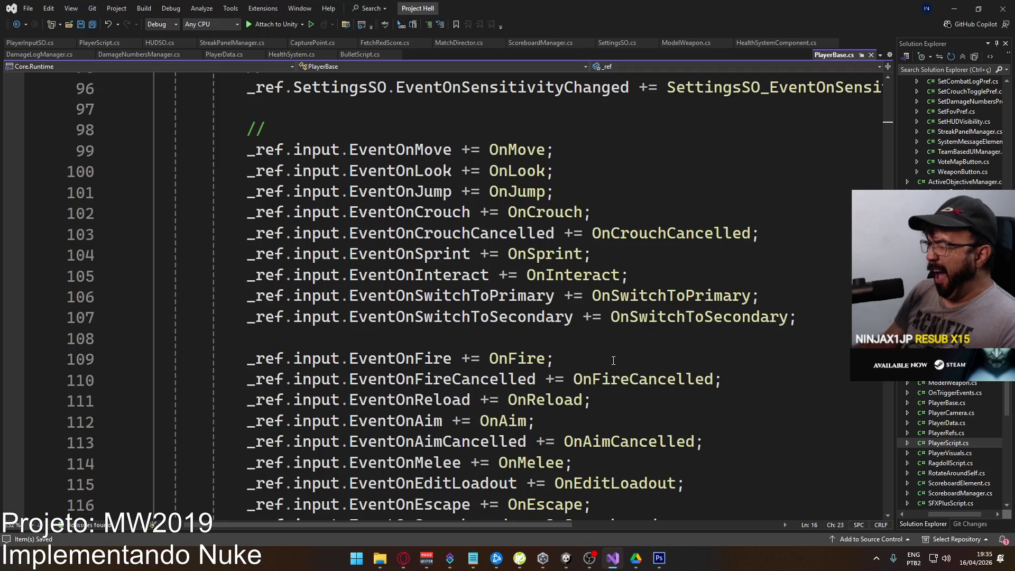
pyautogui.scroll(-3, 637, 348)
# In Start, subscribe _ref.input.EventOnLethal to a generated Input_EventOnLethal handler.
pyautogui.click(842, 358)
pyautogui.press('Return')
pyautogui.press('Return')
pyautogui.write('_ref.')
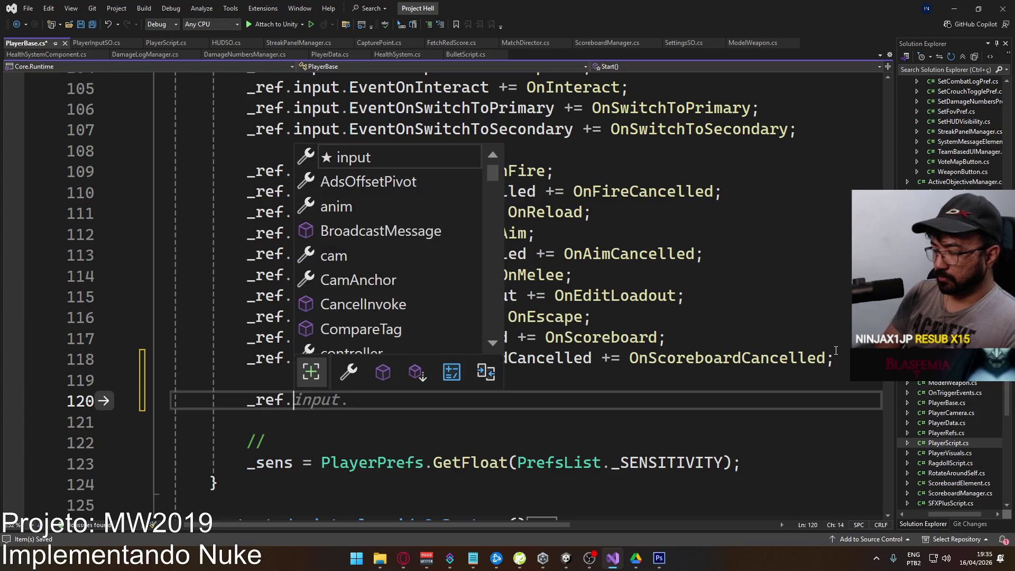
pyautogui.write('input.eventon')
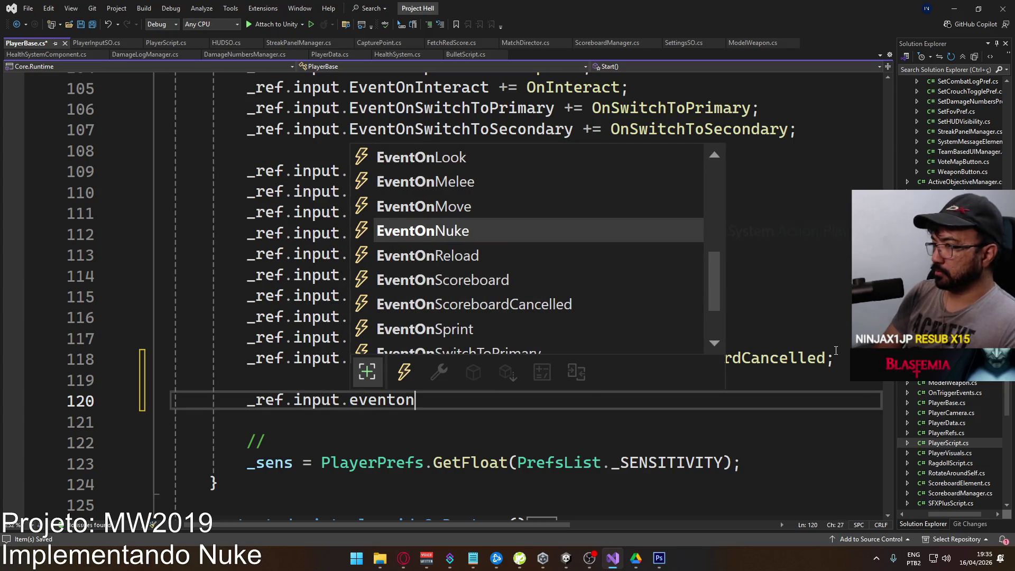
pyautogui.write('ta')
pyautogui.press('BackSpace')
pyautogui.press('BackSpace')
pyautogui.write('le')
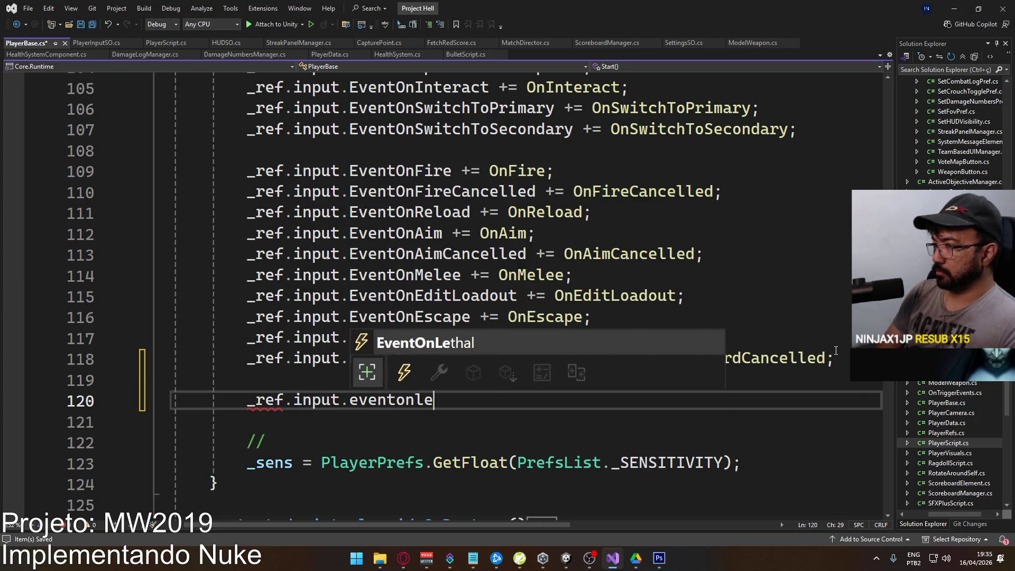
pyautogui.write(' +=')
pyautogui.press('Tab')
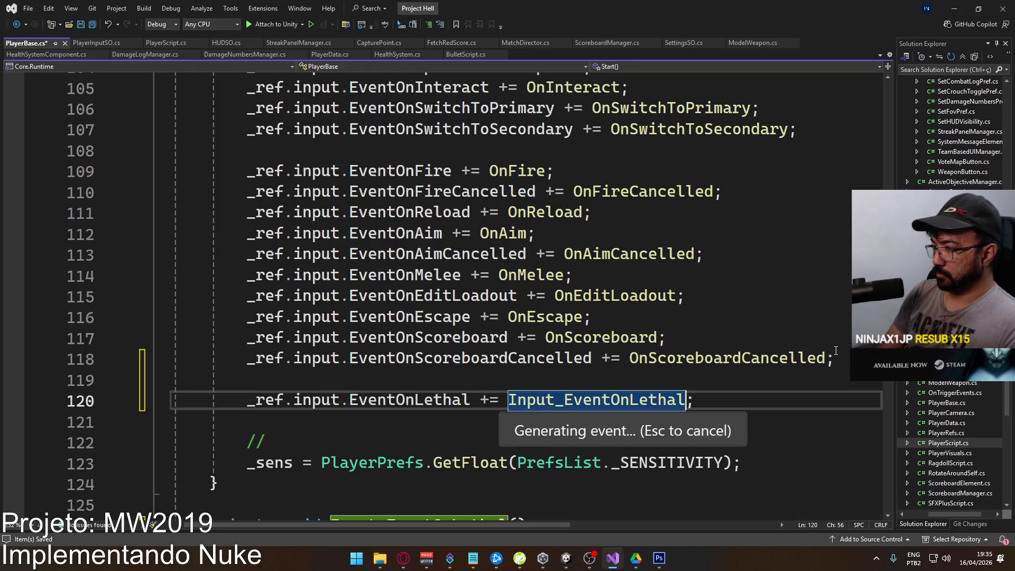
pyautogui.press('Return')
pyautogui.press('Return')
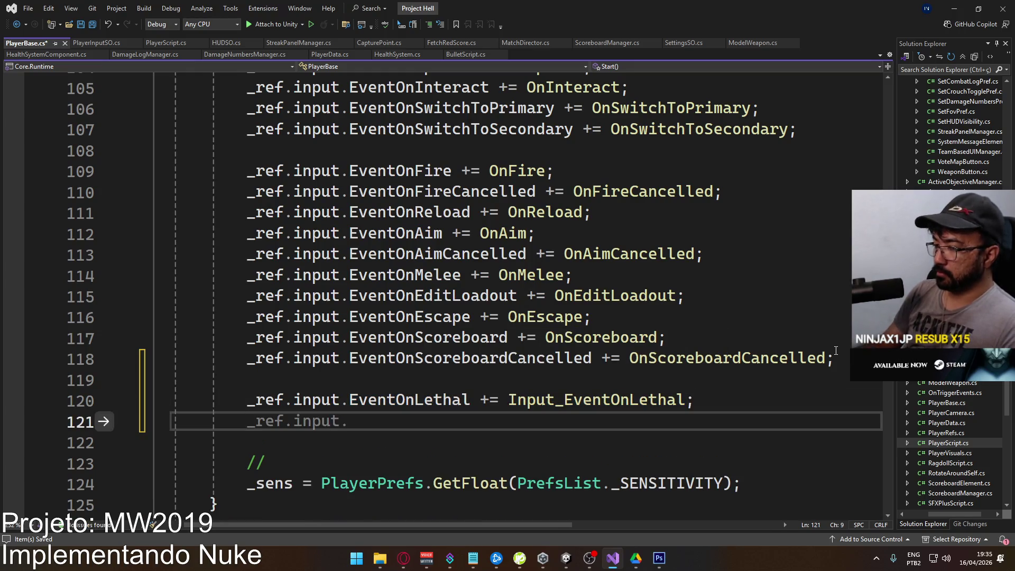
# Subscribe _ref.input.EventOnTactical to a generated Input_EventOnTactical handler.
pyautogui.write('_ref.input ')
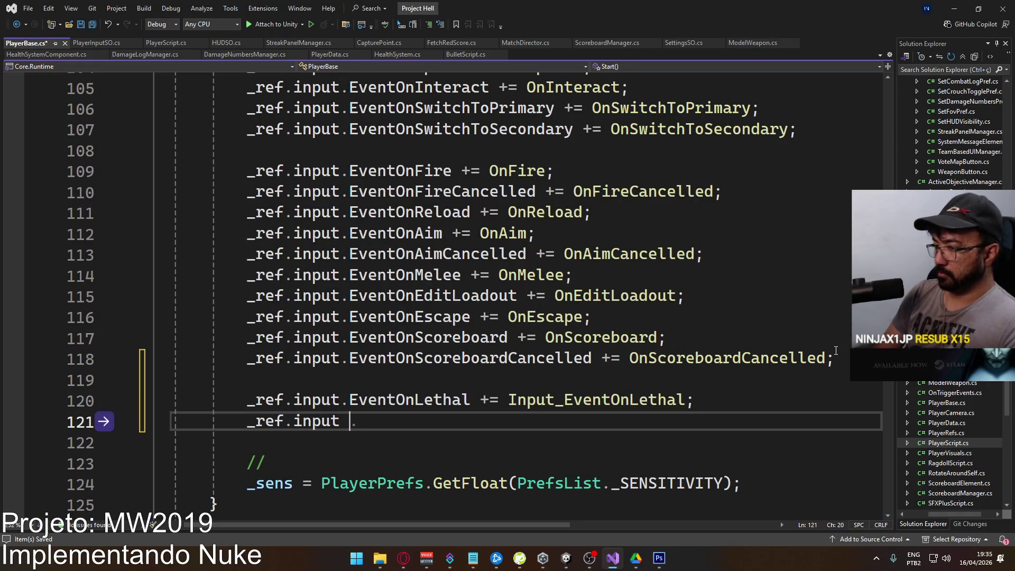
pyautogui.write('.eventon')
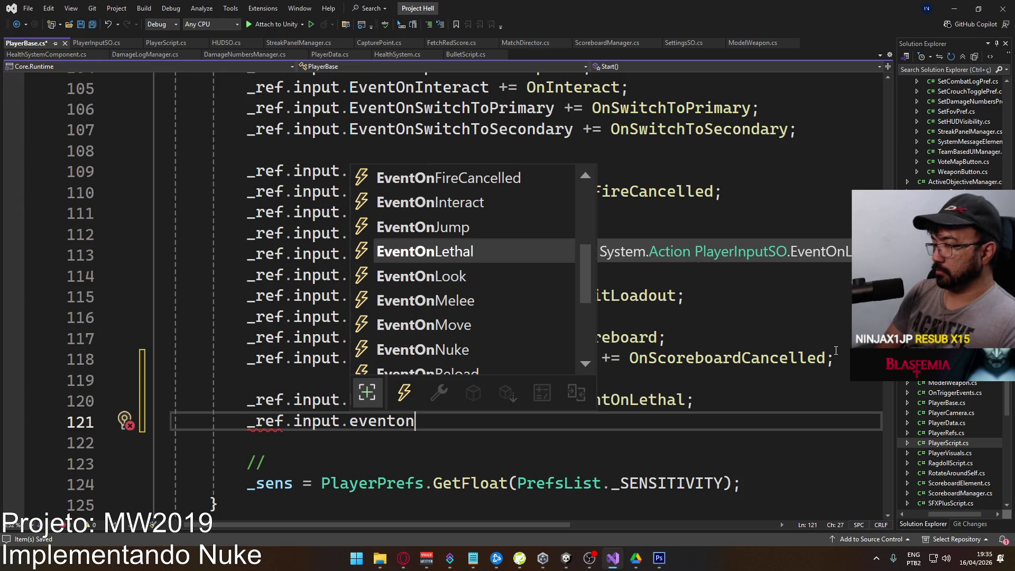
pyautogui.write('a')
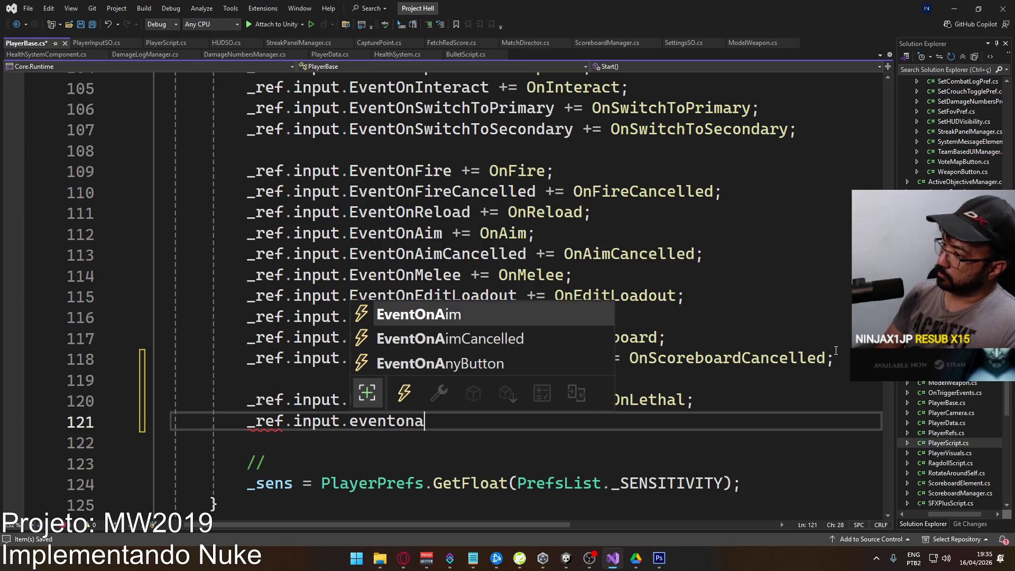
pyautogui.press('BackSpace')
pyautogui.write('tac +=')
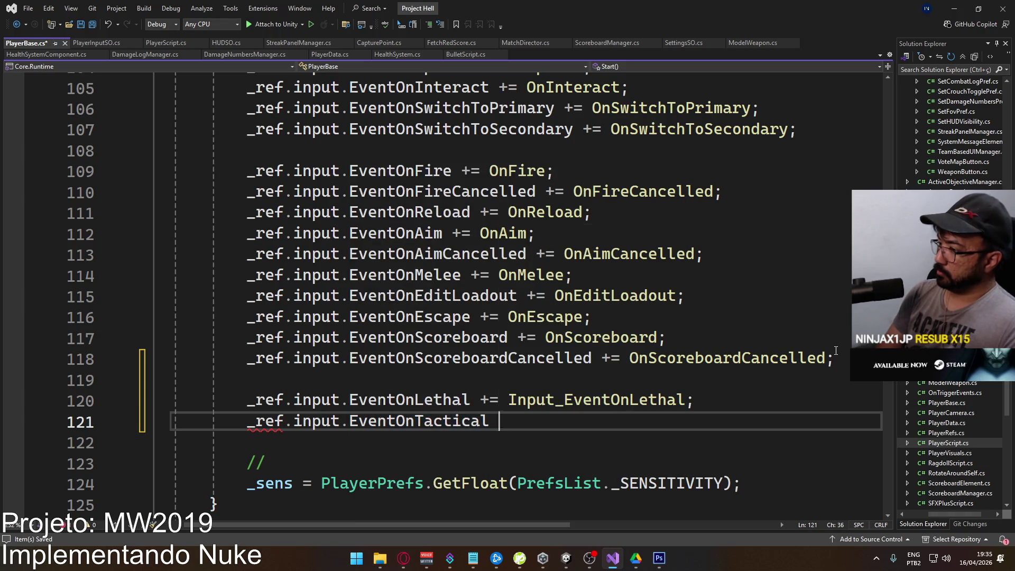
pyautogui.press('Tab')
pyautogui.press('Return')
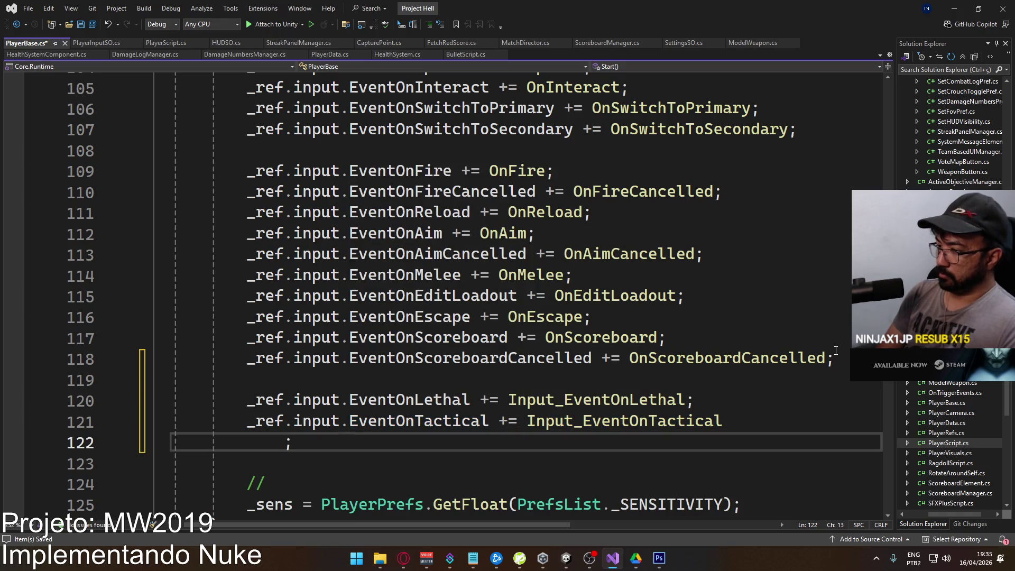
# Subscribe _ref.input.EventOnNuke to a generated Input_EventOnNuke handler and save PlayerBase.
pyautogui.hotkey('ctrl', 'z')
pyautogui.press('Return')
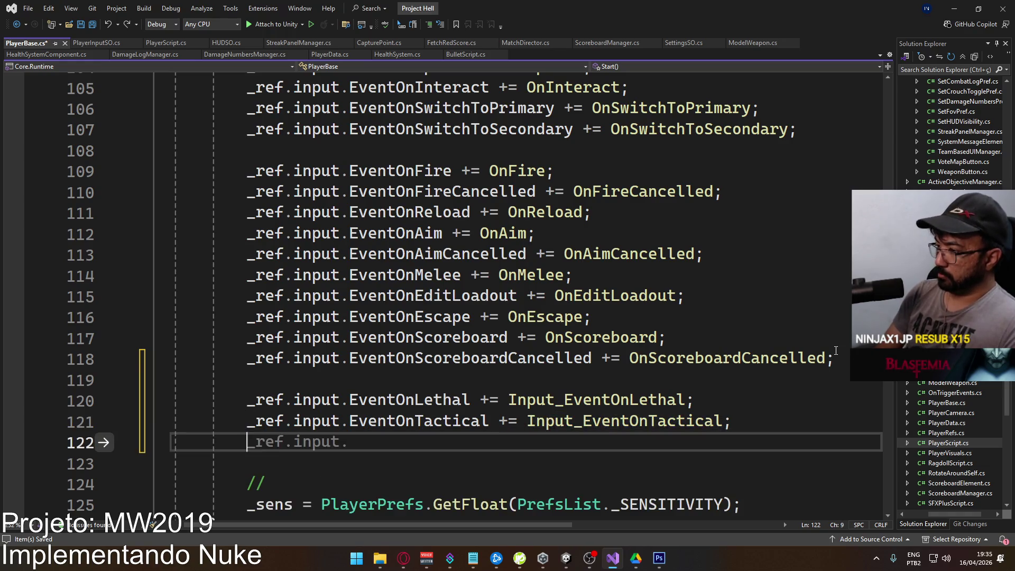
pyautogui.write('_ref.input.eventon')
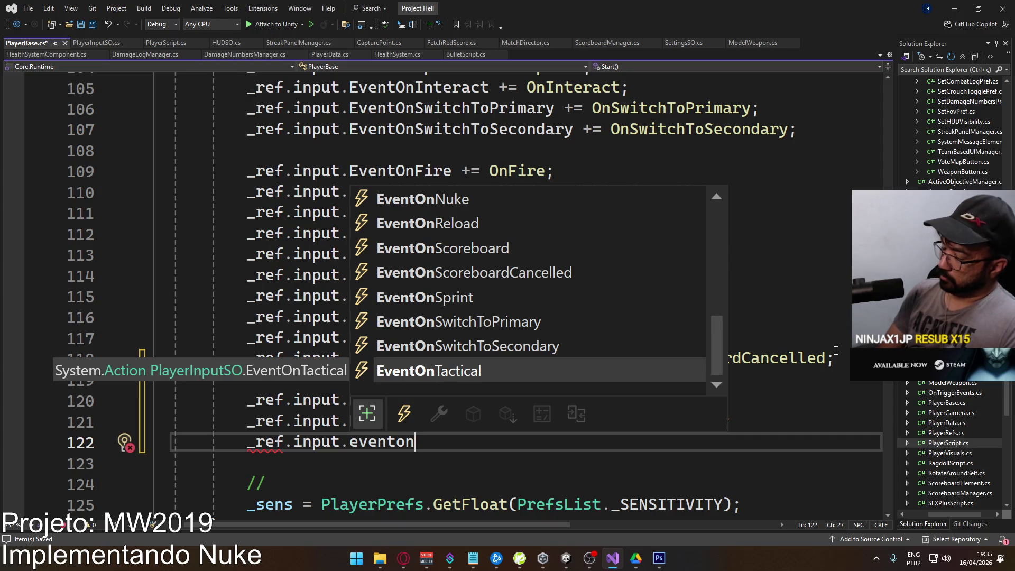
pyautogui.write('nu')
pyautogui.press('Tab')
pyautogui.write('+=')
pyautogui.press('Tab')
pyautogui.press('Return')
pyautogui.hotkey('ctrl', 's')
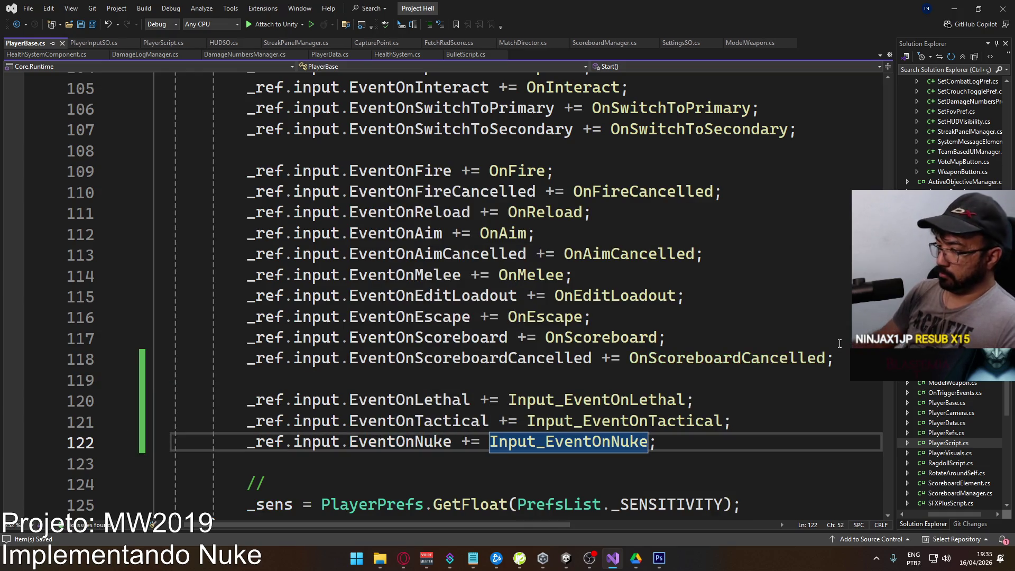
# Expand OnDestroy and paste the three input-event subscription lines at its end.
pyautogui.scroll(-6, 414, 360)
pyautogui.scroll(-1, 414, 360)
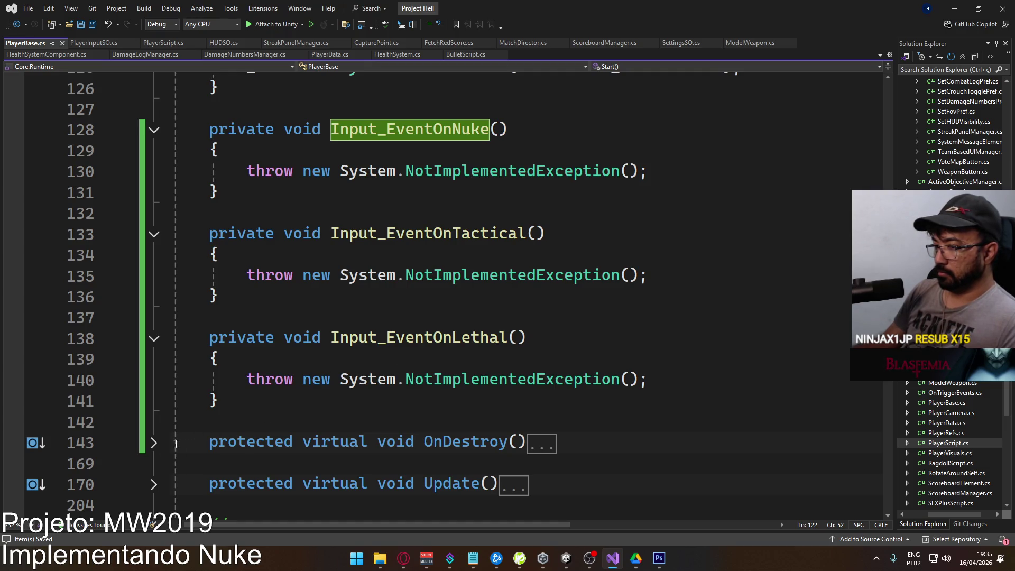
pyautogui.click(154, 443)
pyautogui.scroll(-10, 341, 386)
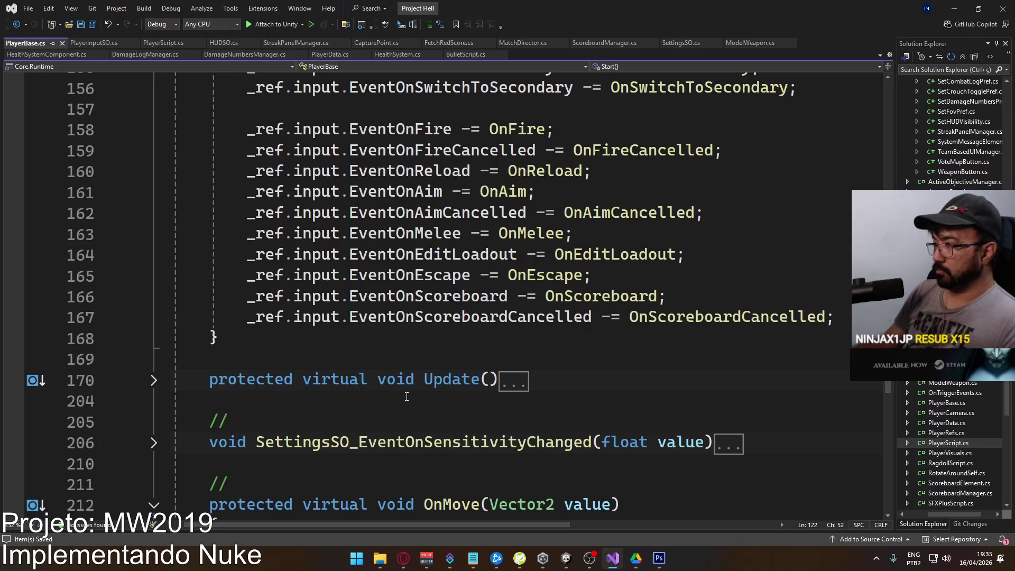
pyautogui.scroll(16, 406, 396)
pyautogui.moveTo(683, 386)
pyautogui.mouseDown()
pyautogui.moveTo(294, 359)
pyautogui.moveTo(247, 338)
pyautogui.mouseUp()
pyautogui.hotkey('ctrl', 'c')
pyautogui.scroll(-12, 376, 352)
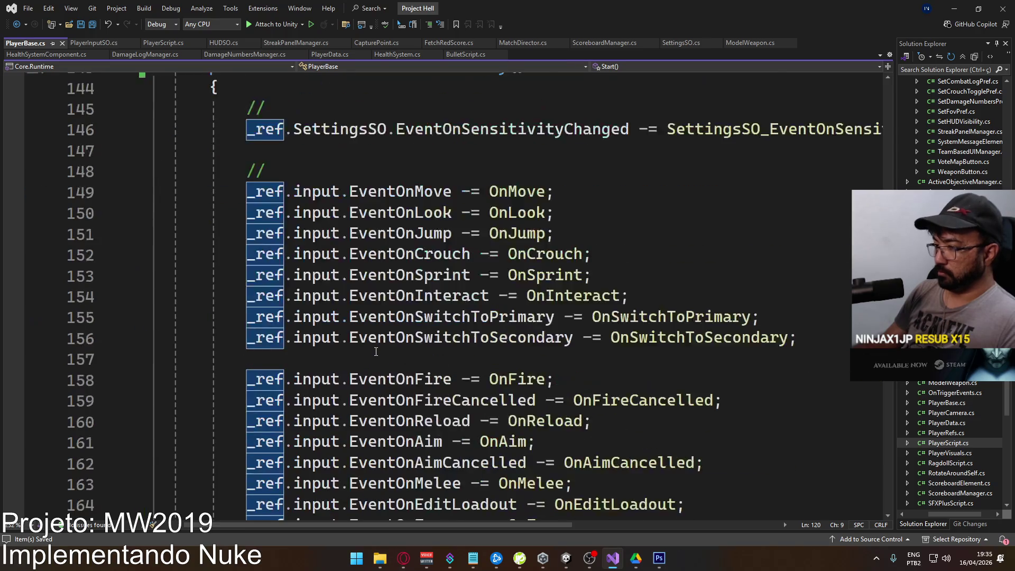
pyautogui.scroll(-3, 376, 352)
pyautogui.click(210, 400)
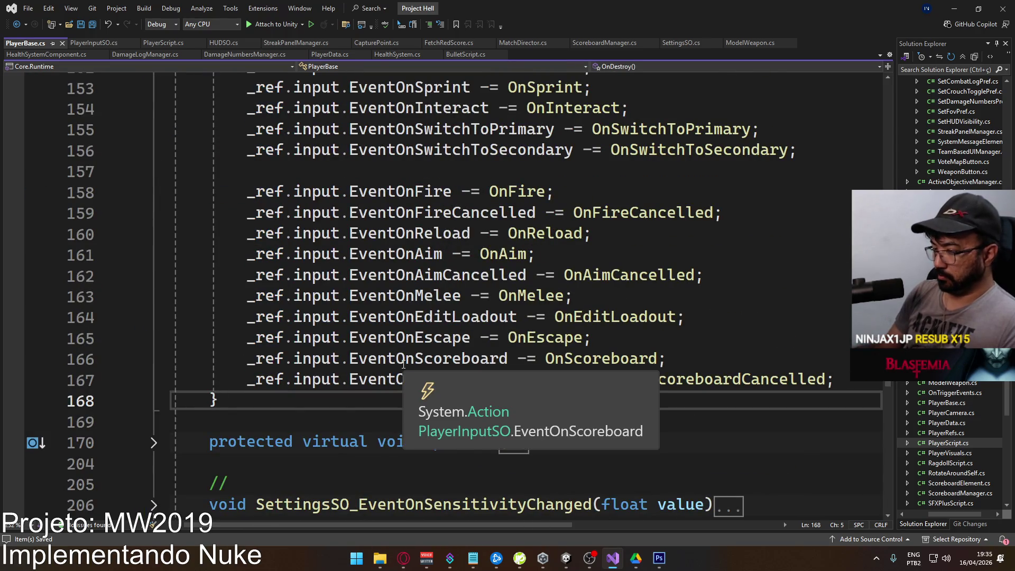
pyautogui.press('Return')
pyautogui.press('Return')
pyautogui.hotkey('ctrl', 'v')
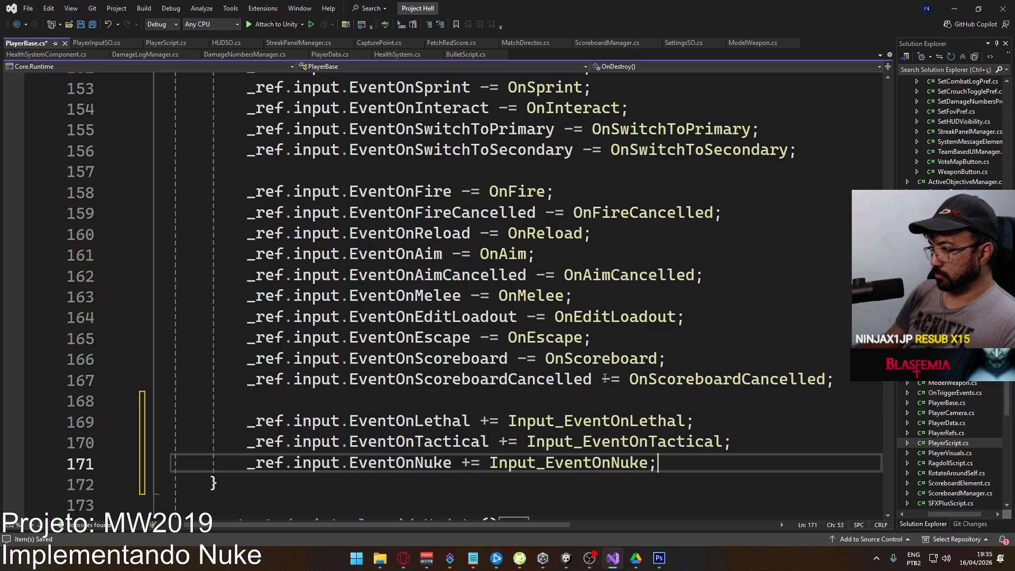
# Change the pasted lines from += to -= so they unsubscribe, and save PlayerBase.
pyautogui.doubleClick(612, 379)
pyautogui.hotkey('ctrl', 'c')
pyautogui.doubleClick(490, 421)
pyautogui.hotkey('ctrl', 'v')
pyautogui.doubleClick(507, 443)
pyautogui.hotkey('ctrl', 'v')
pyautogui.click(475, 460)
pyautogui.scroll(10, 492, 383)
pyautogui.hotkey('ctrl', 's')
pyautogui.moveTo(219, 464)
pyautogui.mouseDown()
pyautogui.moveTo(256, 442)
pyautogui.moveTo(209, 192)
pyautogui.mouseUp()
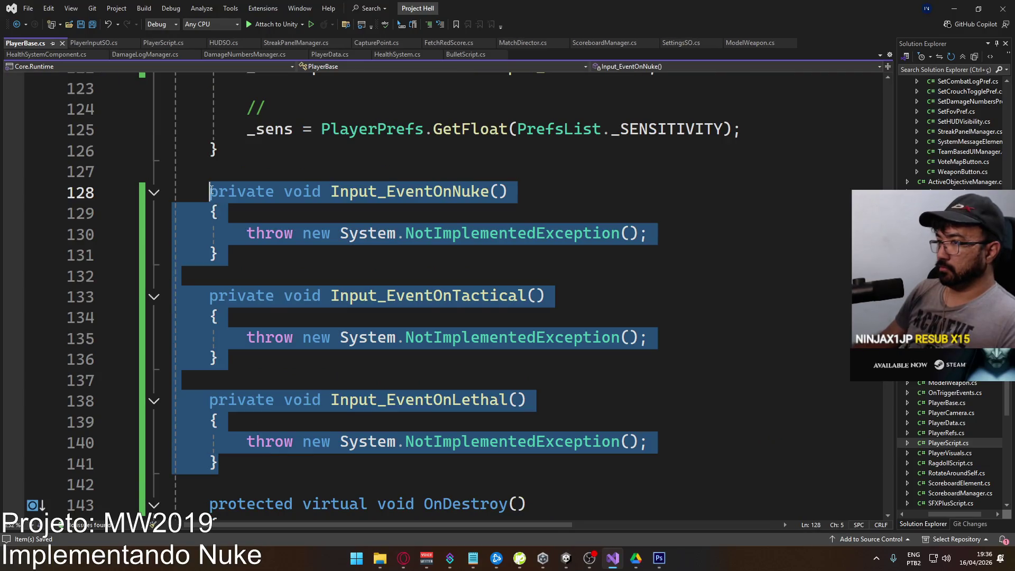
# Move the three generated Input_EventOn handler methods to the end of the class.
pyautogui.press('Delete')
pyautogui.press('BackSpace')
pyautogui.press('BackSpace')
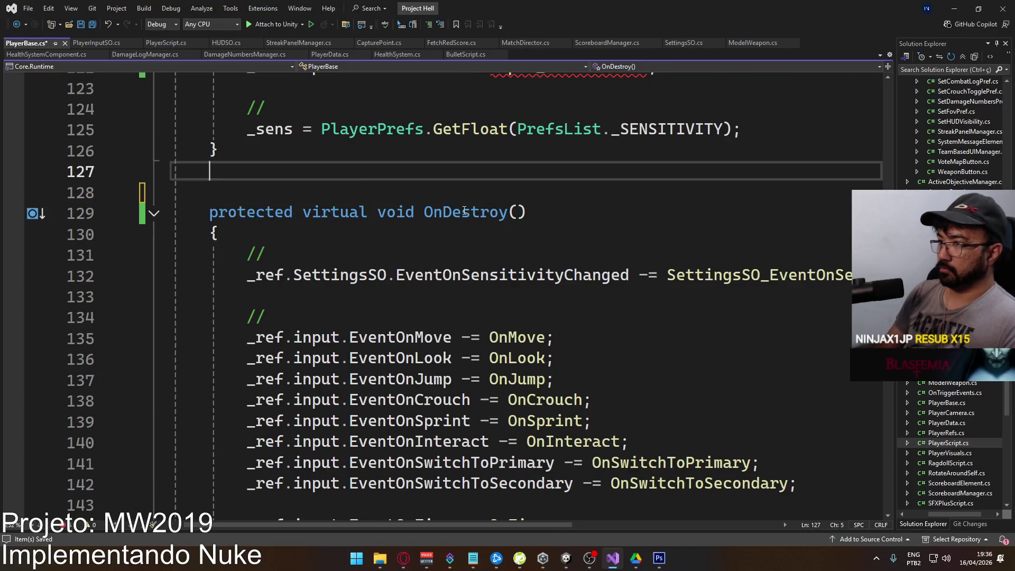
pyautogui.hotkey('ctrl', 's')
pyautogui.scroll(-6, 452, 294)
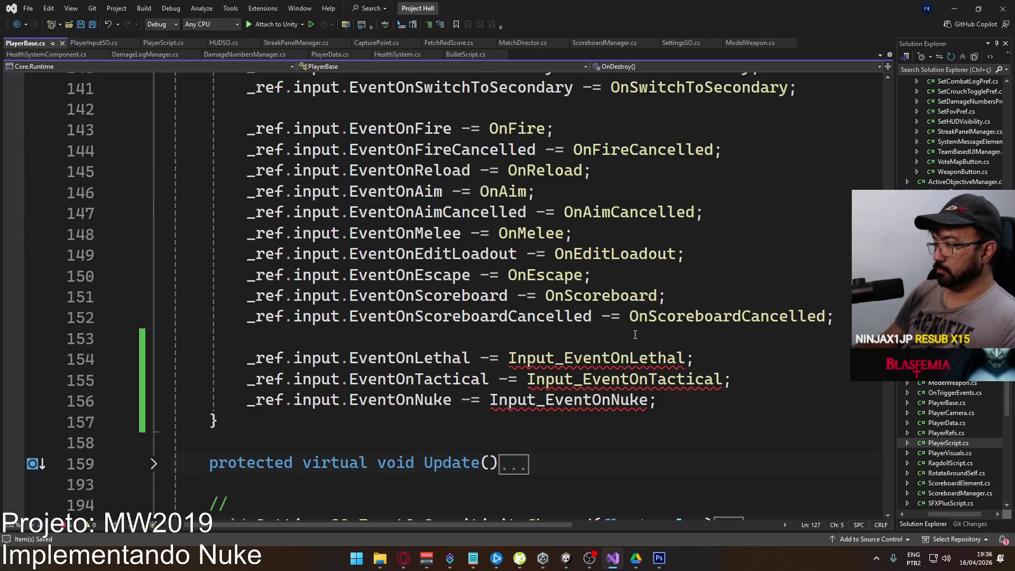
pyautogui.scroll(-20, 452, 293)
pyautogui.scroll(1, 478, 320)
pyautogui.click(437, 311)
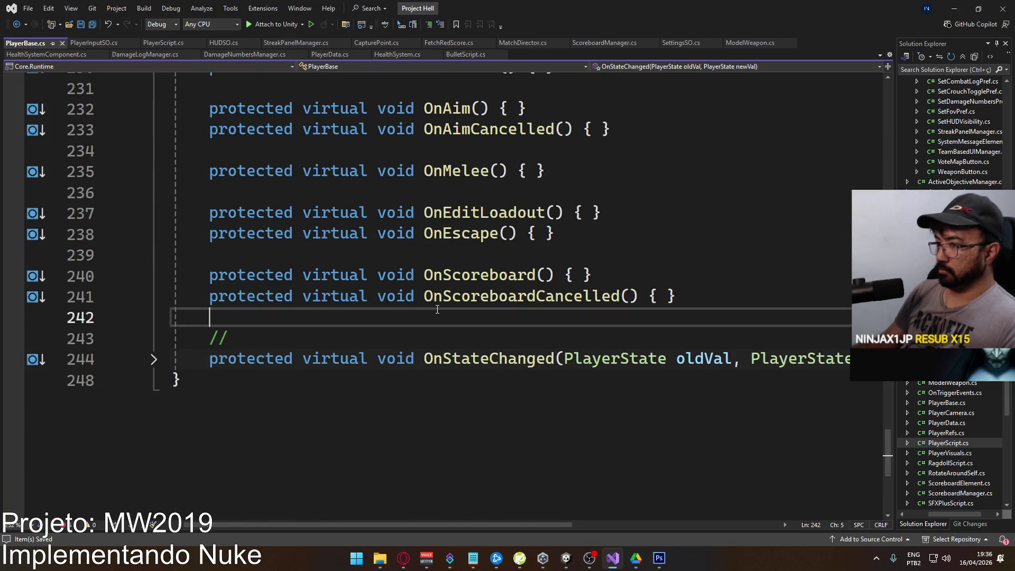
pyautogui.press('Return')
pyautogui.hotkey('ctrl', 'v')
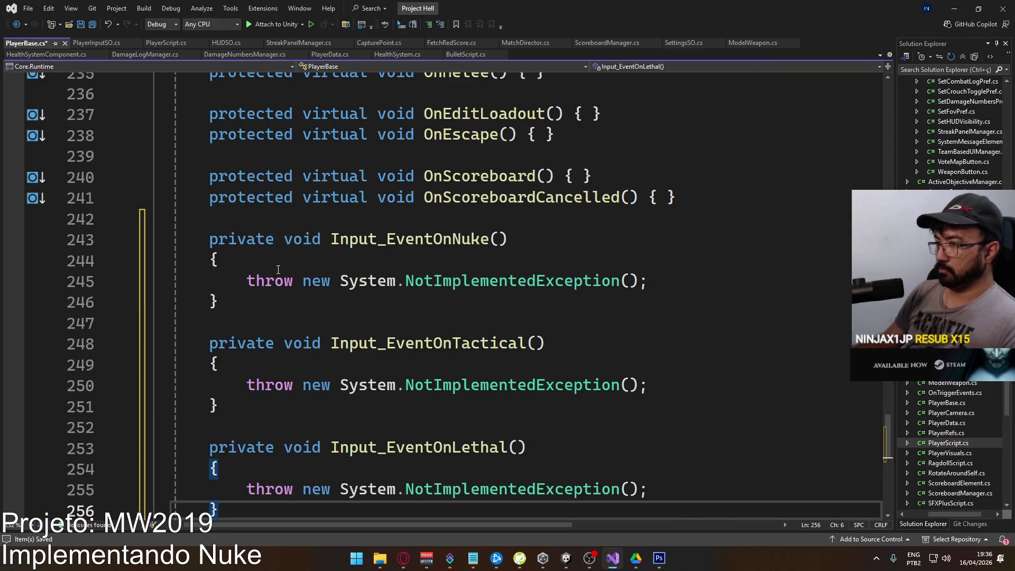
# Change the Nuke, Tactical and Lethal handlers from private to protected virtual.
pyautogui.doubleClick(251, 197)
pyautogui.hotkey('ctrl', 'c')
pyautogui.doubleClick(239, 240)
pyautogui.hotkey('ctrl', 'v')
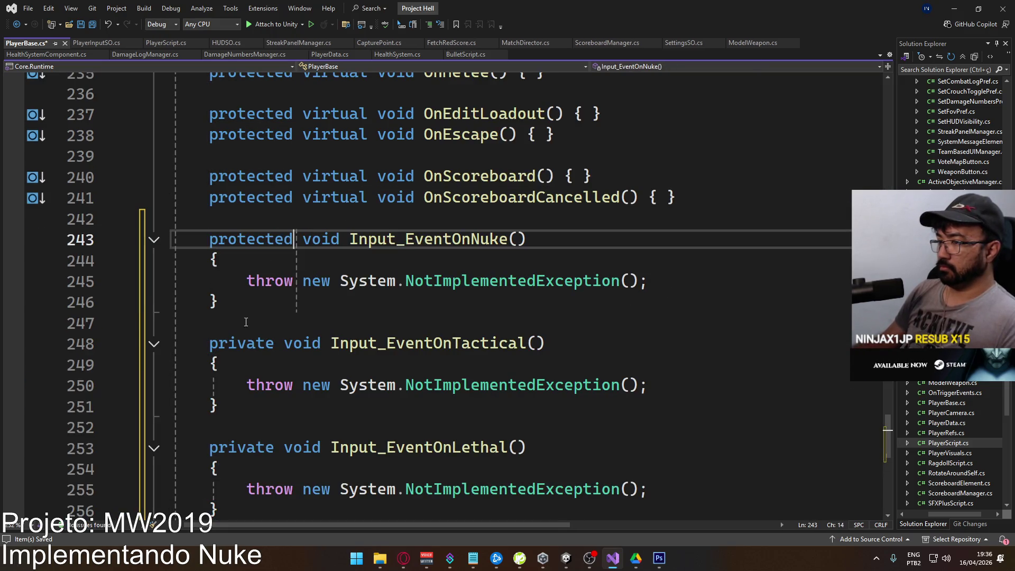
pyautogui.doubleClick(246, 342)
pyautogui.moveTo(378, 197); pyautogui.dragTo(209, 197)
pyautogui.click(249, 239)
pyautogui.doubleClick(258, 334)
pyautogui.hotkey('ctrl', 'v')
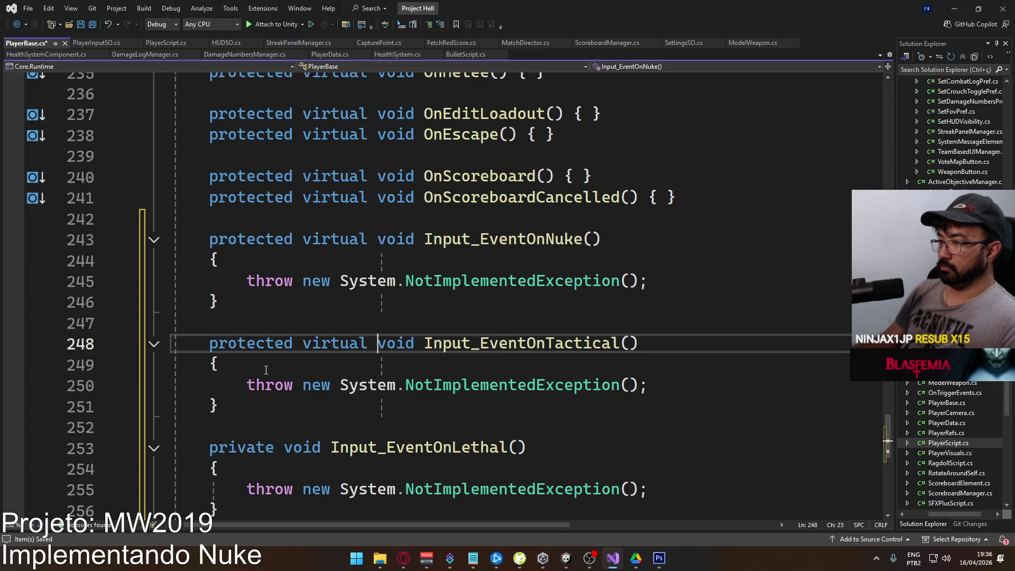
pyautogui.doubleClick(240, 445)
pyautogui.hotkey('ctrl', 'v')
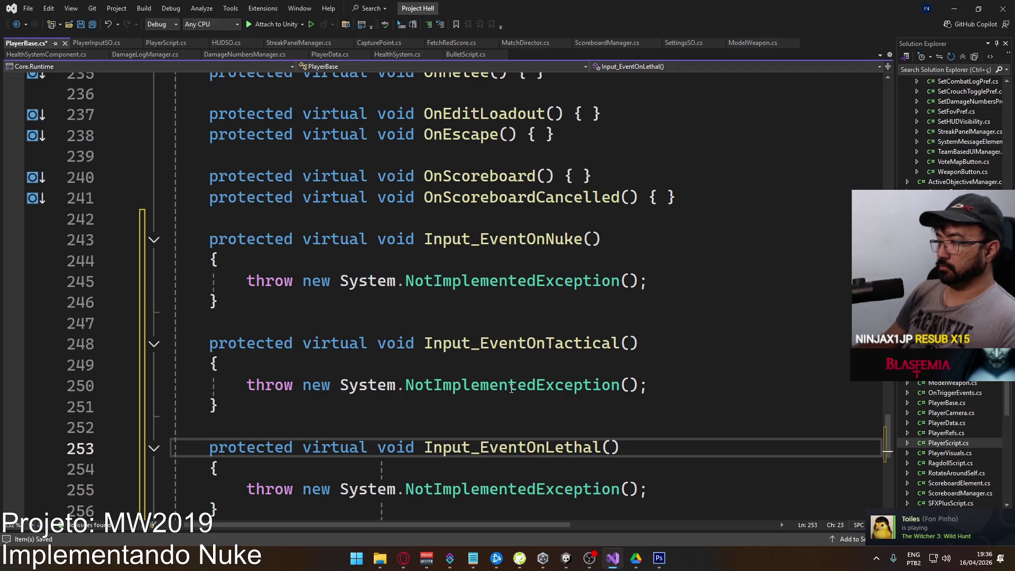
# Delete the throw NotImplementedException line from all three handler methods.
pyautogui.click(511, 389)
pyautogui.hotkey('ctrl', 'x')
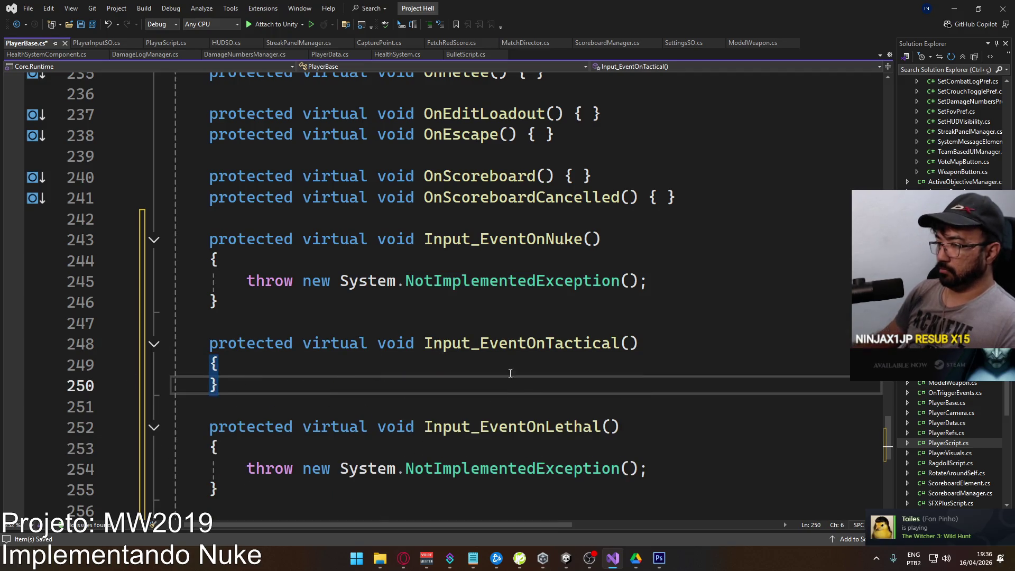
pyautogui.click(464, 283)
pyautogui.hotkey('ctrl', 'x')
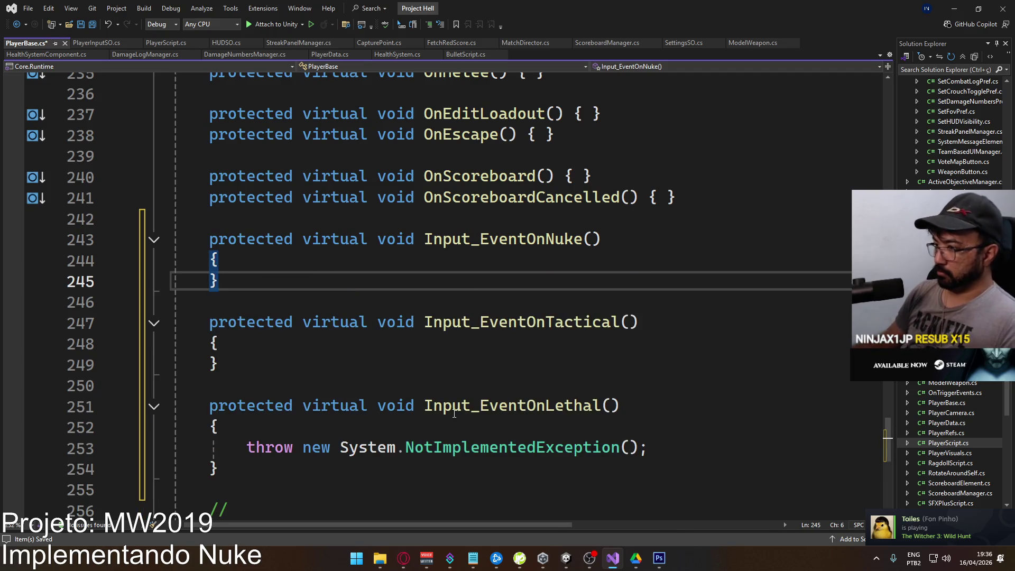
pyautogui.click(428, 450)
pyautogui.hotkey('ctrl', 'x')
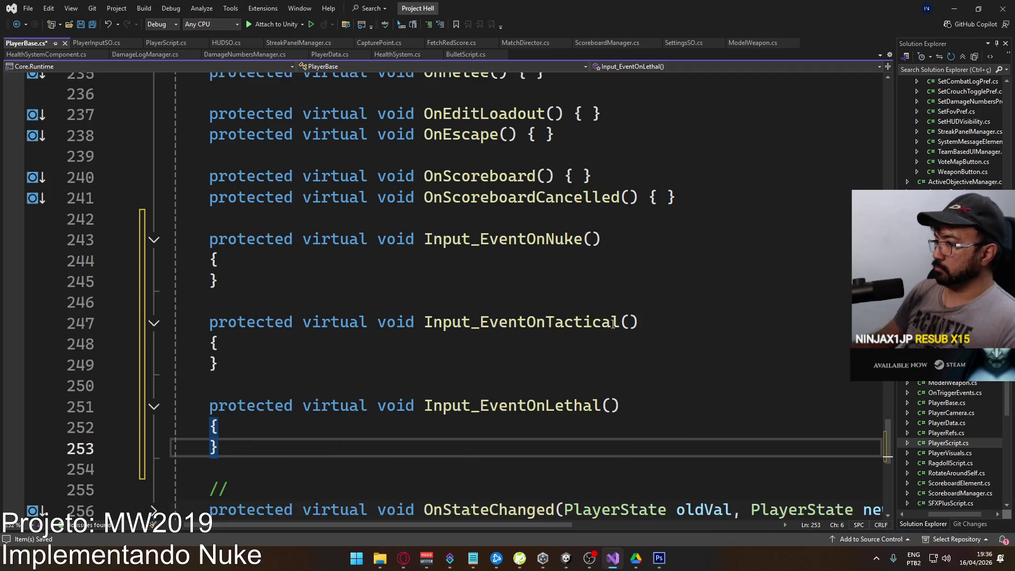
# Collapse the Input_EventOnNuke and Input_EventOnTactical bodies onto their headers as { }.
pyautogui.click(648, 238)
pyautogui.press('Delete')
pyautogui.press('Delete')
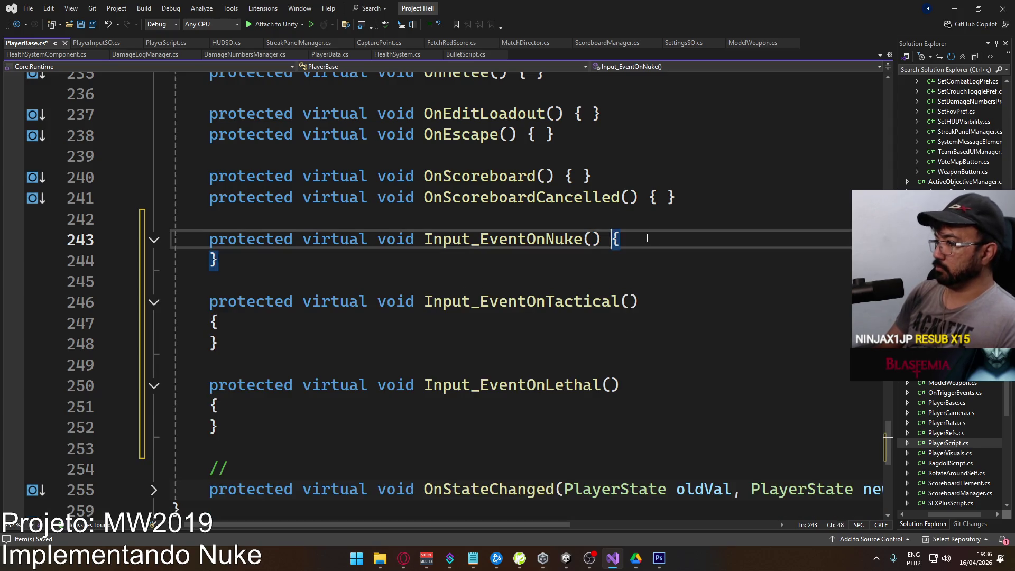
pyautogui.doubleClick(646, 241)
pyautogui.press('Delete')
pyautogui.press('Down')
pyautogui.press('Down')
pyautogui.press('End')
pyautogui.press('Delete')
pyautogui.hotkey('ctrl', 'Delete')
pyautogui.press('End')
pyautogui.press('Delete')
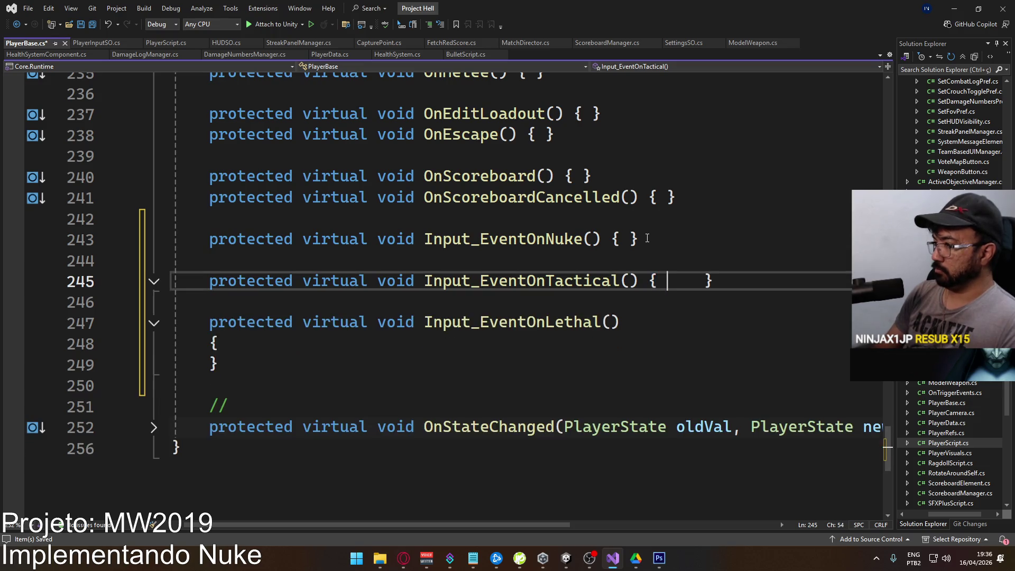
# Collapse the Input_EventOnLethal body to { } and save PlayerBase.
pyautogui.press('Down')
pyautogui.press('Down')
pyautogui.press('End')
pyautogui.press('Delete')
pyautogui.press('Delete')
pyautogui.press('End')
pyautogui.press('Delete')
pyautogui.hotkey('shift', 'ctrl', 'Right')
pyautogui.press('Delete')
pyautogui.hotkey('ctrl', 's')
# Remove the blank lines between the three one-line handler methods.
pyautogui.click(696, 244)
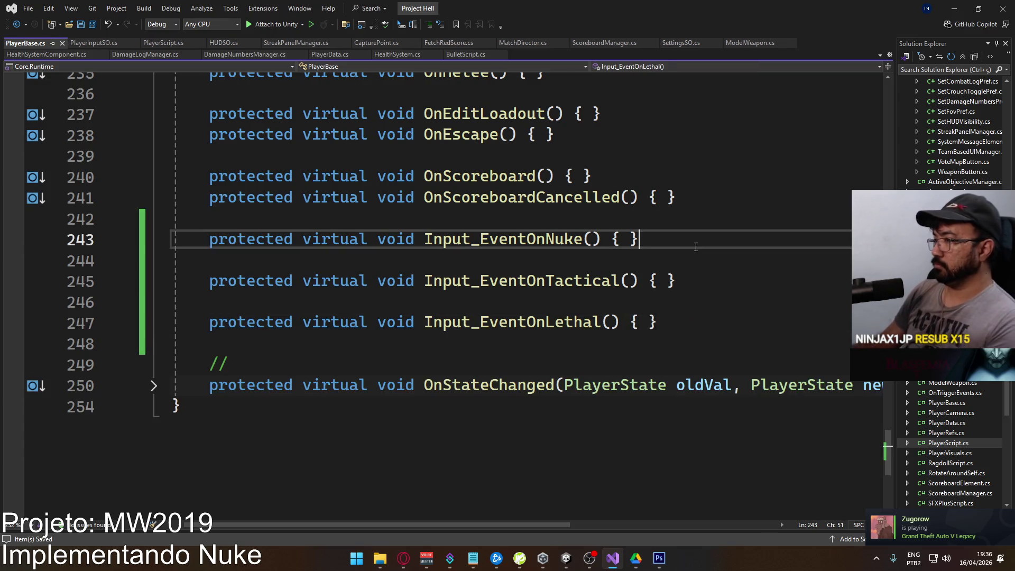
pyautogui.press('Delete')
pyautogui.press('Down')
pyautogui.press('End')
pyautogui.press('Delete')
pyautogui.scroll(3, 523, 318)
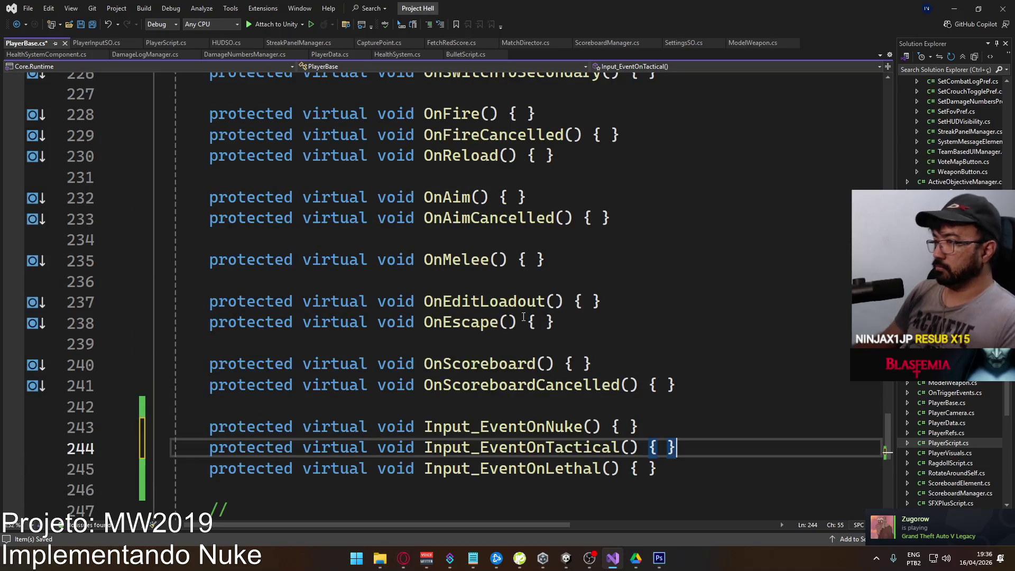
pyautogui.scroll(14, 523, 317)
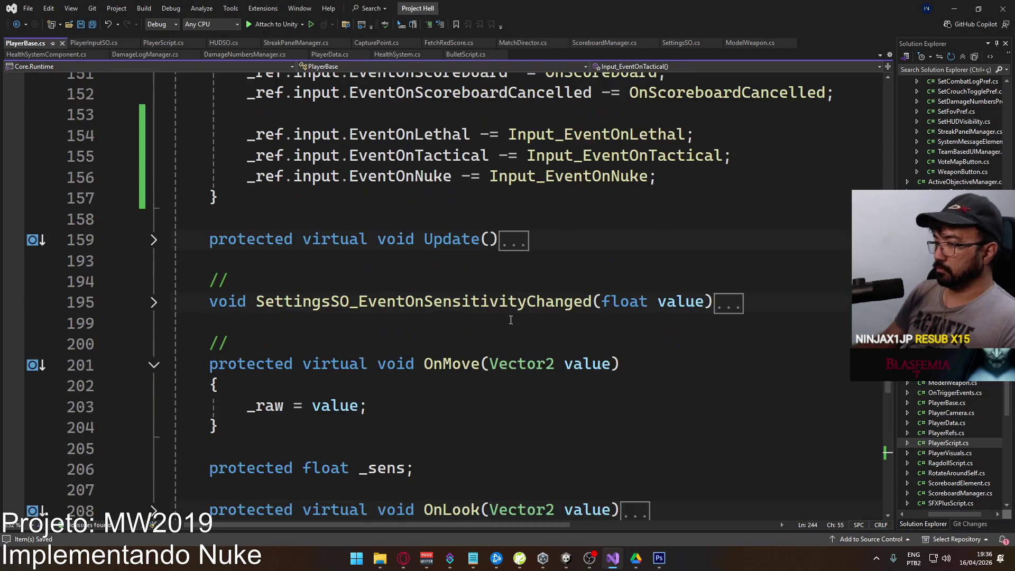
pyautogui.scroll(-20, 403, 332)
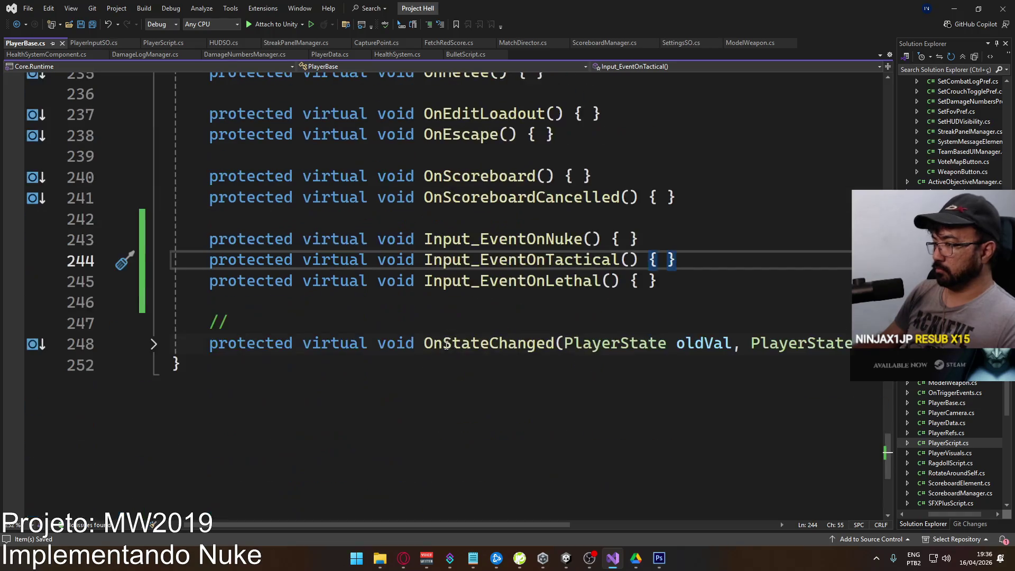
# Rename Input_EventOnNuke to OnNuke and Input_EventOnTactical to OnTactical.
pyautogui.doubleClick(475, 301)
pyautogui.hotkey('ctrl', 'r')
pyautogui.hotkey('ctrl', 'r')
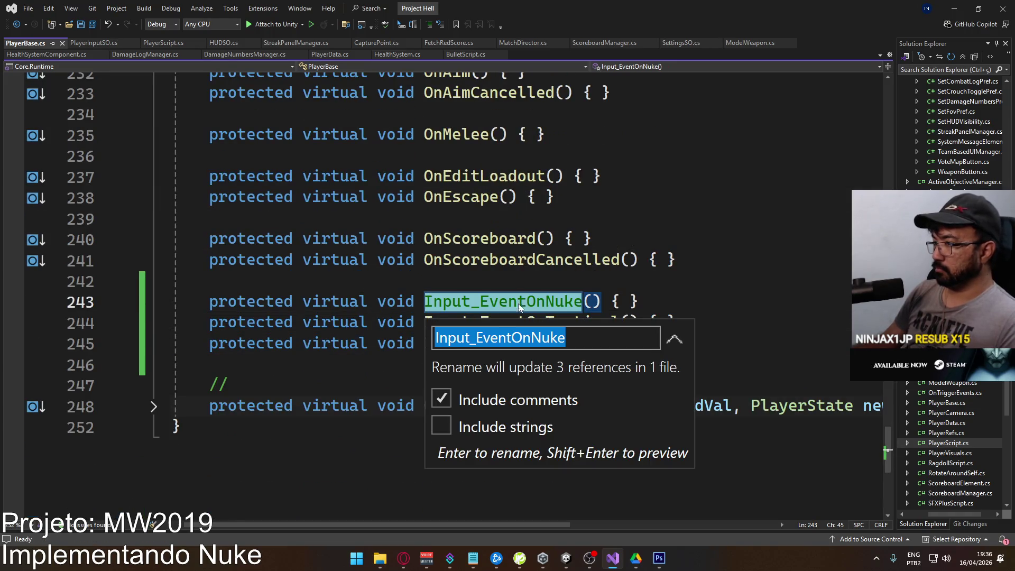
pyautogui.hotkey('shift', 'Home')
pyautogui.press('BackSpace')
pyautogui.press('Return')
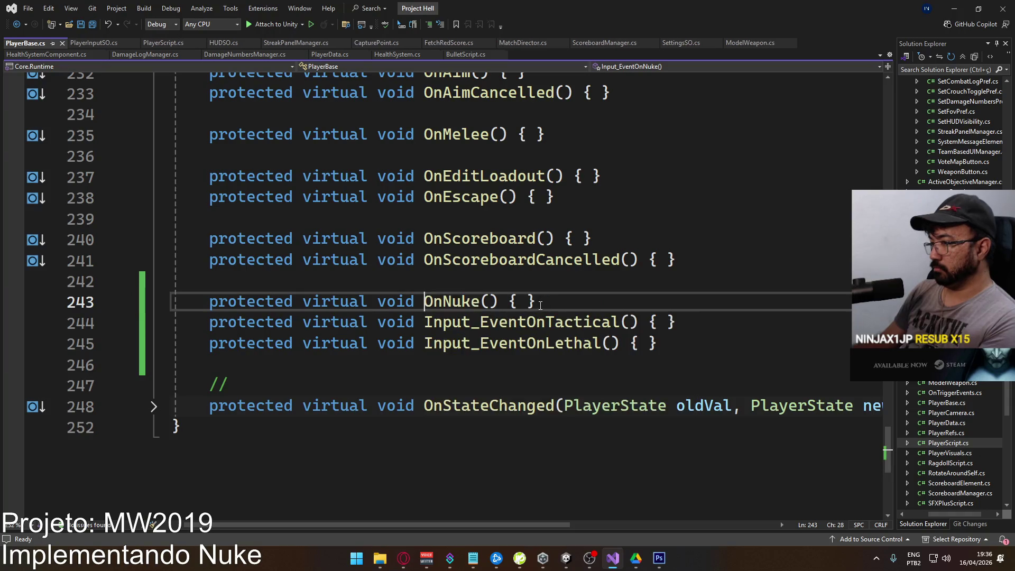
pyautogui.doubleClick(571, 322)
pyautogui.hotkey('ctrl', 'r')
pyautogui.hotkey('ctrl', 'r')
pyautogui.click(516, 358)
pyautogui.hotkey('shift', 'Home')
pyautogui.press('BackSpace')
pyautogui.press('Return')
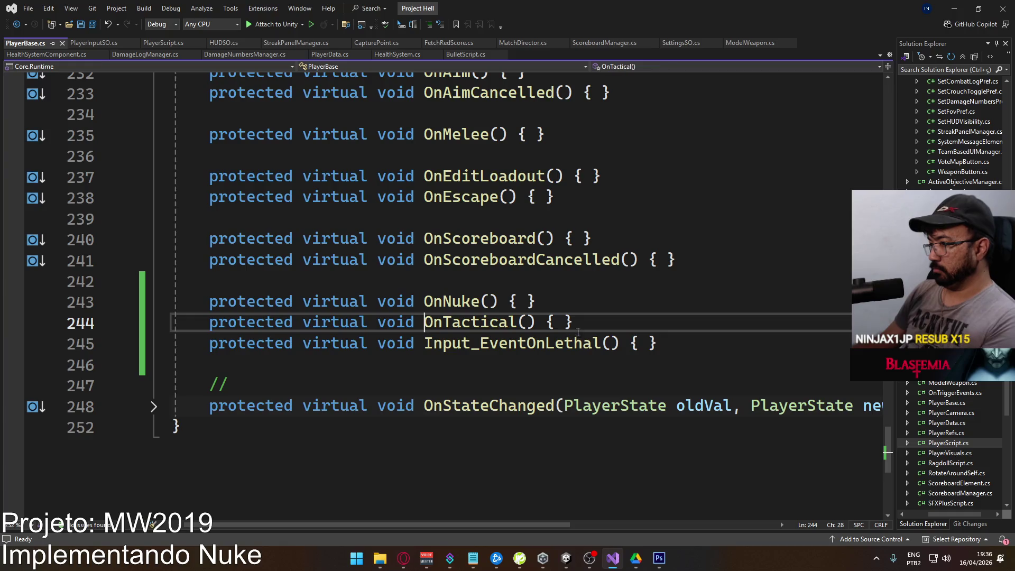
# Rename Input_EventOnLethal to OnLethal, then switch to PlayerScript.cs.
pyautogui.doubleClick(581, 344)
pyautogui.hotkey('ctrl', 'r')
pyautogui.hotkey('ctrl', 'r')
pyautogui.click(513, 379)
pyautogui.hotkey('shift', 'Home')
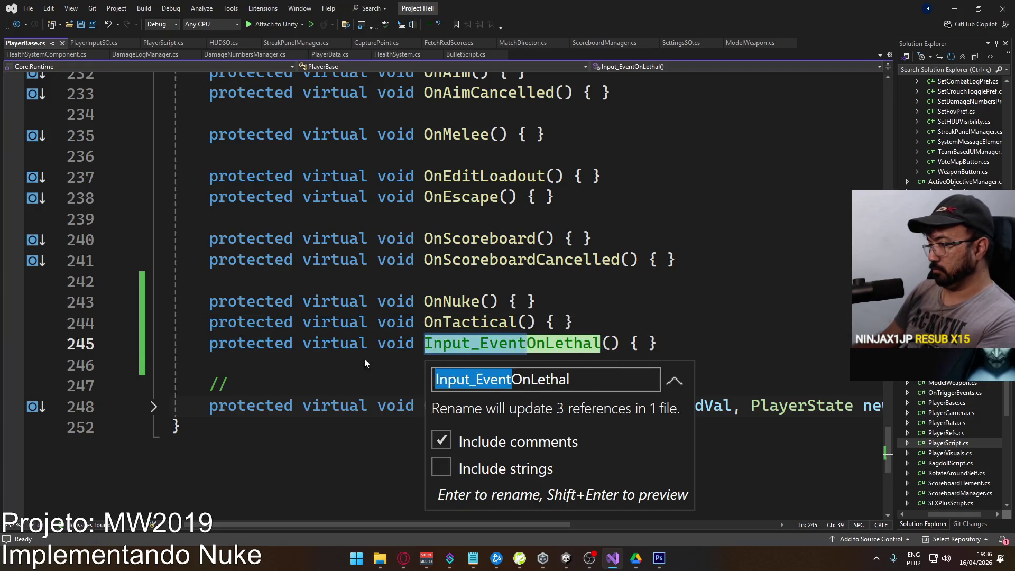
pyautogui.press('BackSpace')
pyautogui.press('Return')
pyautogui.click(539, 301)
pyautogui.scroll(4, 426, 322)
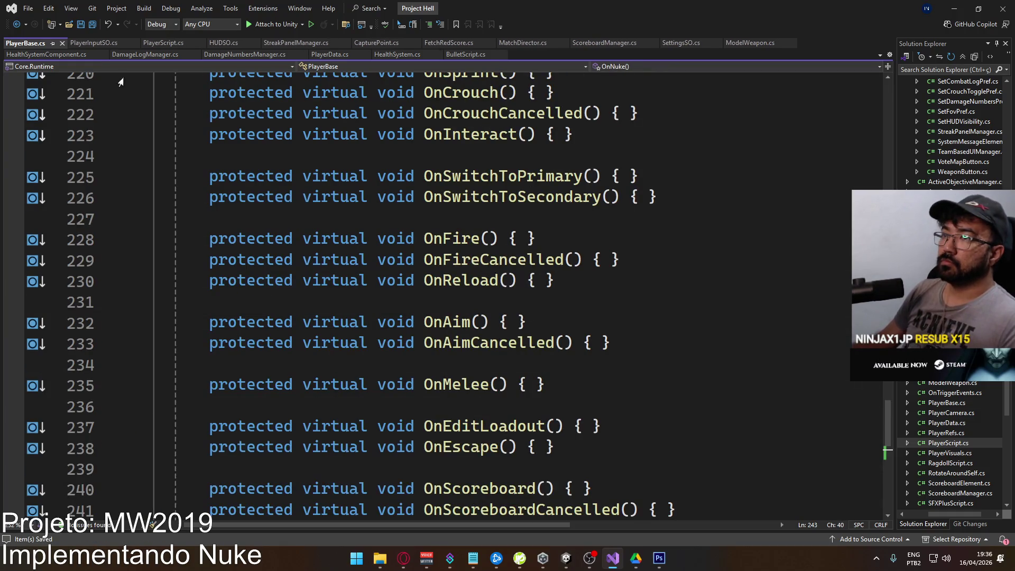
pyautogui.click(157, 42)
# Fold all of PlayerScript's code, expand the class, and find the overrides section.
pyautogui.scroll(-20, 416, 300)
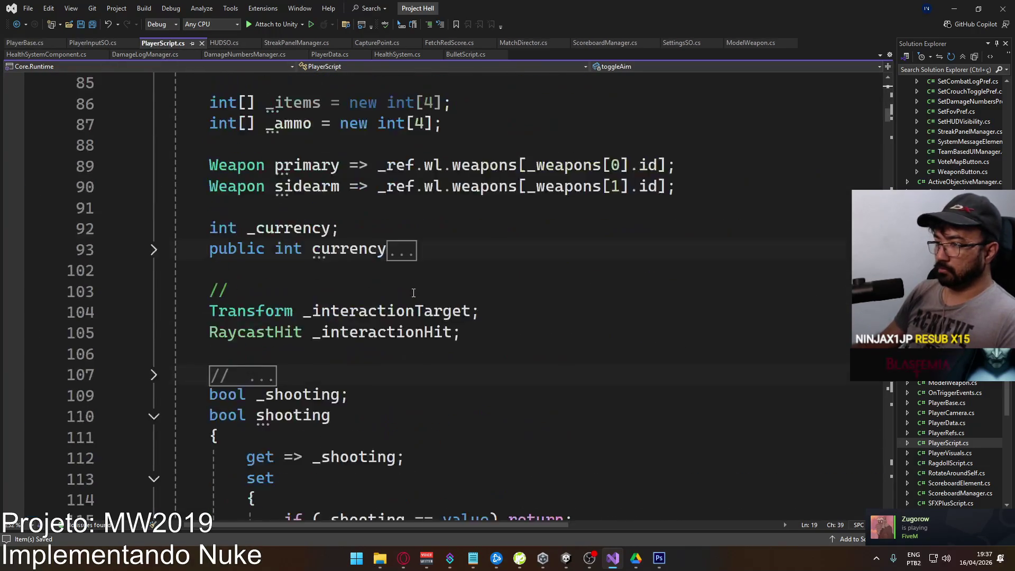
pyautogui.scroll(5, 416, 300)
pyautogui.click(403, 207)
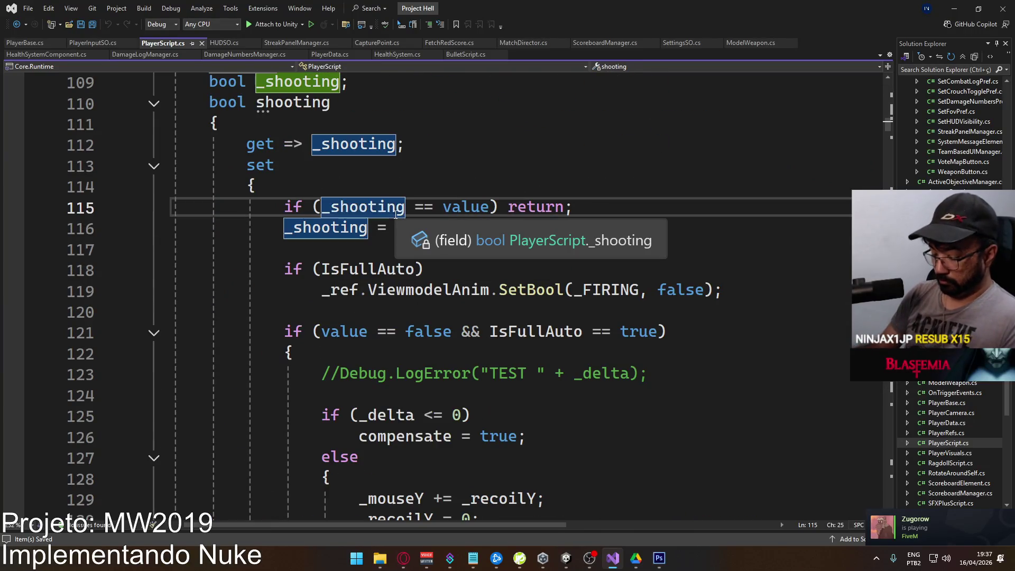
pyautogui.hotkey('ctrl', 'm')
pyautogui.hotkey('ctrl', 'l')
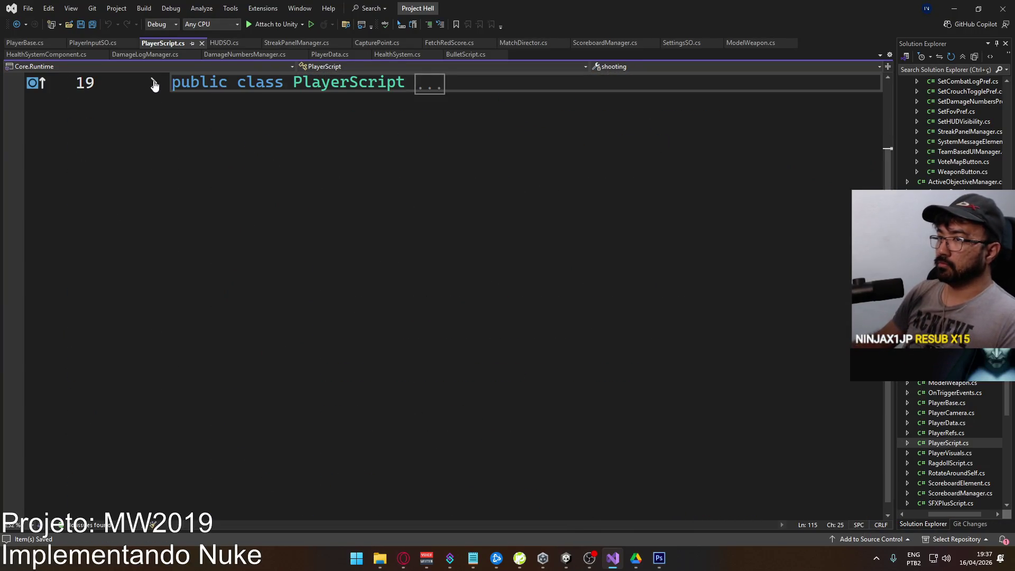
pyautogui.click(153, 83)
pyautogui.scroll(-20, 413, 262)
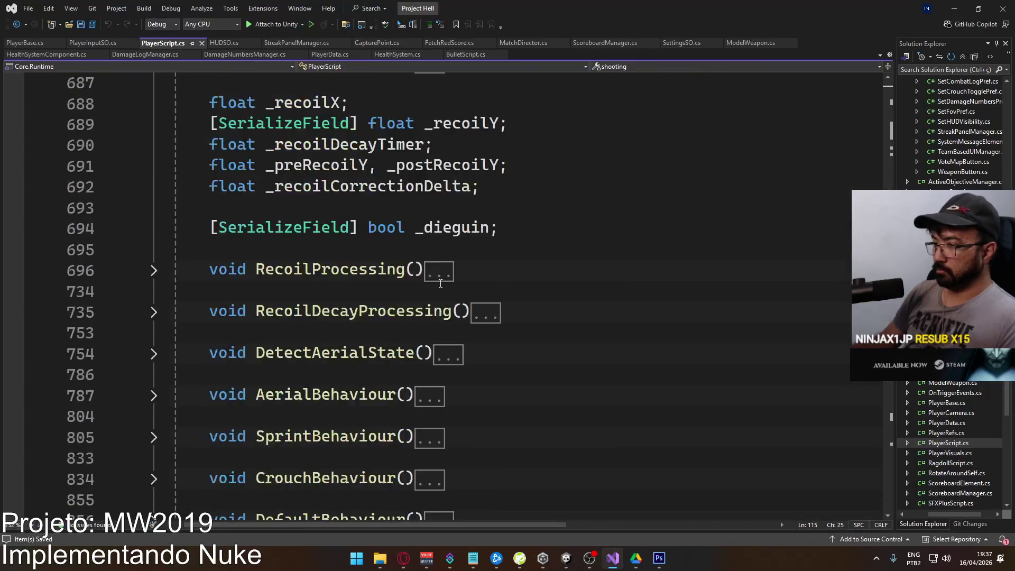
pyautogui.scroll(-20, 440, 282)
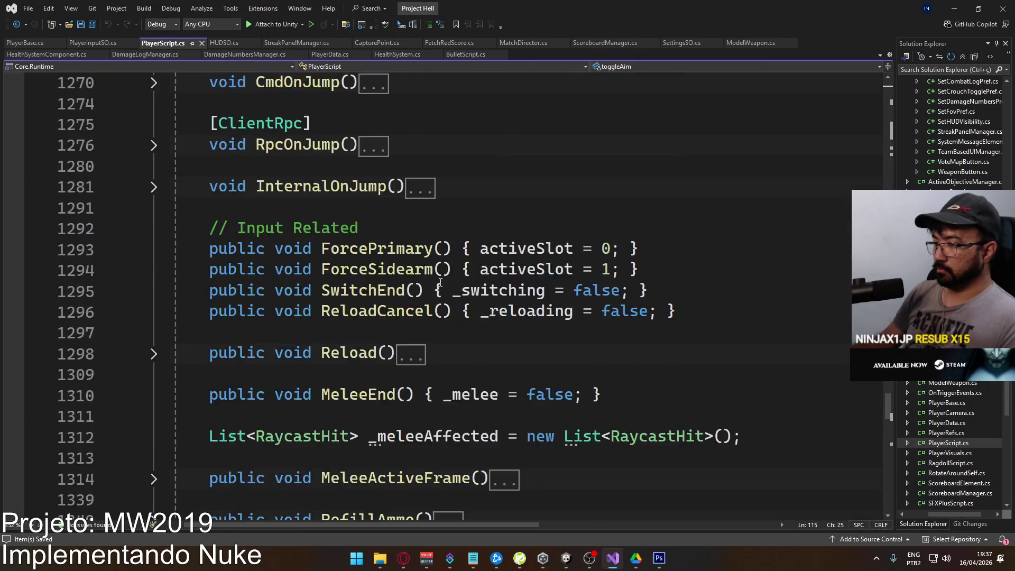
pyautogui.scroll(-12, 441, 282)
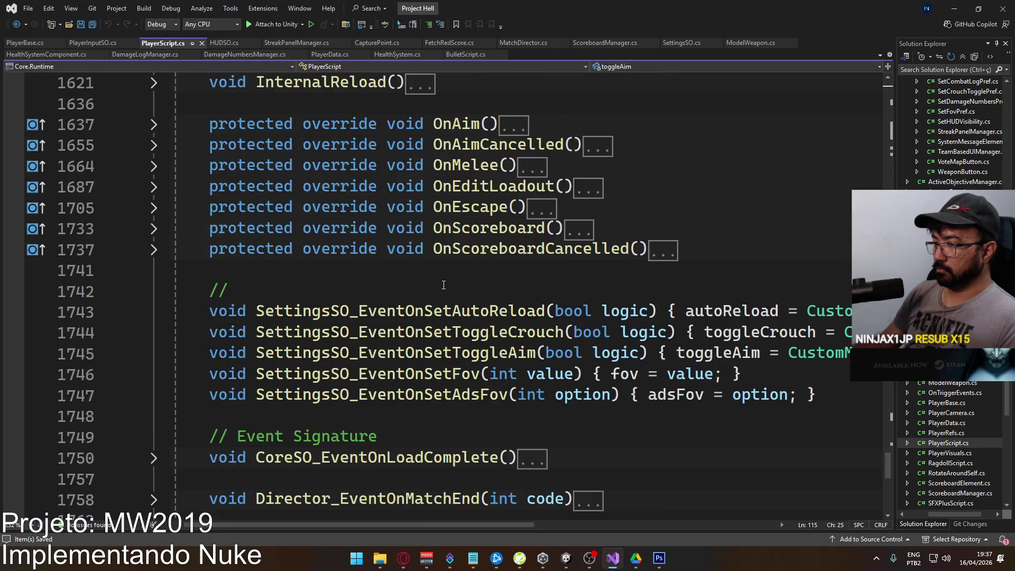
pyautogui.scroll(2, 445, 285)
pyautogui.scroll(-2, 396, 256)
pyautogui.scroll(2, 396, 256)
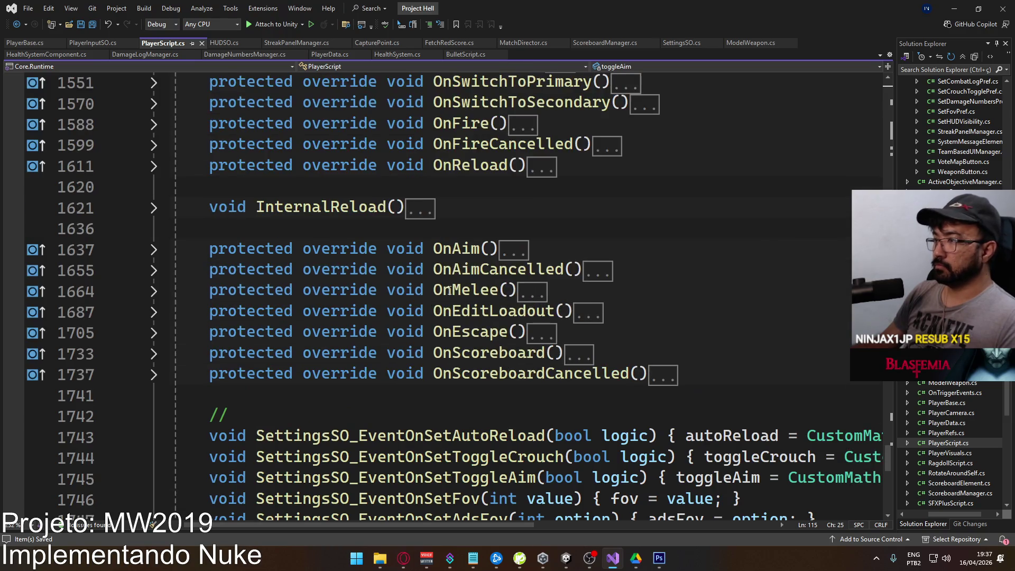
pyautogui.scroll(-5, 454, 289)
pyautogui.scroll(3, 454, 288)
pyautogui.scroll(3, 453, 288)
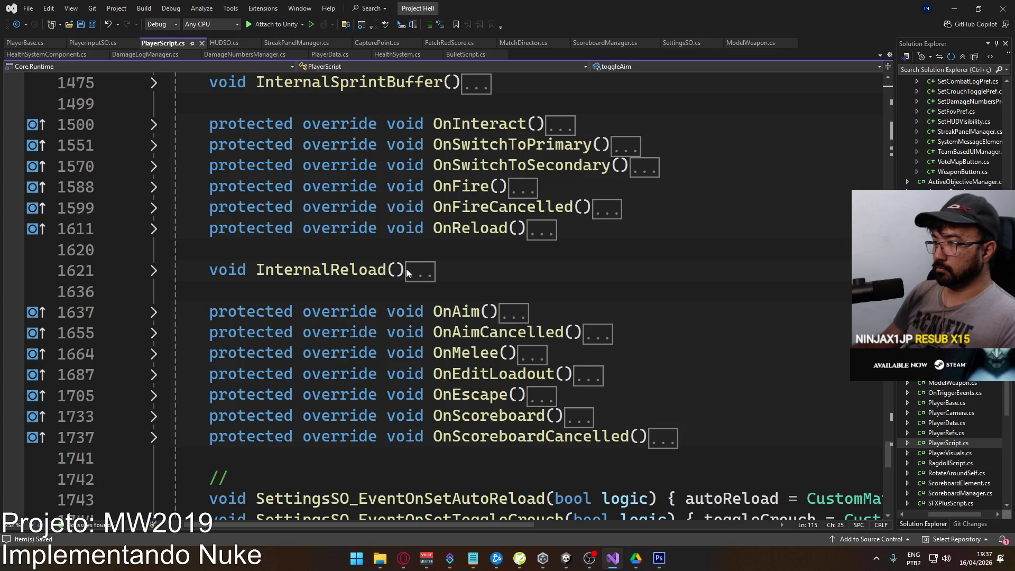
pyautogui.scroll(-3, 406, 270)
# Add a protected override OnNuke() to PlayerScript with its base call removed, and save.
pyautogui.click(456, 272)
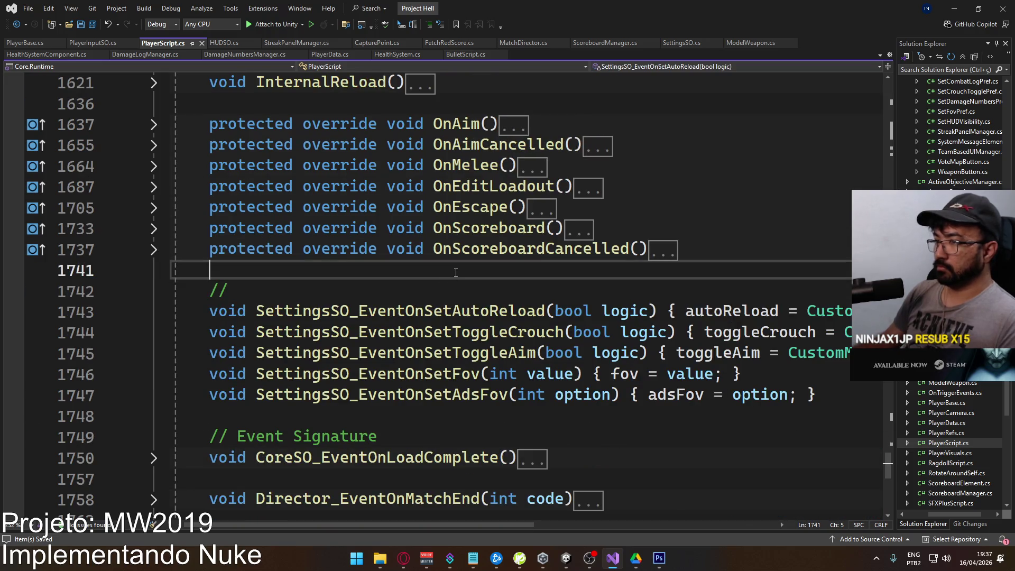
pyautogui.press('Return')
pyautogui.press('Up')
pyautogui.press('Return')
pyautogui.write('p')
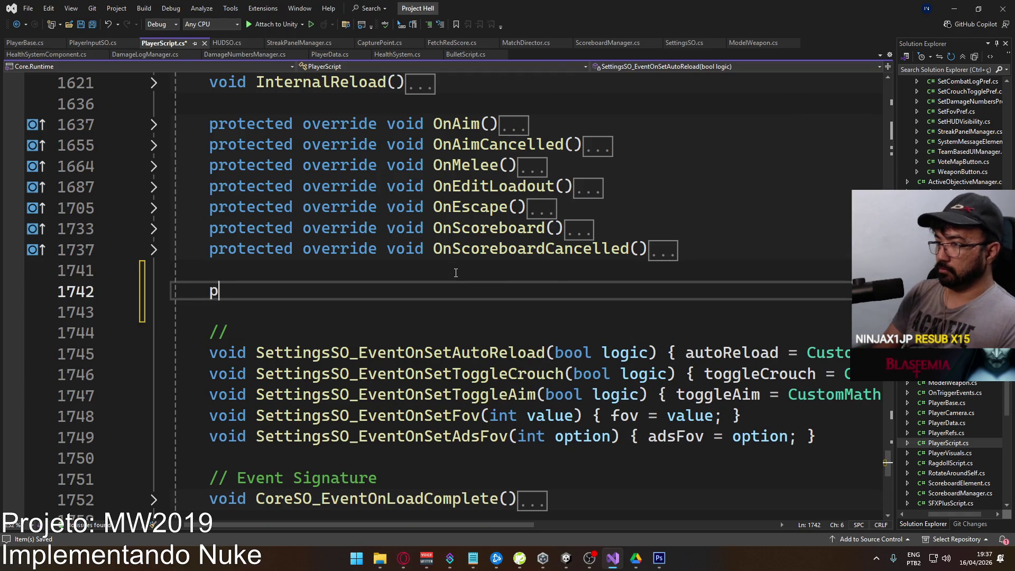
pyautogui.write('rotected overri')
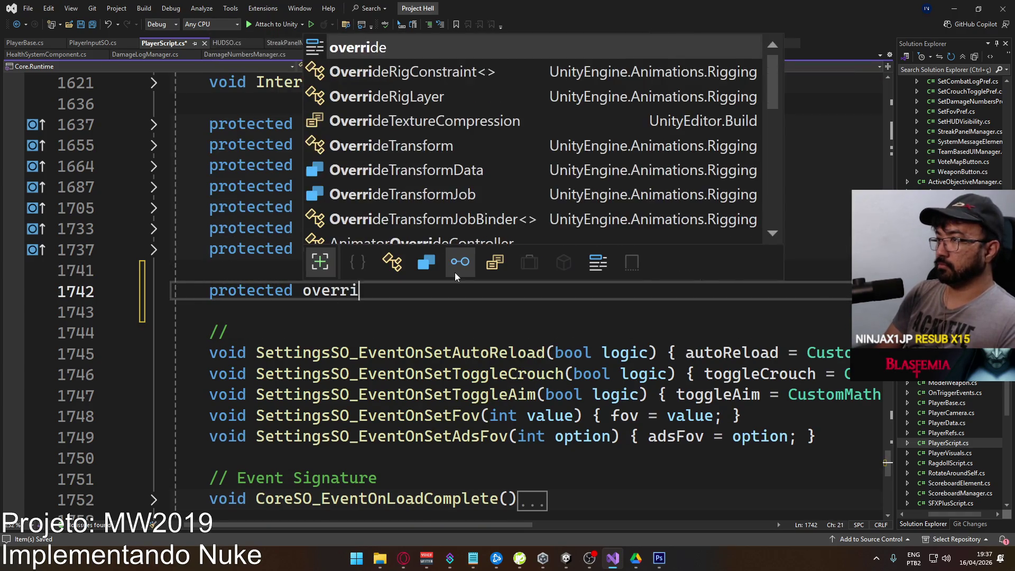
pyautogui.write('de void OnNu')
pyautogui.press('Tab')
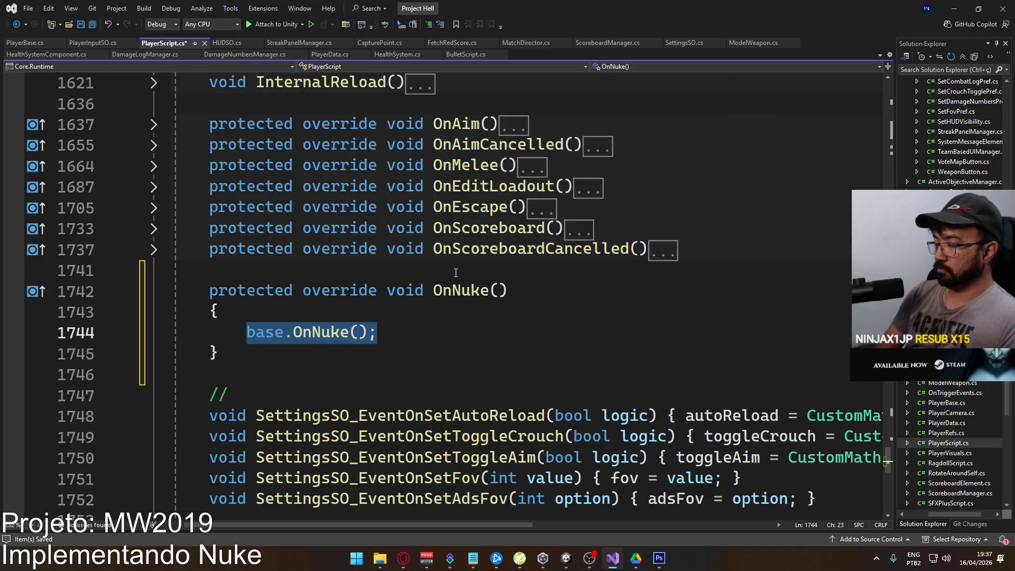
pyautogui.press('BackSpace')
pyautogui.hotkey('ctrl', 's')
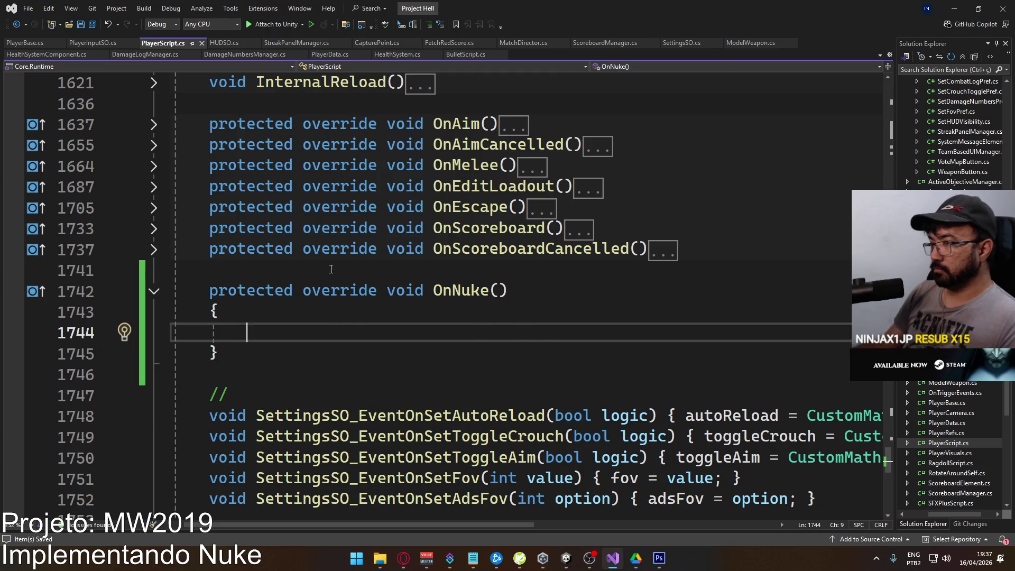
# Expand OnMelee to reveal its guard checks.
pyautogui.scroll(2, 331, 269)
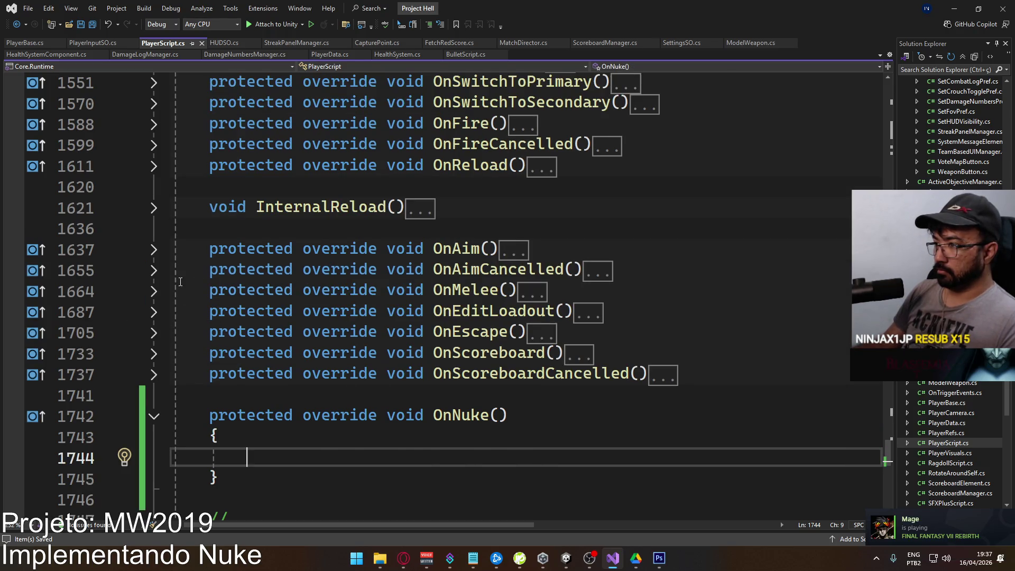
pyautogui.click(154, 293)
pyautogui.scroll(-2, 368, 311)
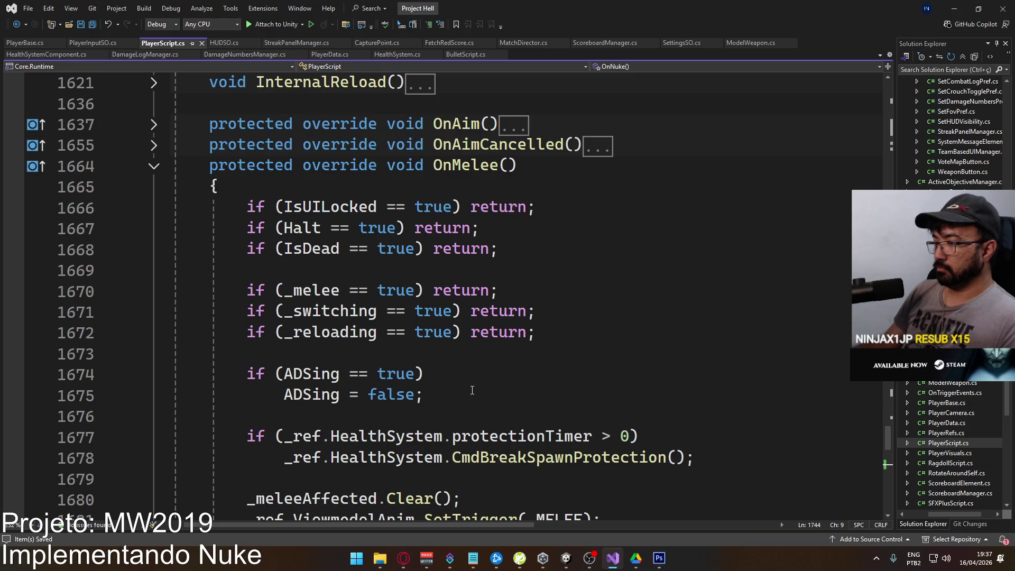
pyautogui.scroll(-2, 472, 390)
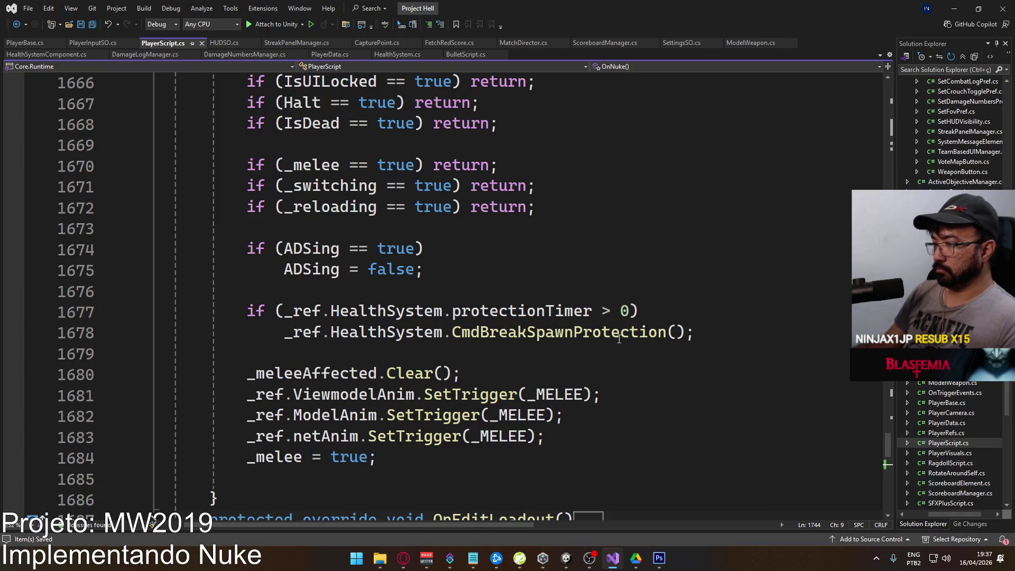
# Copy OnMelee's UI-lock, state and spawn-protection checks into OnNuke's empty body.
pyautogui.click(680, 331)
pyautogui.scroll(2, 679, 331)
pyautogui.keyDown('shift'); pyautogui.click(246, 206); pyautogui.keyUp('shift')
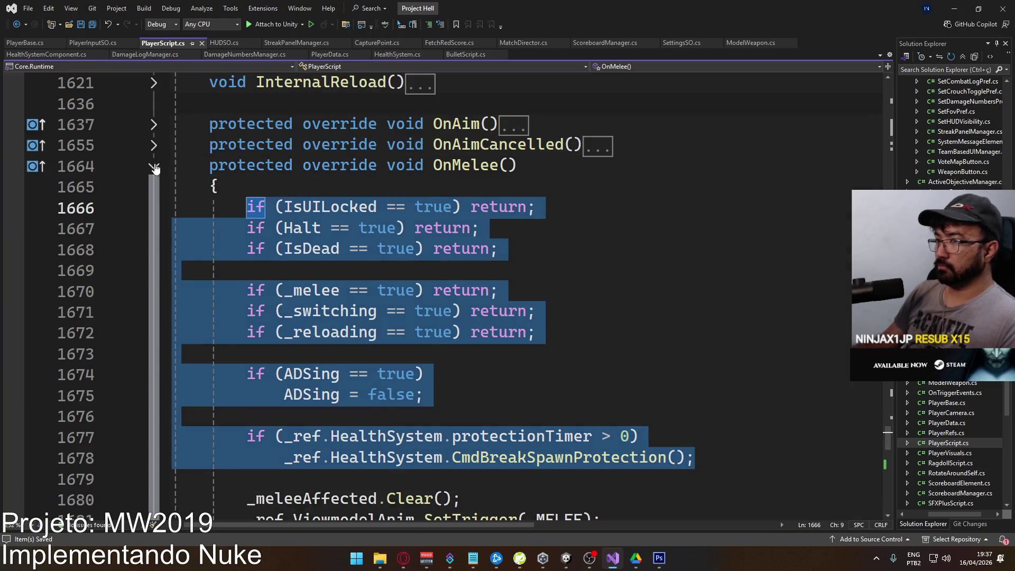
pyautogui.hotkey('ctrl', 'c')
pyautogui.click(155, 168)
pyautogui.click(344, 340)
pyautogui.hotkey('ctrl', 'v')
# Add new lines after the pasted spawn-protection call and save PlayerScript.
pyautogui.scroll(-1, 349, 360)
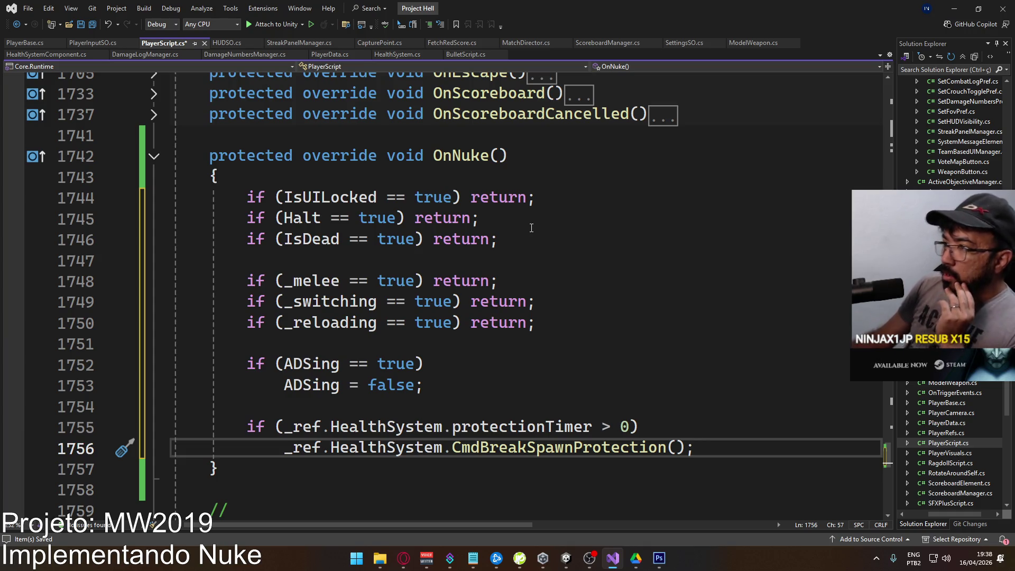
pyautogui.click(546, 284)
pyautogui.hotkey('ctrl', 's')
pyautogui.click(705, 445)
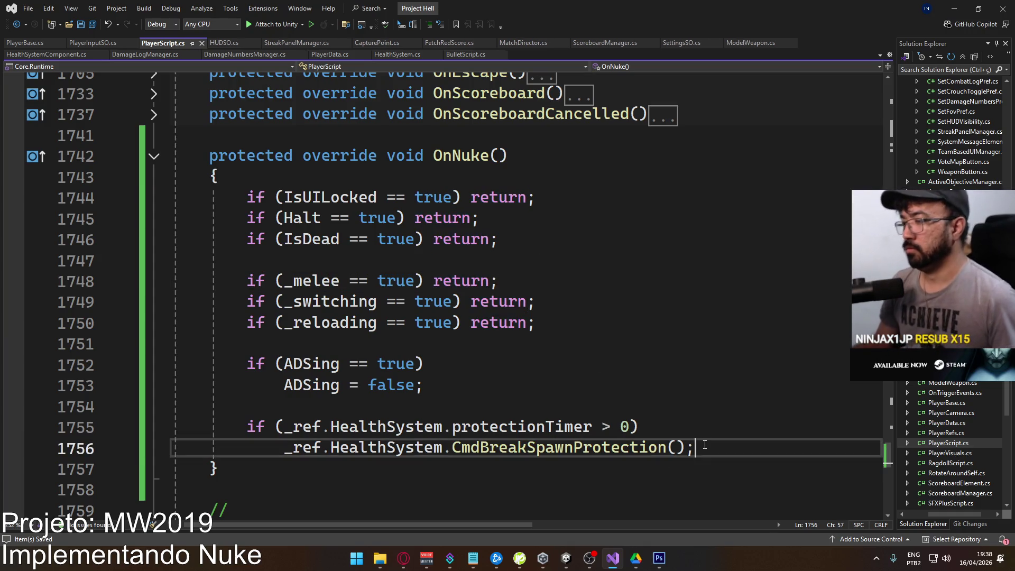
pyautogui.press('Return')
pyautogui.press('Return')
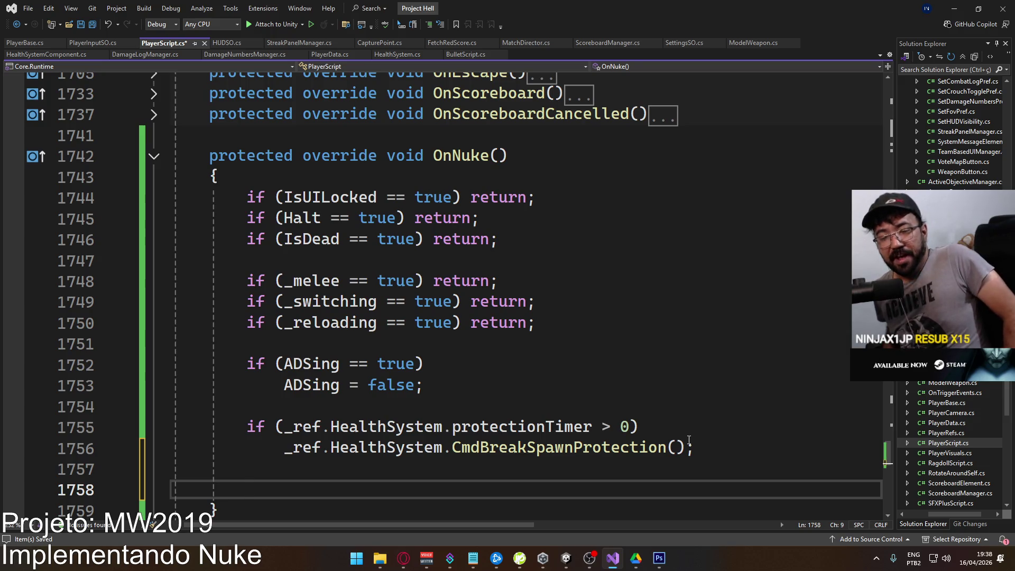
pyautogui.hotkey('ctrl', 's')
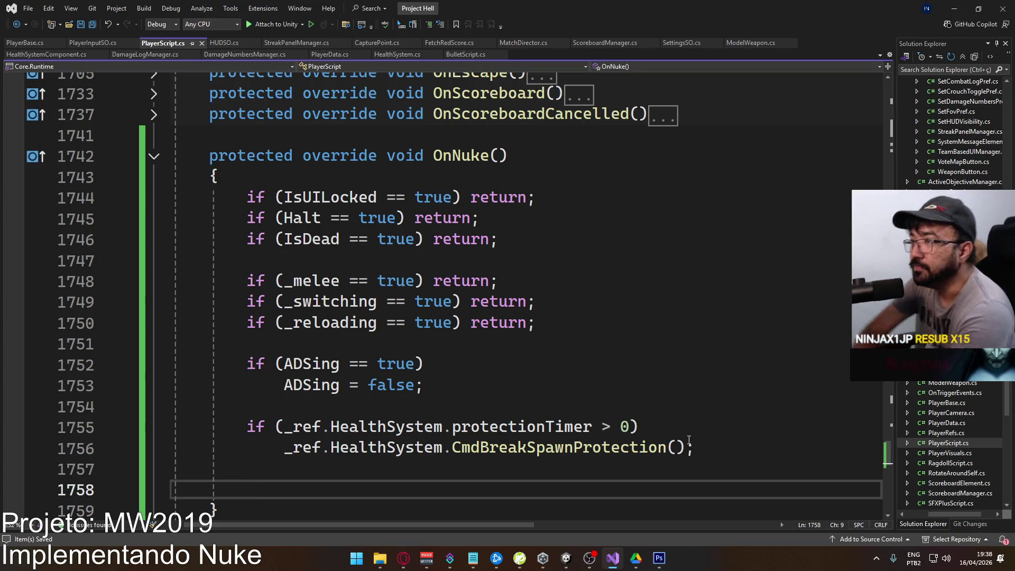
# In MatchDirector.cs, collapse ServerPrepare and expand the Update method.
pyautogui.click(522, 42)
pyautogui.scroll(15, 531, 230)
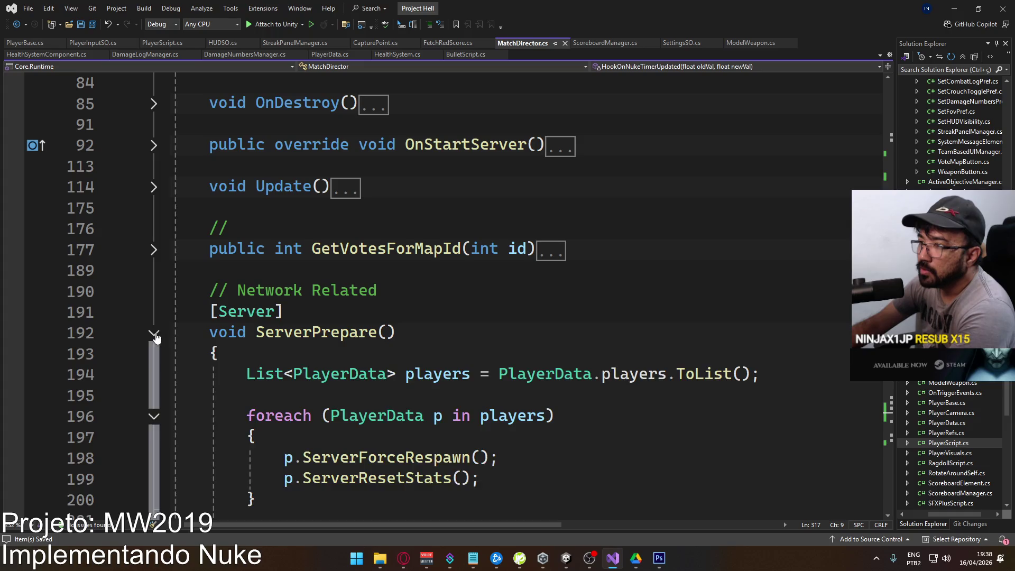
pyautogui.click(154, 333)
pyautogui.scroll(2, 308, 328)
pyautogui.scroll(4, 309, 325)
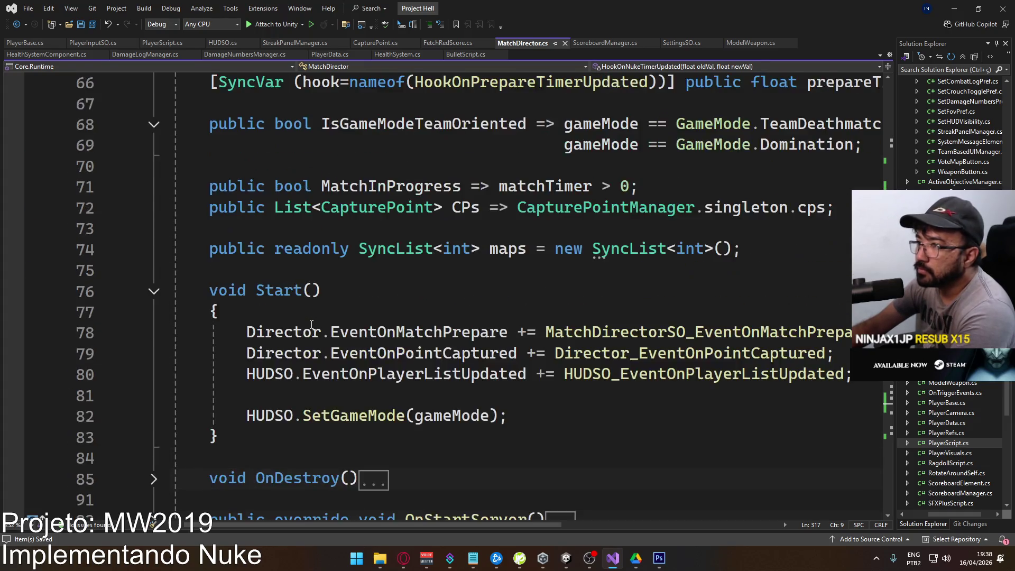
pyautogui.scroll(-3, 401, 342)
pyautogui.click(153, 374)
pyautogui.scroll(-3, 270, 332)
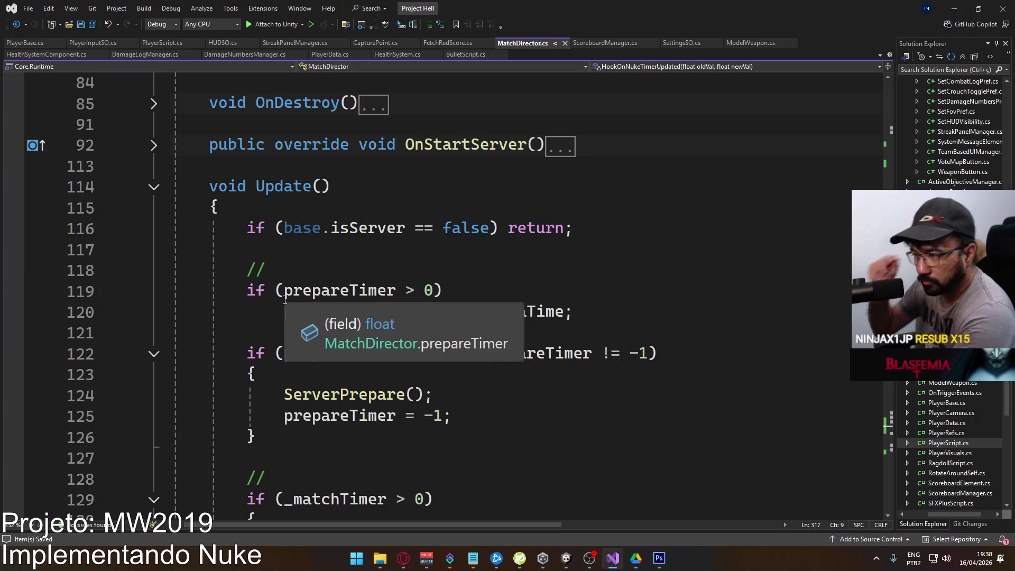
pyautogui.scroll(-5, 371, 307)
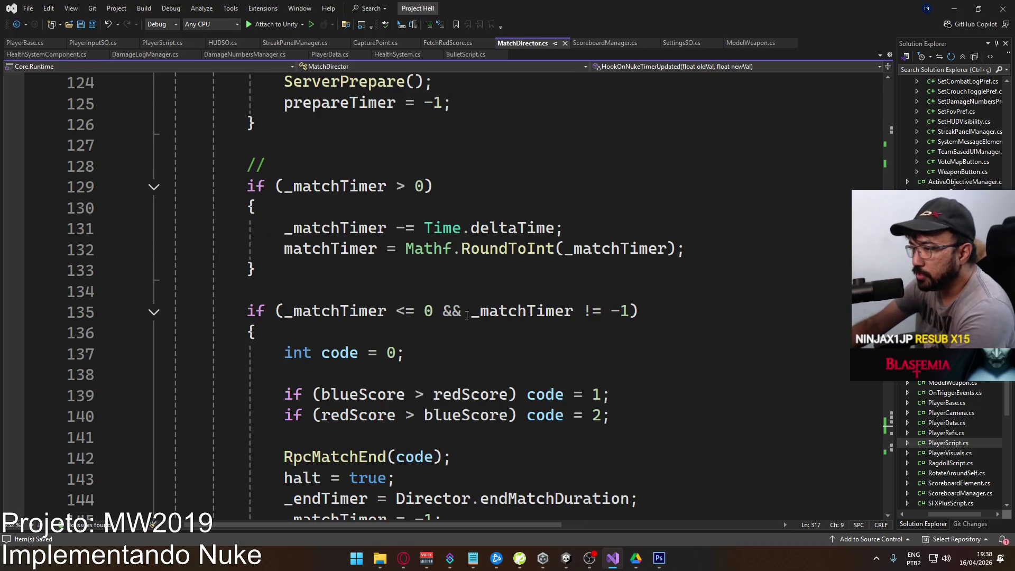
pyautogui.scroll(-4, 622, 324)
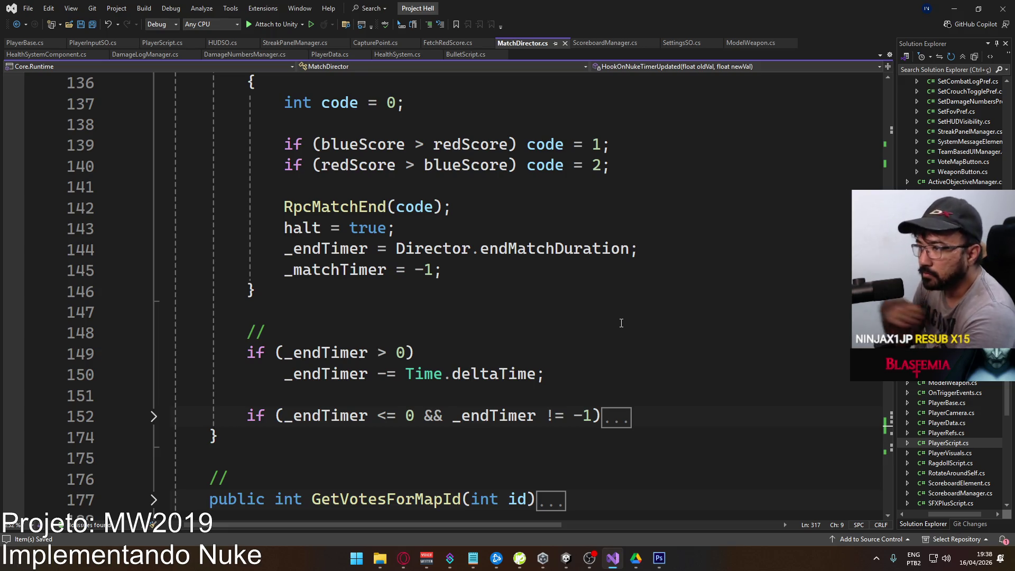
pyautogui.scroll(2, 549, 373)
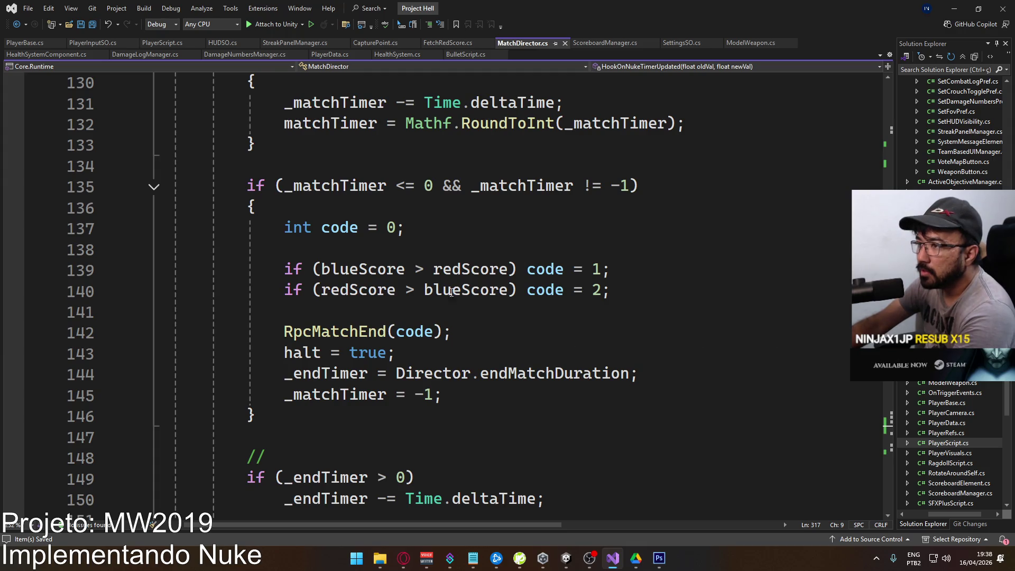
pyautogui.scroll(-2, 589, 349)
pyautogui.scroll(-2, 589, 349)
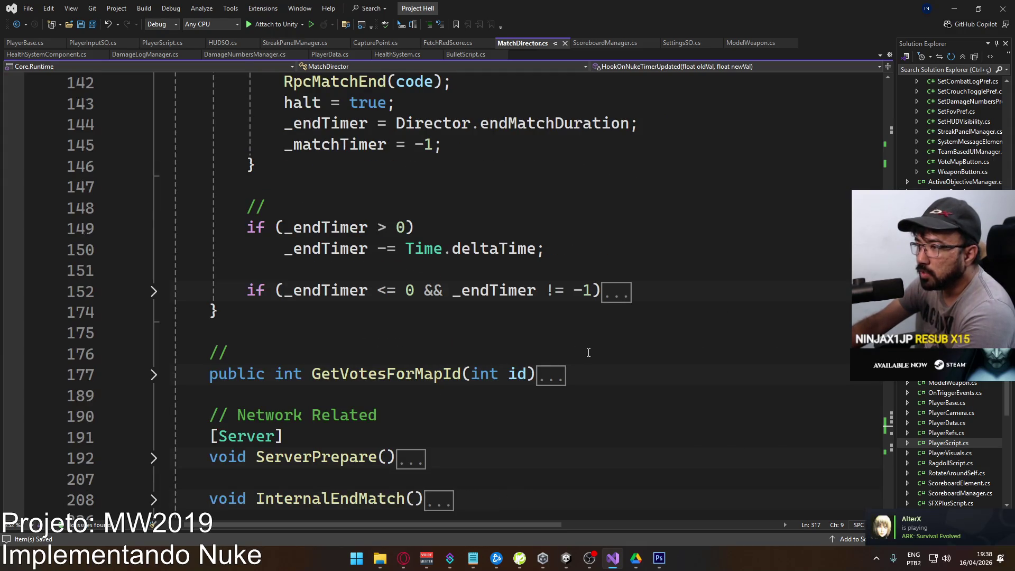
# Expand the end-timer block, review the _matchTimer logic, and select the match timer blocks.
pyautogui.click(154, 292)
pyautogui.click(154, 292)
pyautogui.click(154, 292)
pyautogui.scroll(-4, 154, 295)
pyautogui.scroll(14, 225, 260)
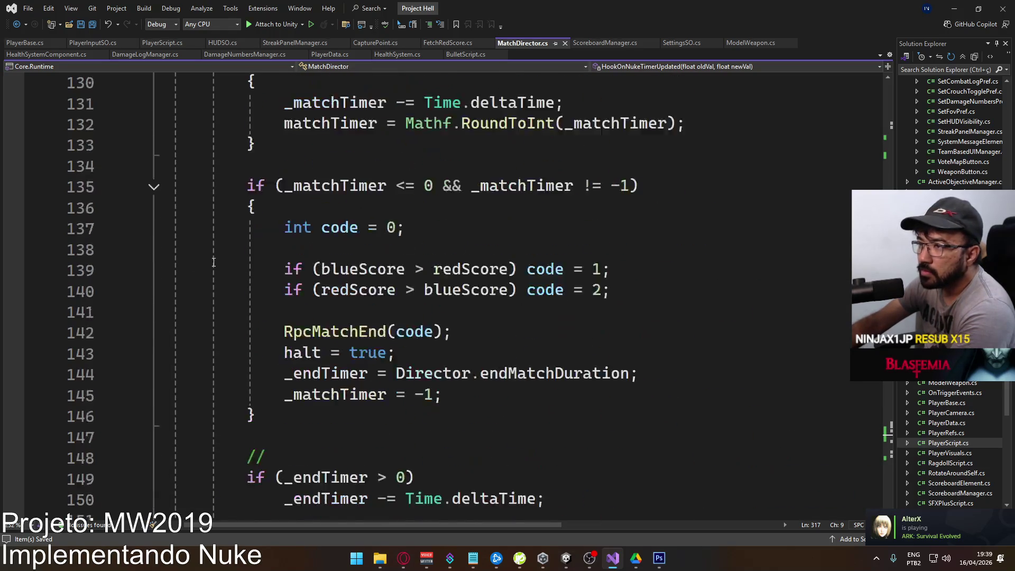
pyautogui.scroll(1, 226, 260)
pyautogui.scroll(-3, 445, 321)
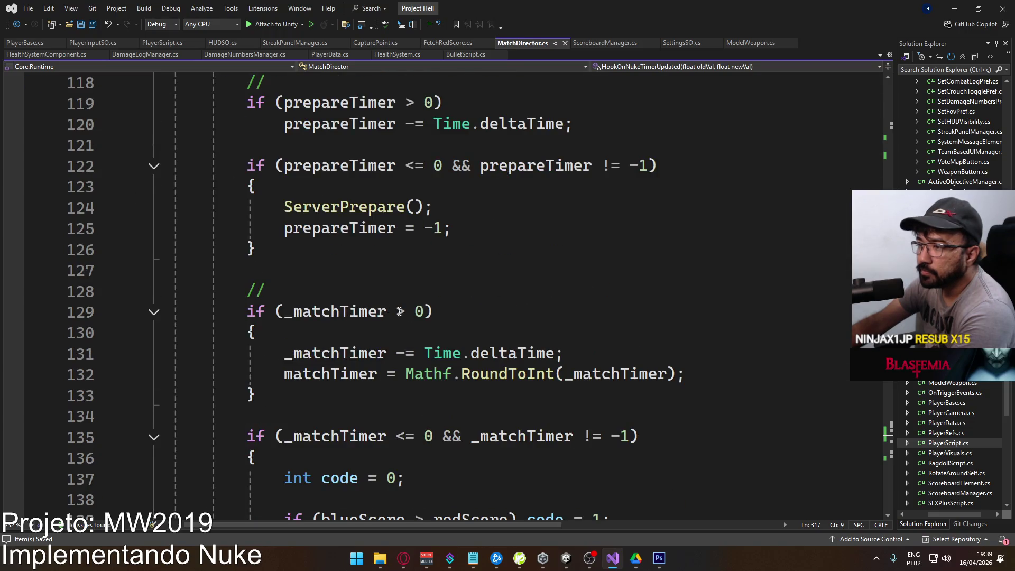
pyautogui.scroll(-2, 445, 320)
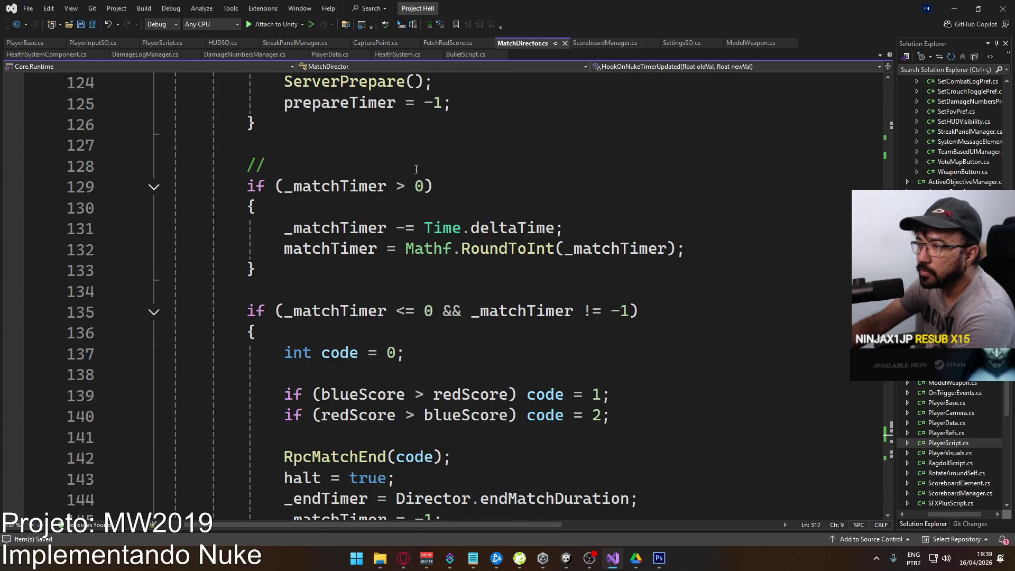
pyautogui.scroll(-2, 473, 263)
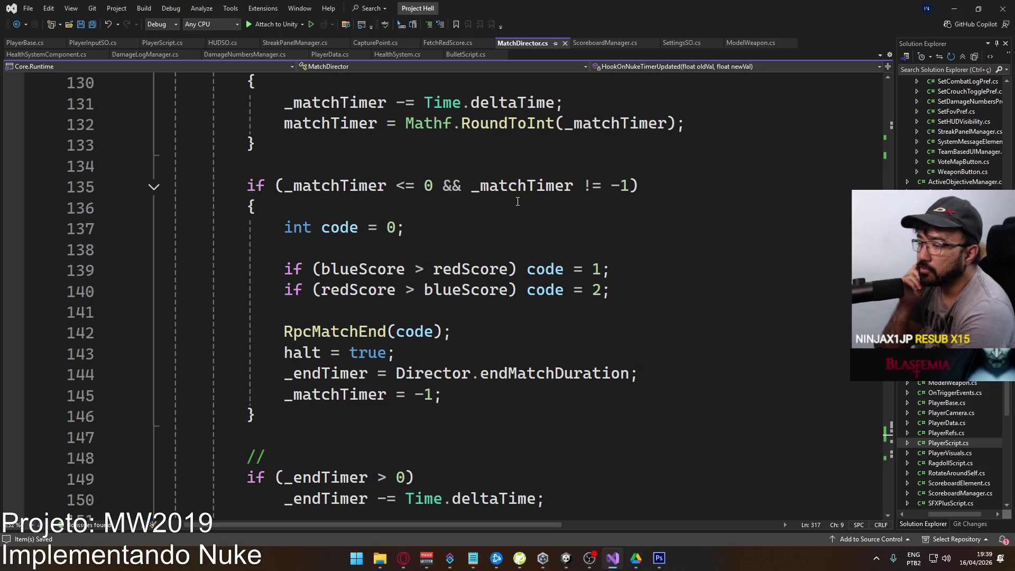
pyautogui.scroll(-3, 557, 294)
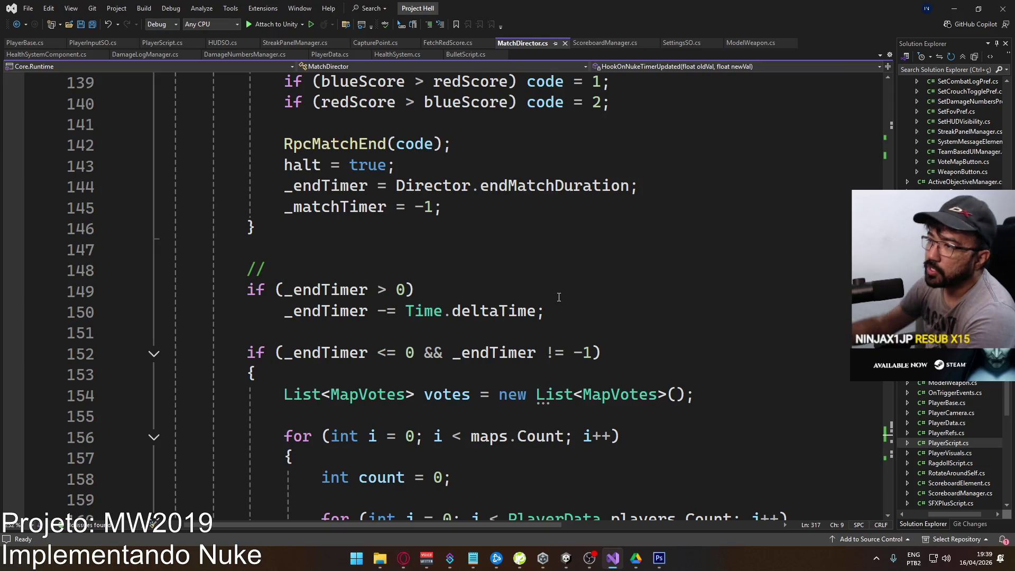
pyautogui.scroll(2, 562, 281)
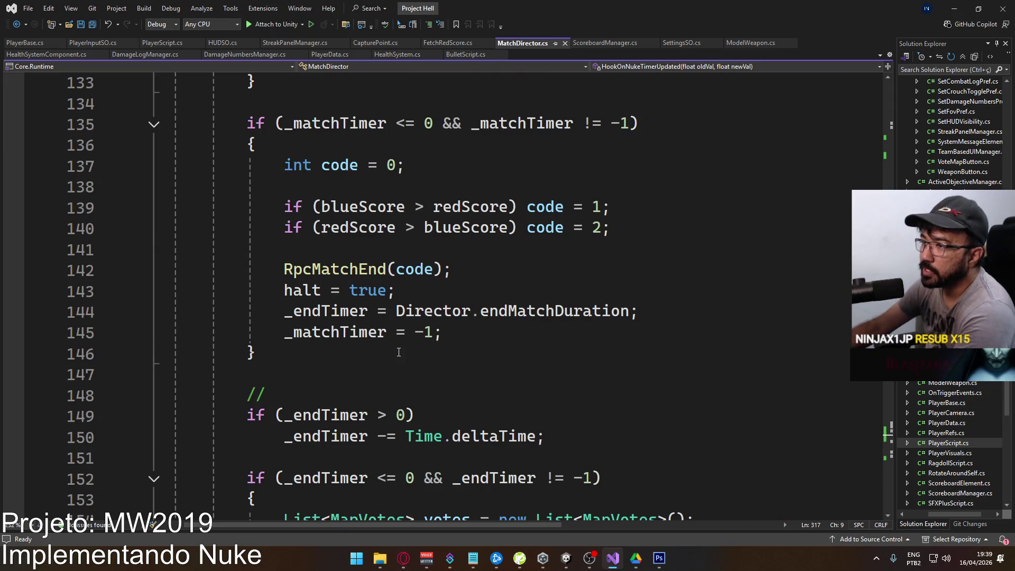
pyautogui.scroll(4, 398, 352)
pyautogui.scroll(-1, 345, 300)
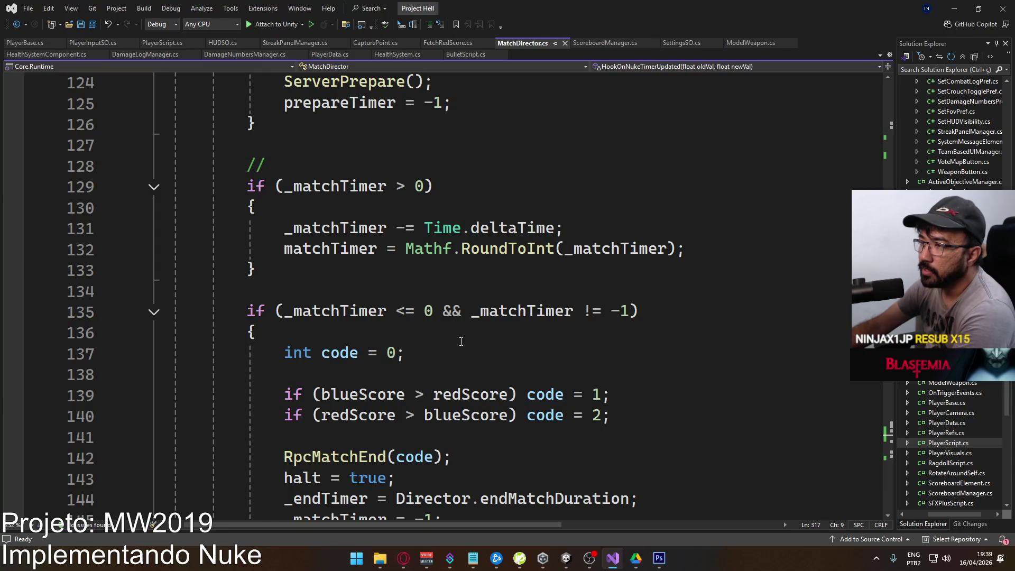
pyautogui.scroll(-2, 545, 322)
pyautogui.scroll(1, 498, 301)
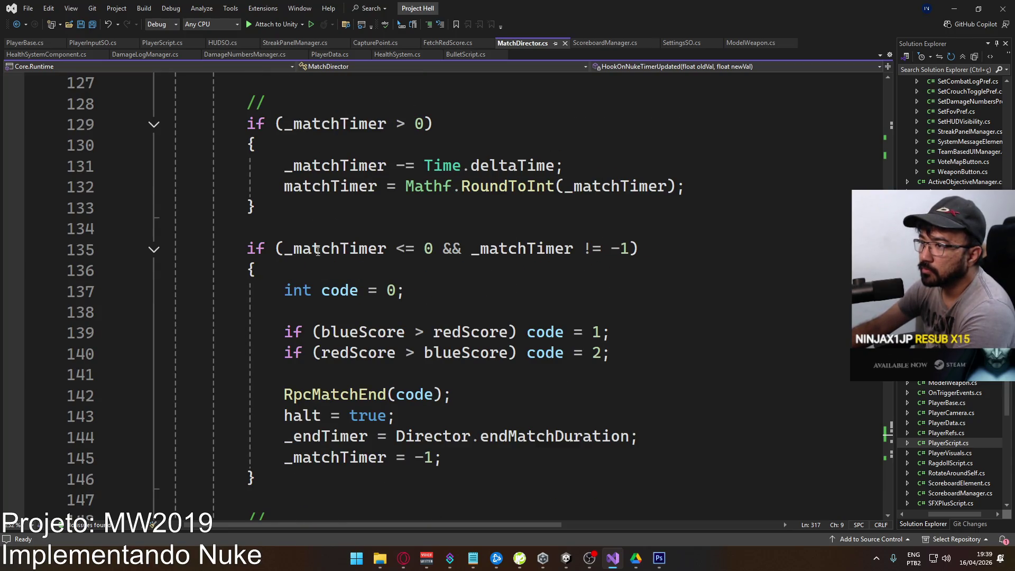
pyautogui.click(271, 476)
pyautogui.scroll(-3, 285, 412)
pyautogui.scroll(5, 292, 285)
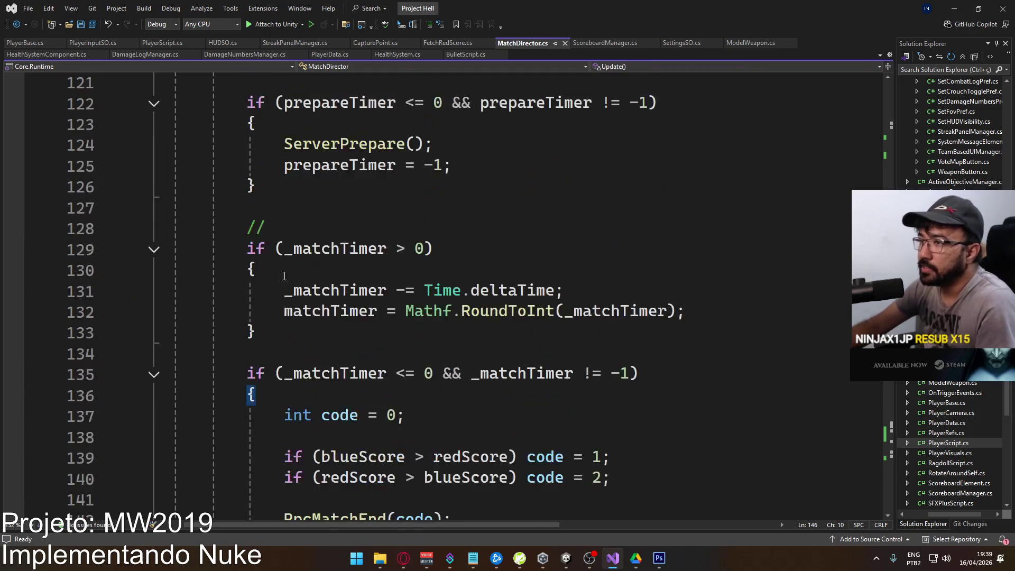
pyautogui.keyDown('shift'); pyautogui.click(287, 249); pyautogui.keyUp('shift')
# Extract the match timer blocks into a new MatchTimerProcessing method and save MatchDirector.
pyautogui.hotkey('ctrl', 'x')
pyautogui.hotkey('ctrl', 'z')
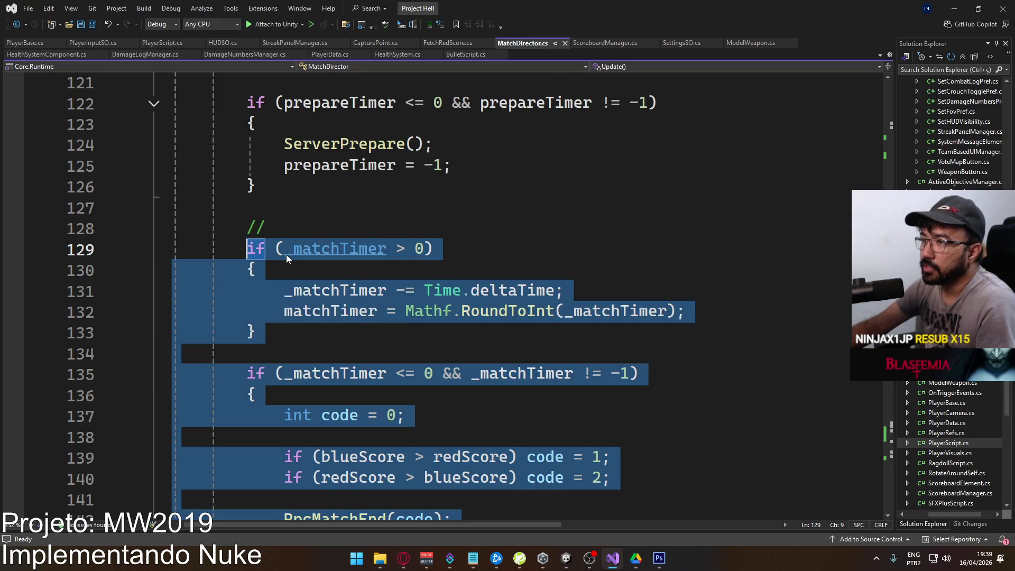
pyautogui.rightClick(294, 255)
pyautogui.click(345, 274)
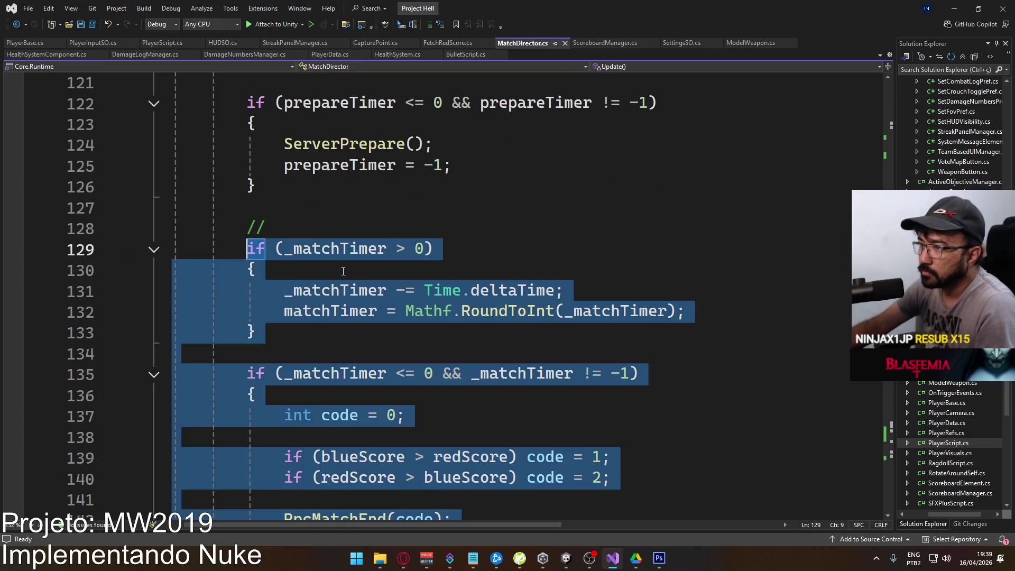
pyautogui.hotkey('ctrl', '.')
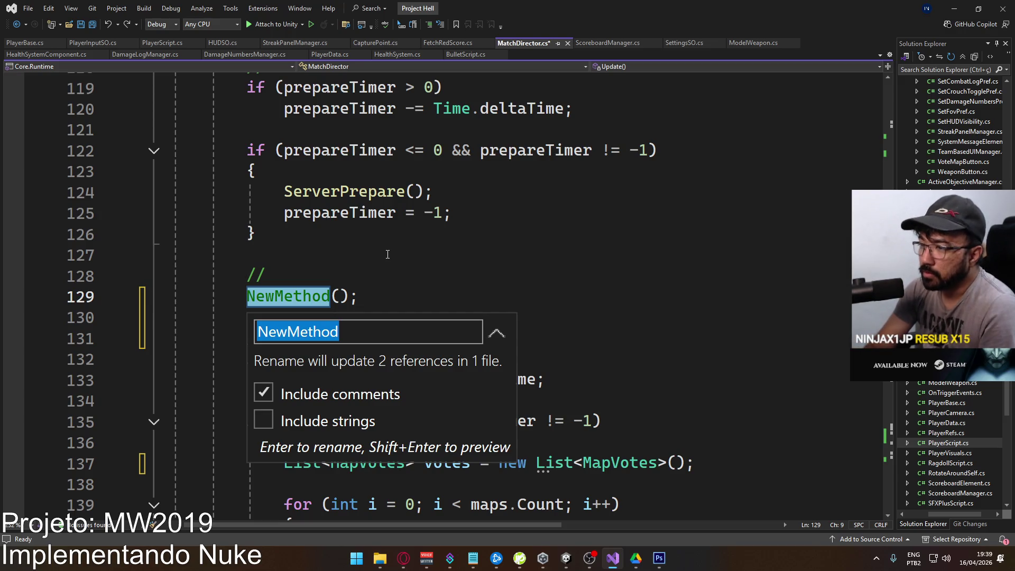
pyautogui.write('M')
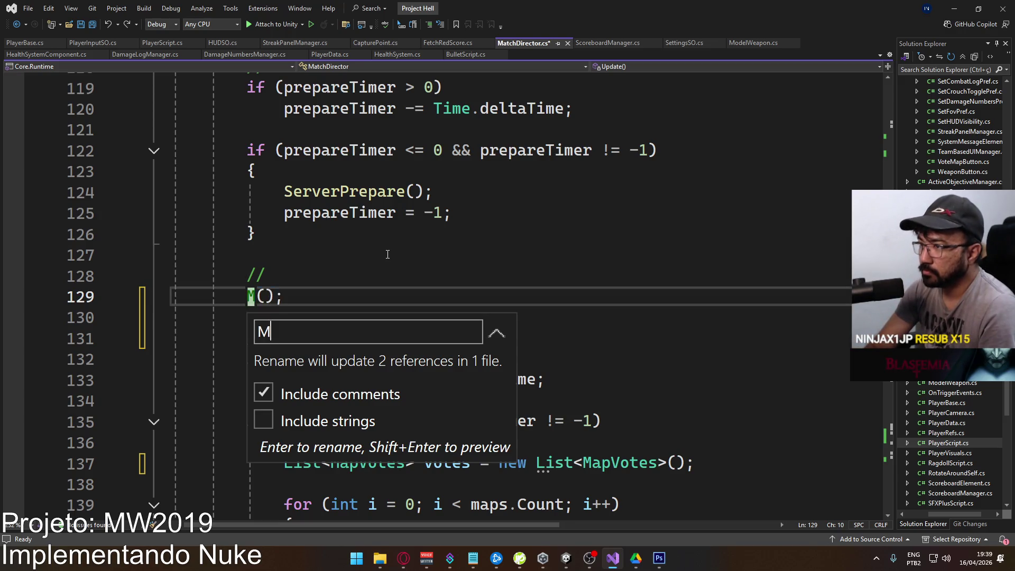
pyautogui.write('atchTimerProcessing')
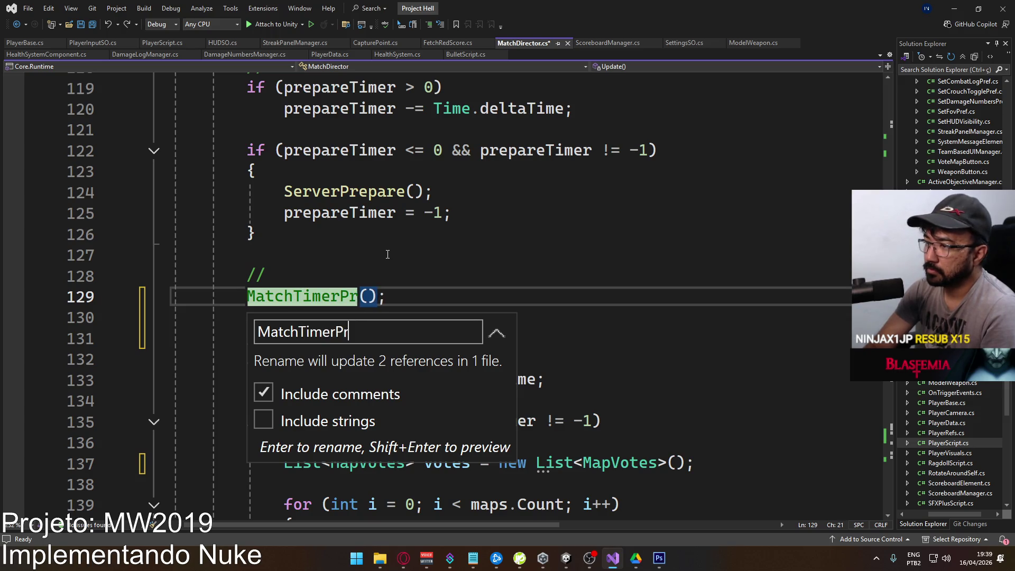
pyautogui.press('Return')
pyautogui.hotkey('ctrl', 's')
# Remove MatchTimerProcessing's private modifier and add blank lines at the top of its body.
pyautogui.scroll(-12, 388, 254)
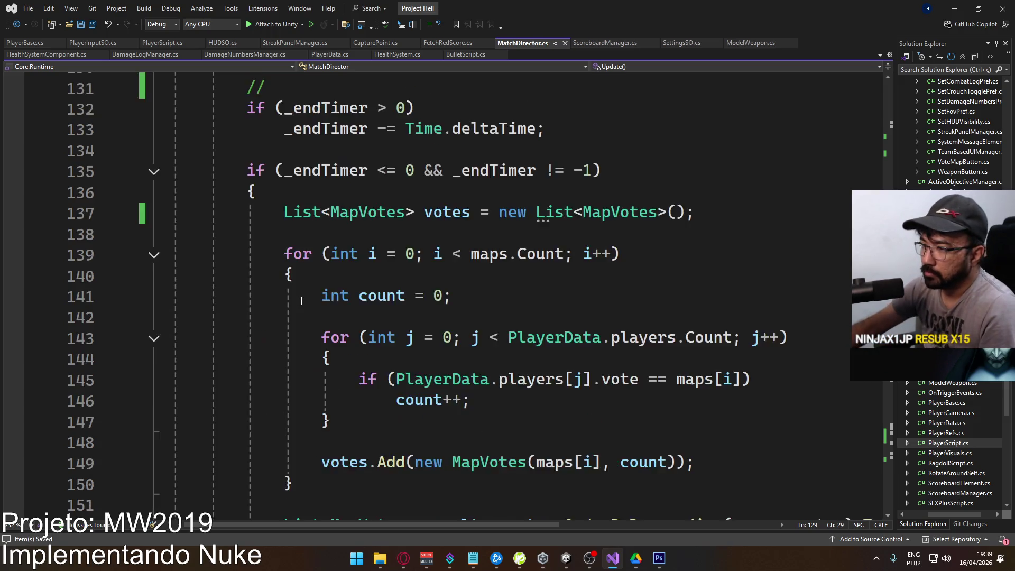
pyautogui.doubleClick(252, 168)
pyautogui.press('Delete')
pyautogui.press('Delete')
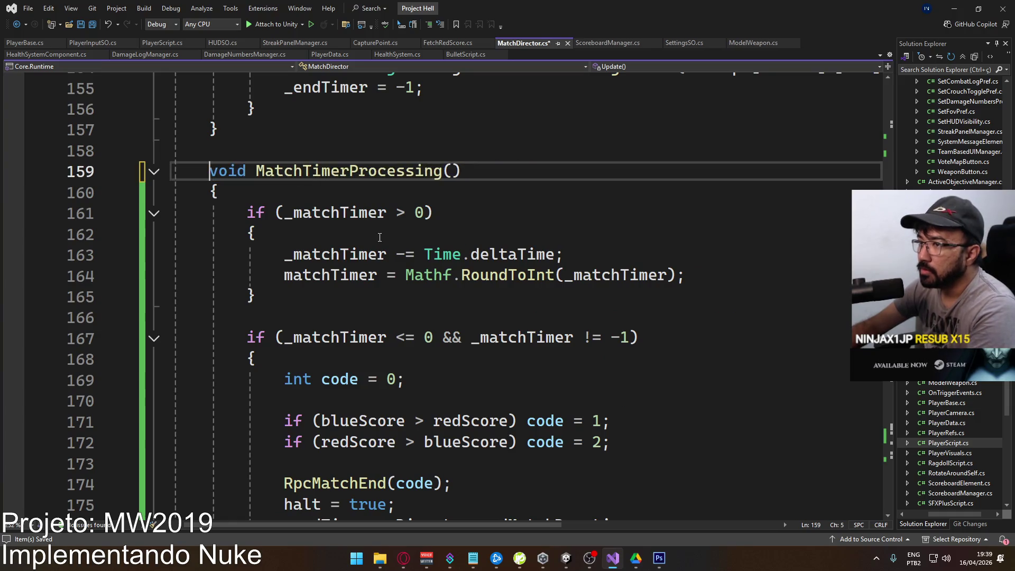
pyautogui.scroll(-6, 349, 274)
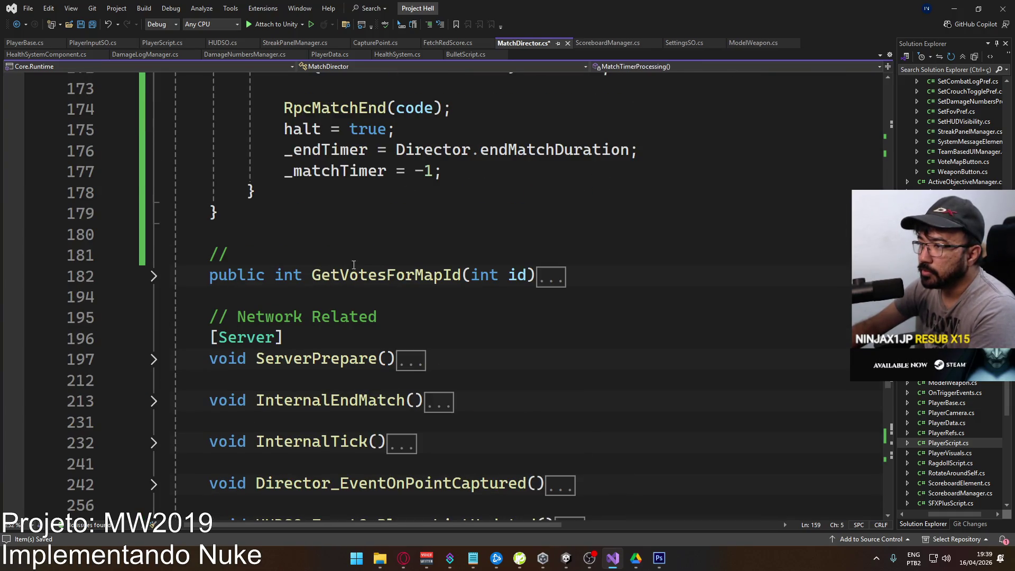
pyautogui.scroll(6, 368, 269)
pyautogui.click(413, 194)
pyautogui.press('Return')
pyautogui.press('Return')
pyautogui.press('Up')
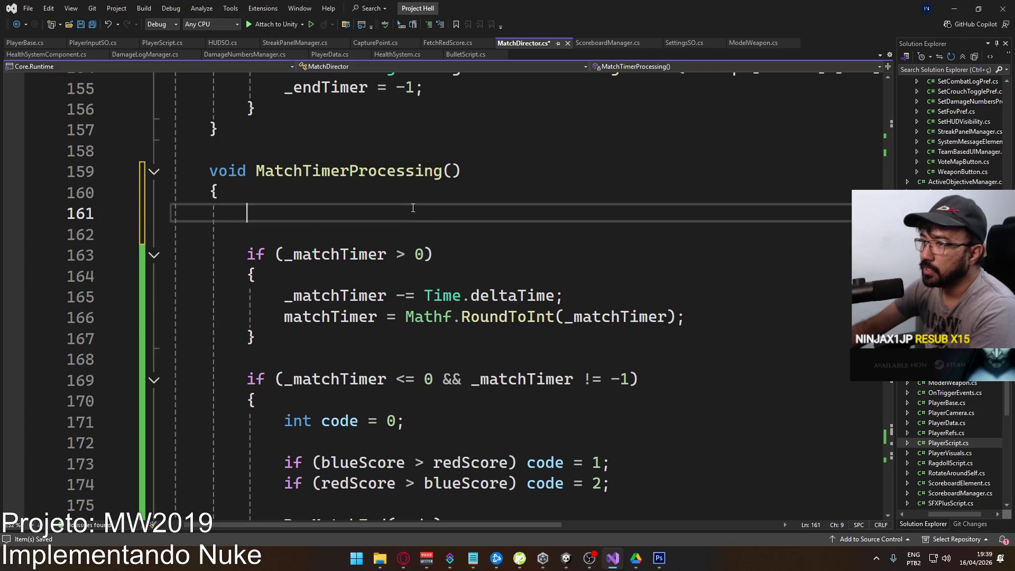
# Add 'if (nukeTimer > 0) return;' as MatchTimerProcessing's first line.
pyautogui.write('if ')
pyautogui.write('_nu')
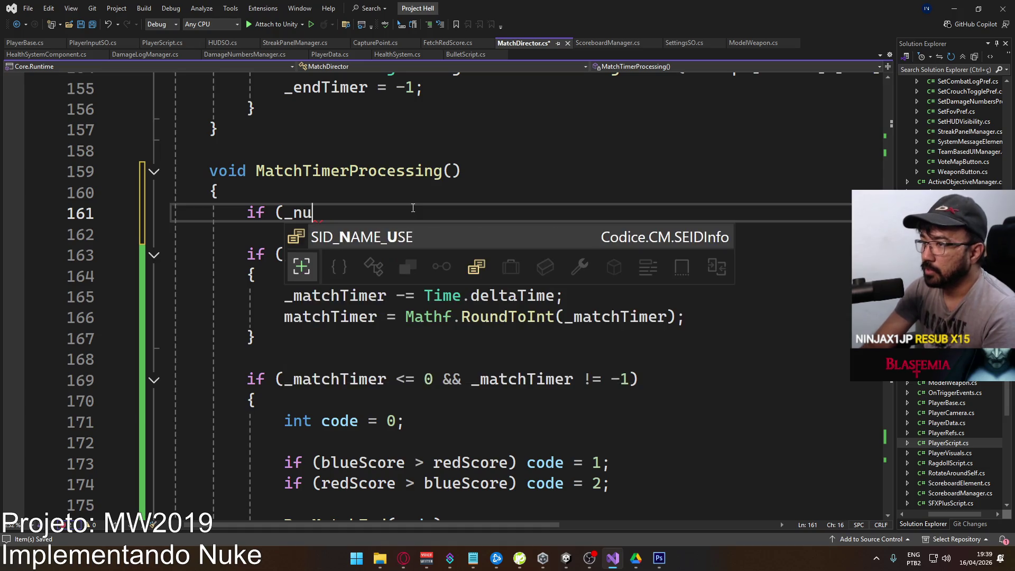
pyautogui.write('k')
pyautogui.press('BackSpace')
pyautogui.press('BackSpace')
pyautogui.press('BackSpace')
pyautogui.write('nuke')
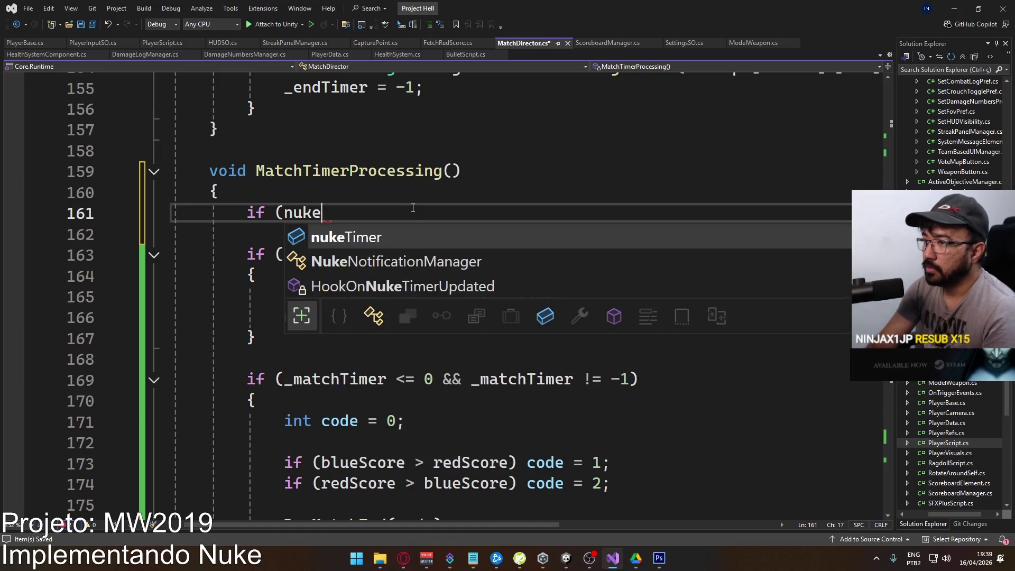
pyautogui.press('Tab')
pyautogui.write('> 0) return;')
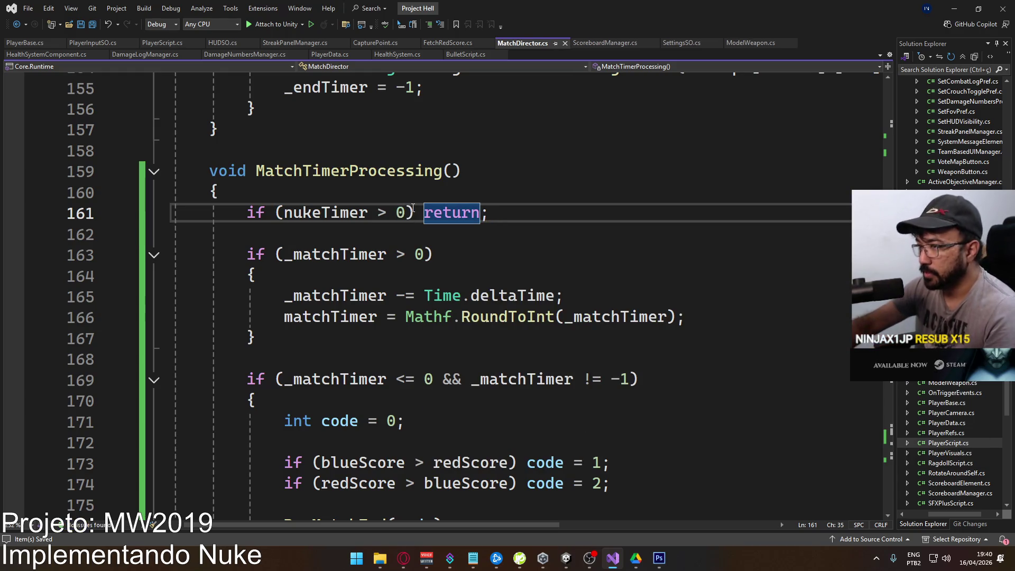
# Fold the match timer countdown and match end blocks in MatchTimerProcessing.
pyautogui.scroll(-3, 487, 242)
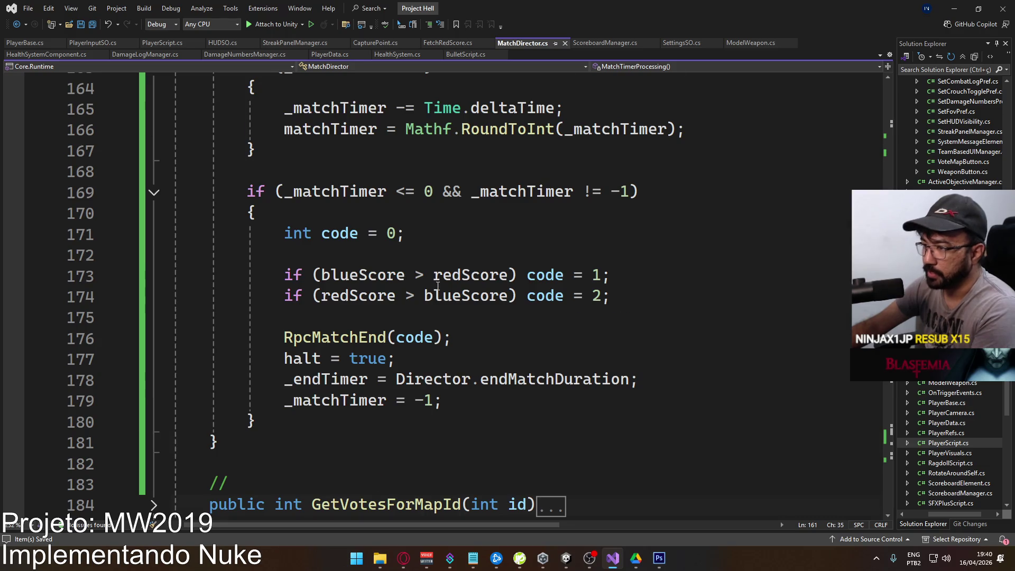
pyautogui.scroll(3, 367, 282)
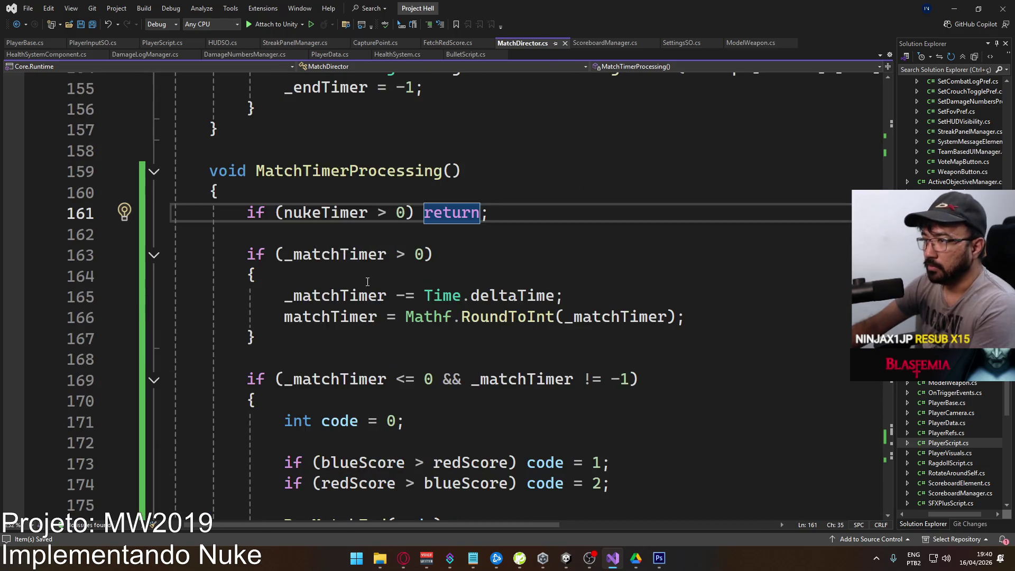
pyautogui.click(154, 256)
pyautogui.click(156, 298)
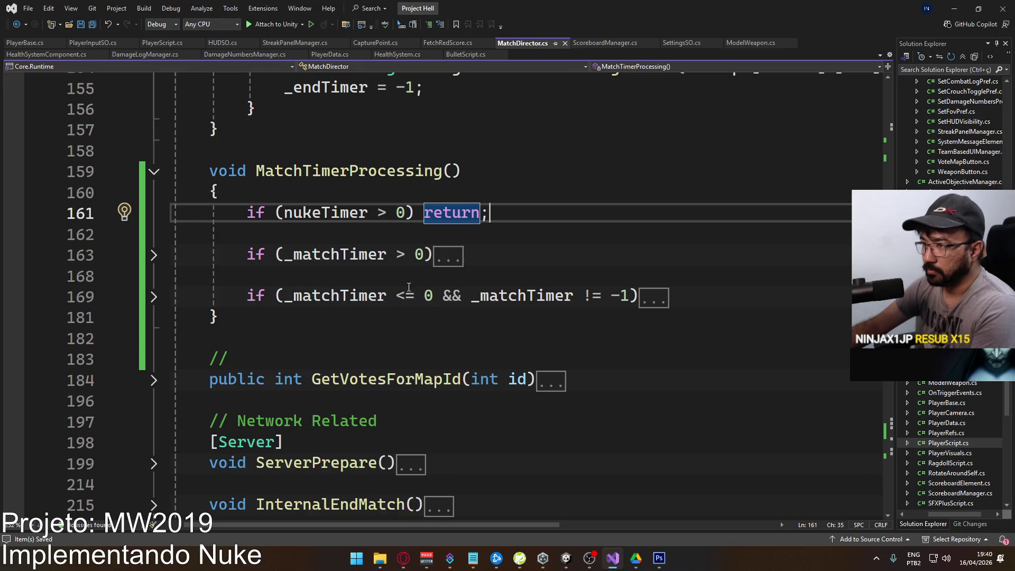
pyautogui.scroll(2, 457, 311)
pyautogui.scroll(11, 386, 317)
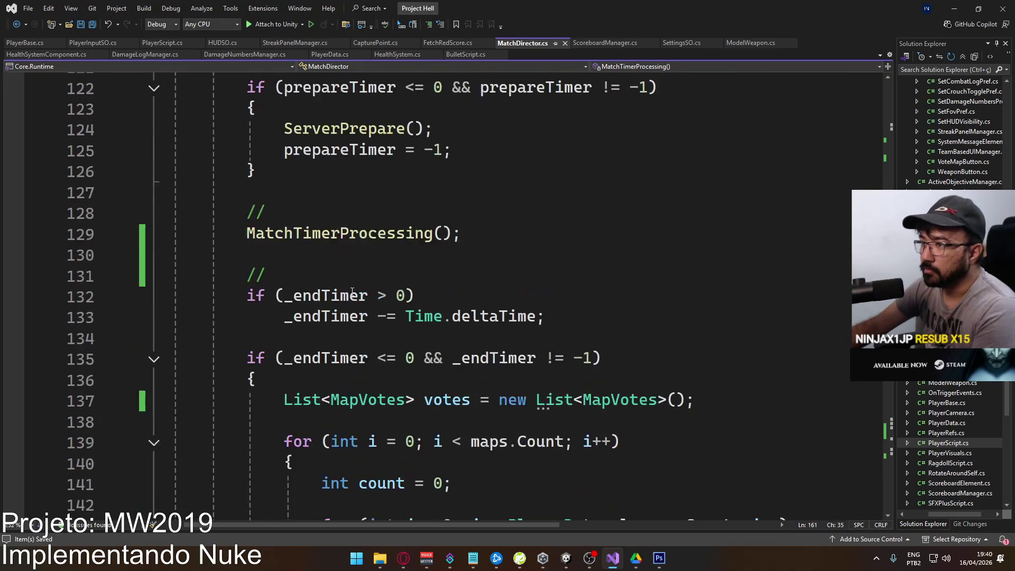
pyautogui.scroll(-2, 402, 311)
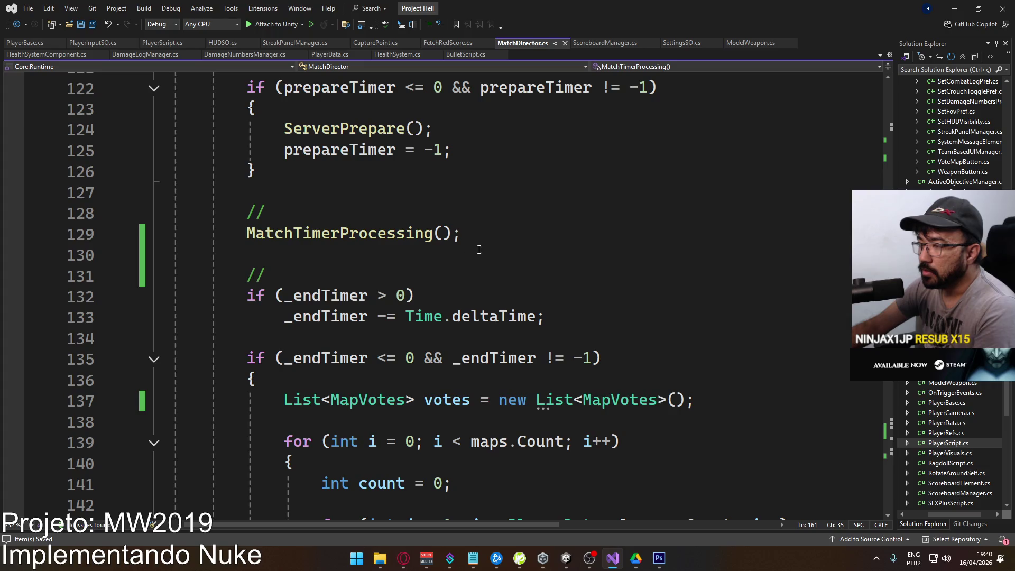
# Below the MatchTimerProcessing() call, add a comment line and an 'if (nukeTimer > 0)' condition.
pyautogui.click(497, 239)
pyautogui.press('Return')
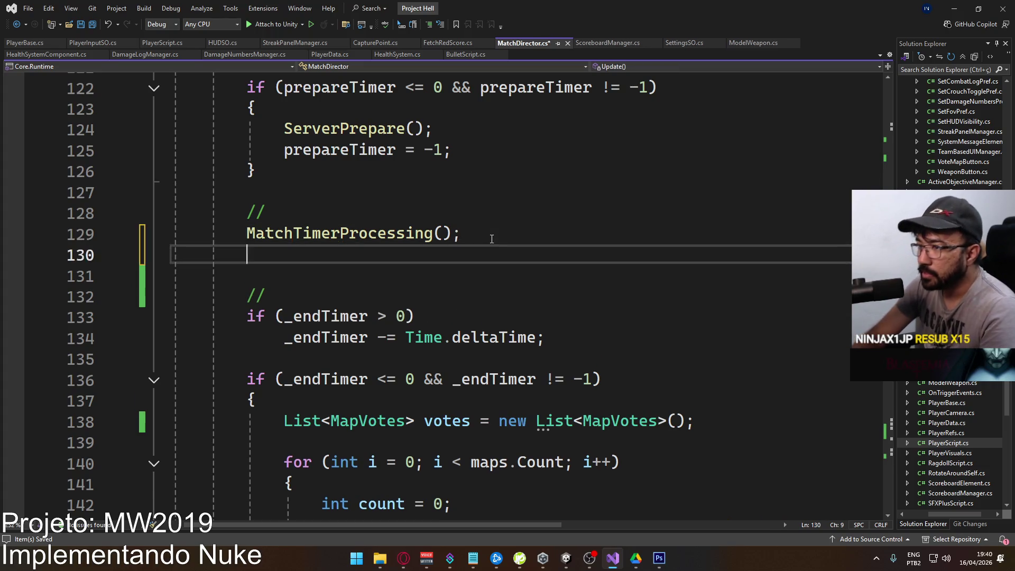
pyautogui.press('Return')
pyautogui.write('//')
pyautogui.press('Return')
pyautogui.write('if (')
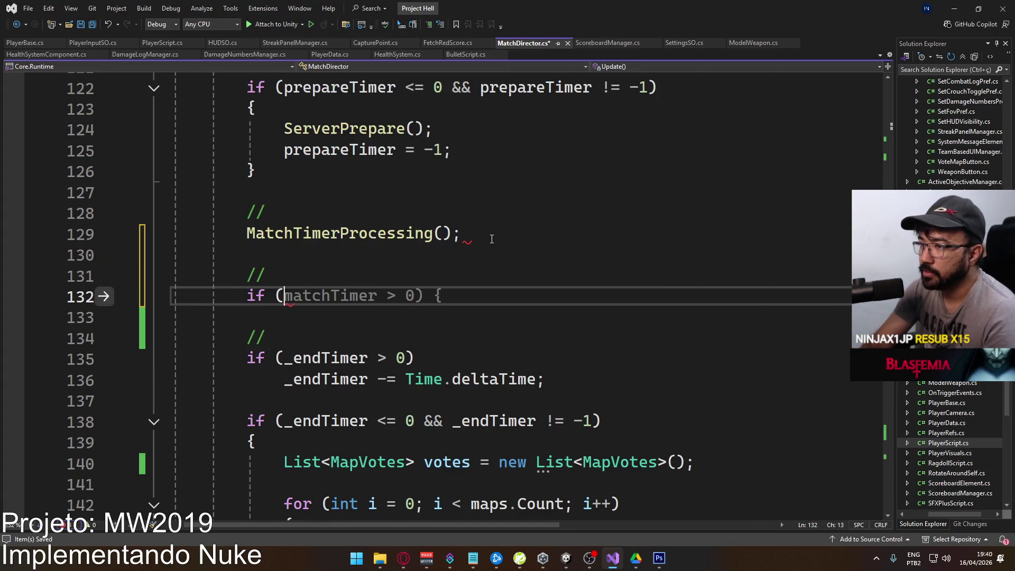
pyautogui.write('nuketim')
pyautogui.press('Tab')
pyautogui.write('> 0)')
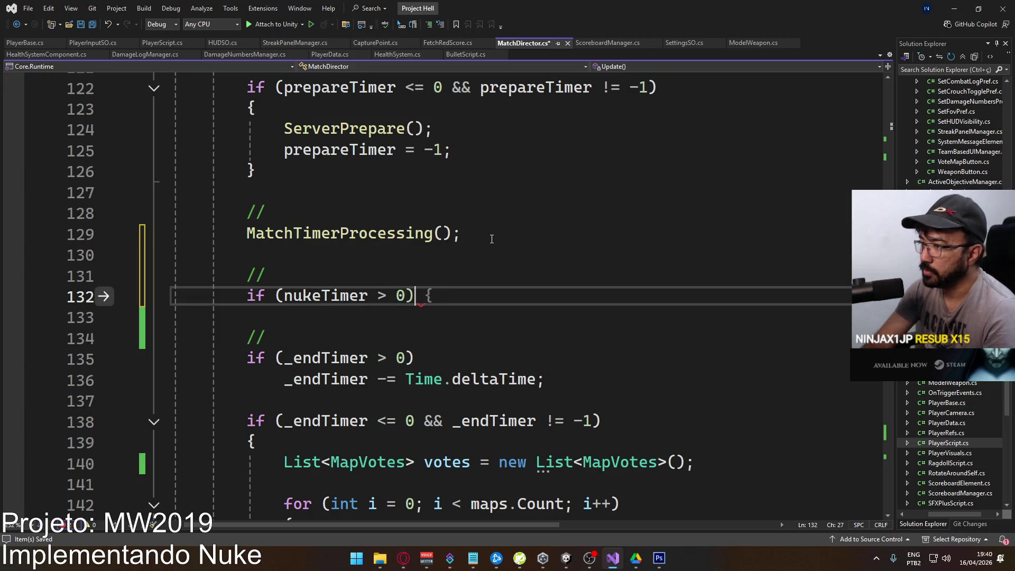
pyautogui.press('Return')
# Complete the if statement with 'nukeTimer -= Time.deltaTime;' and save the script.
pyautogui.write('_nuk')
pyautogui.press('BackSpace')
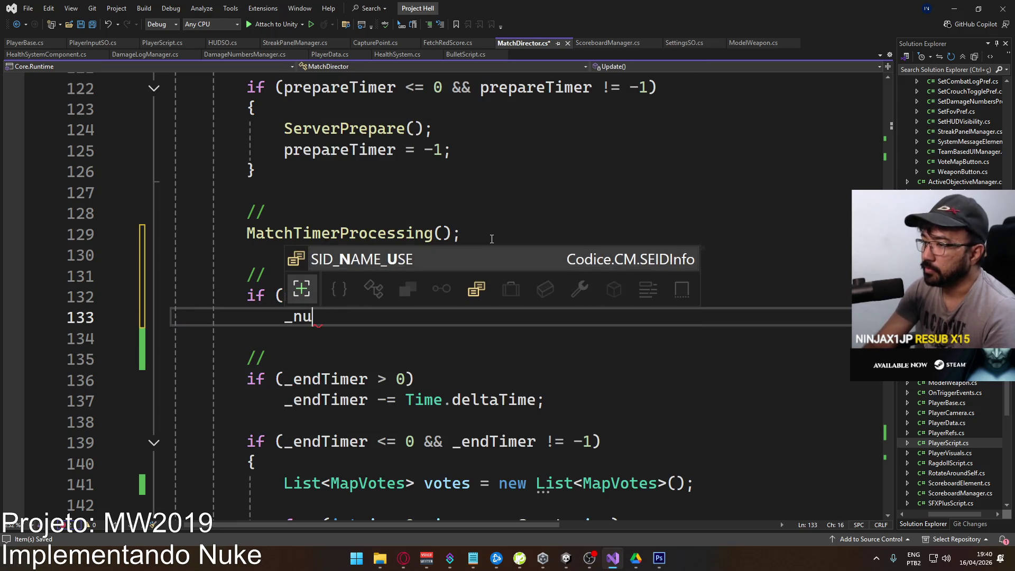
pyautogui.press('BackSpace')
pyautogui.press('BackSpace')
pyautogui.press('BackSpace')
pyautogui.write('nuket')
pyautogui.press('Tab')
pyautogui.write('-= Time.')
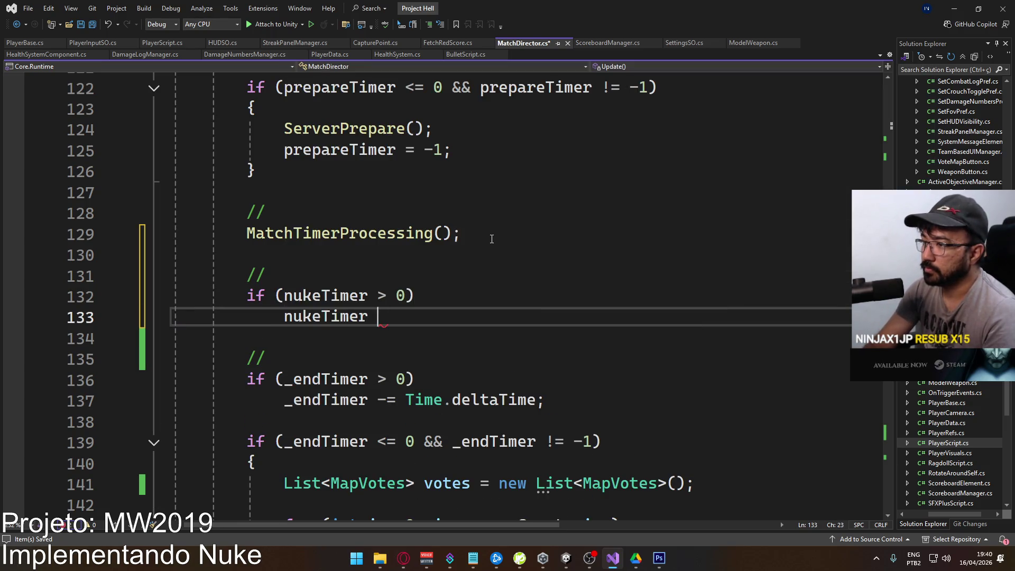
pyautogui.press('Tab')
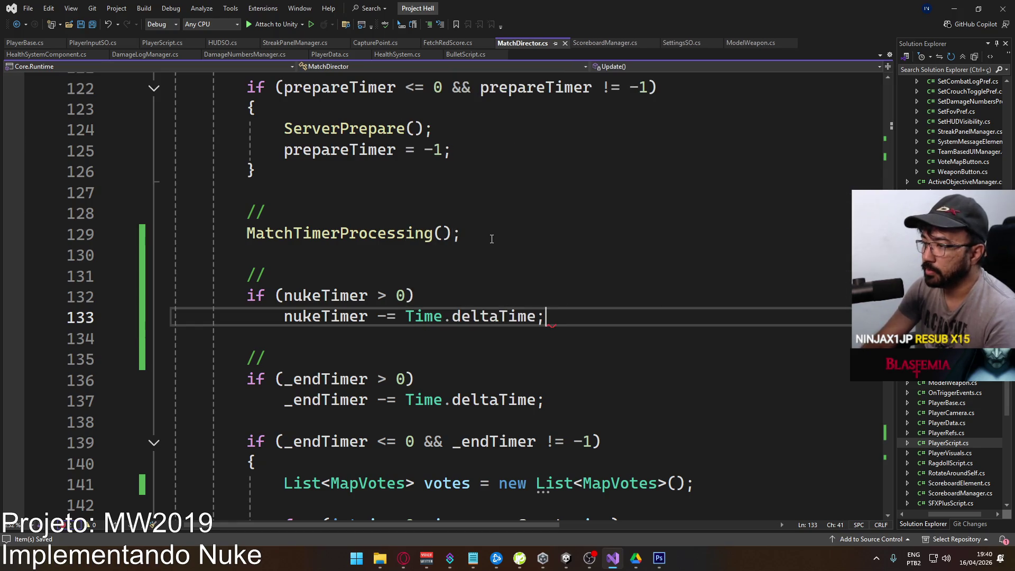
pyautogui.press('Return')
pyautogui.press('Return')
pyautogui.hotkey('ctrl', 's')
# Add an expiry condition for when nukeTimer reaches 0 and is not -1.
pyautogui.scroll(-2, 392, 216)
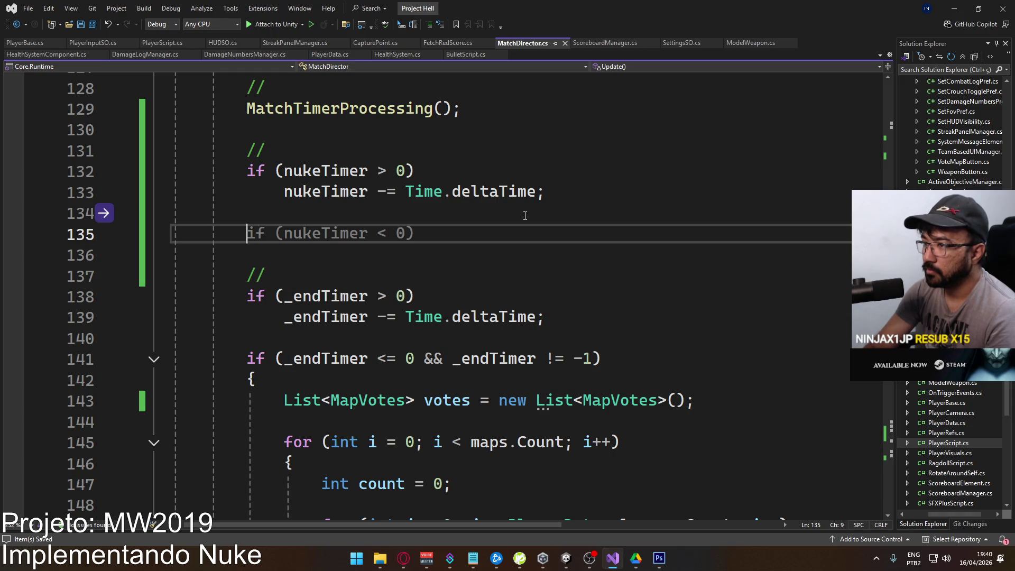
pyautogui.write('if ( (')
pyautogui.hotkey('ctrl', 'z')
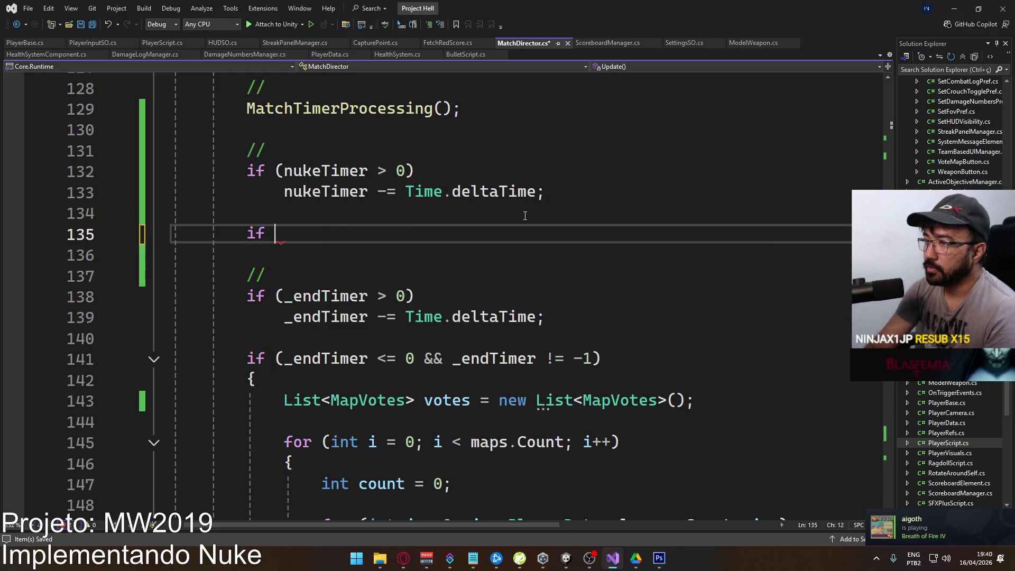
pyautogui.write('(nuke')
pyautogui.press('Tab')
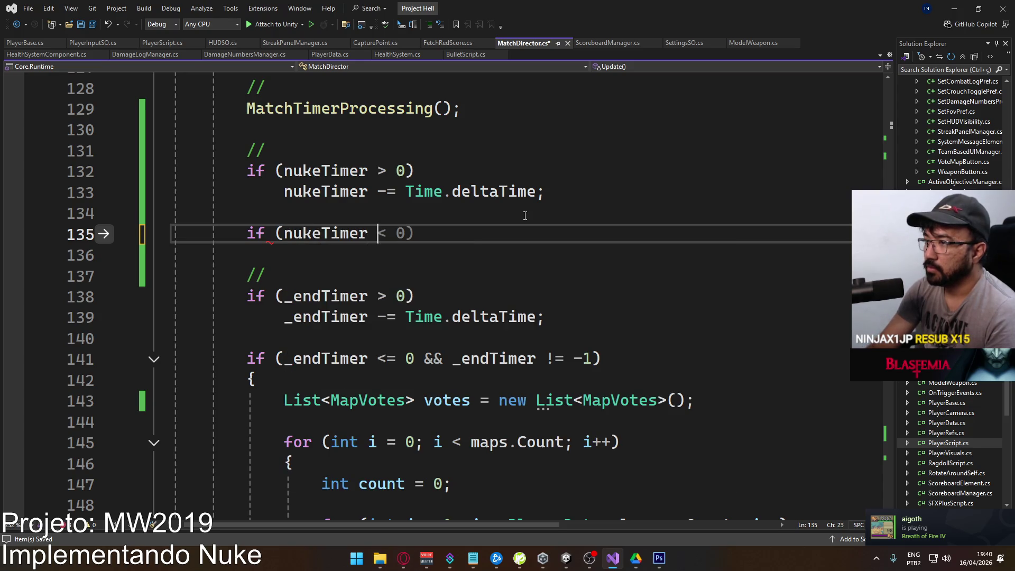
pyautogui.write('= 0 && nuke')
pyautogui.press('Tab')
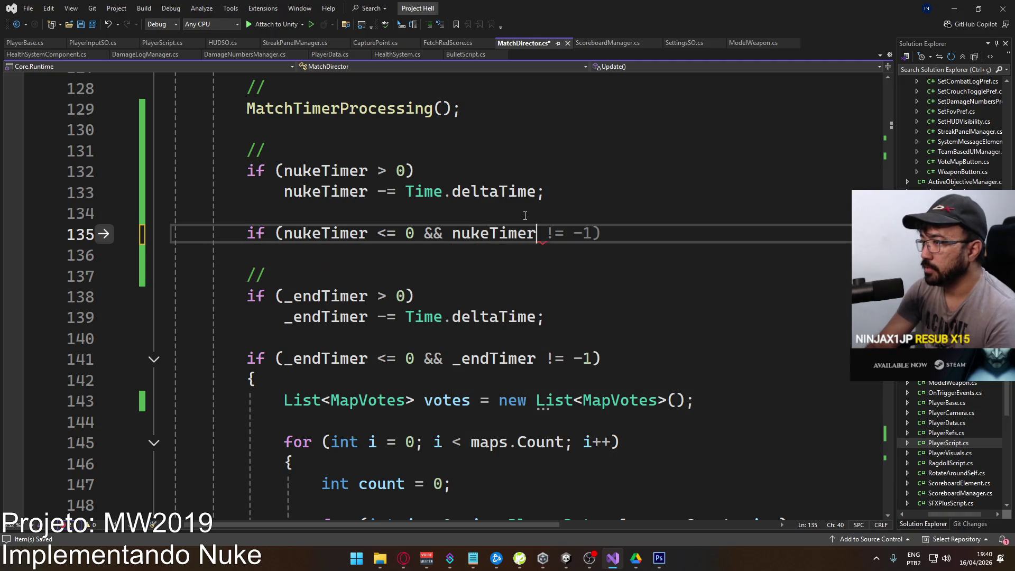
pyautogui.write(' != -1)')
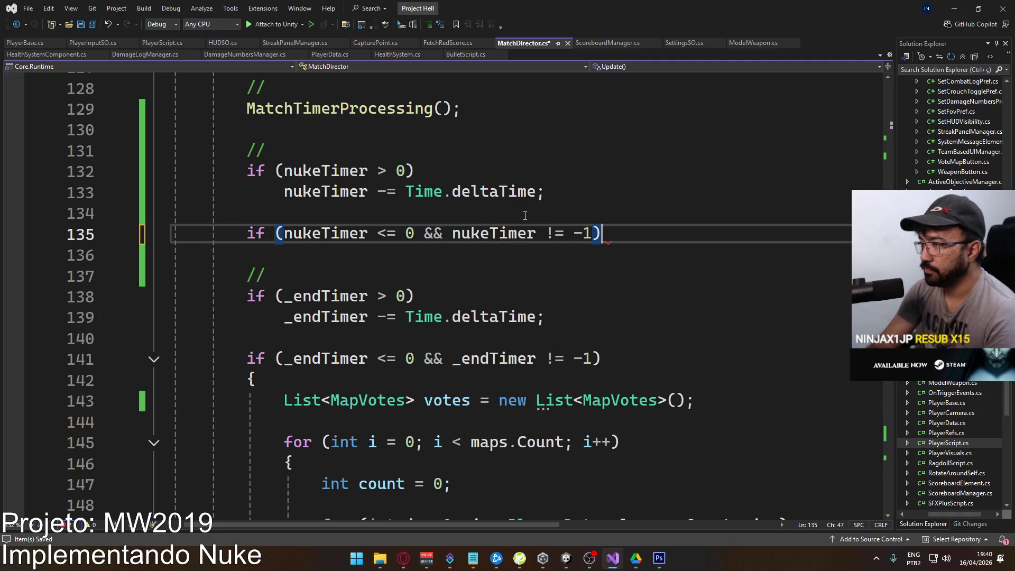
pyautogui.press('Return')
# Inside braces under the expiry condition, set 'nukeTimer = -1;' and save.
pyautogui.write('{')
pyautogui.press('Return')
pyautogui.write('}')
pyautogui.press('Up')
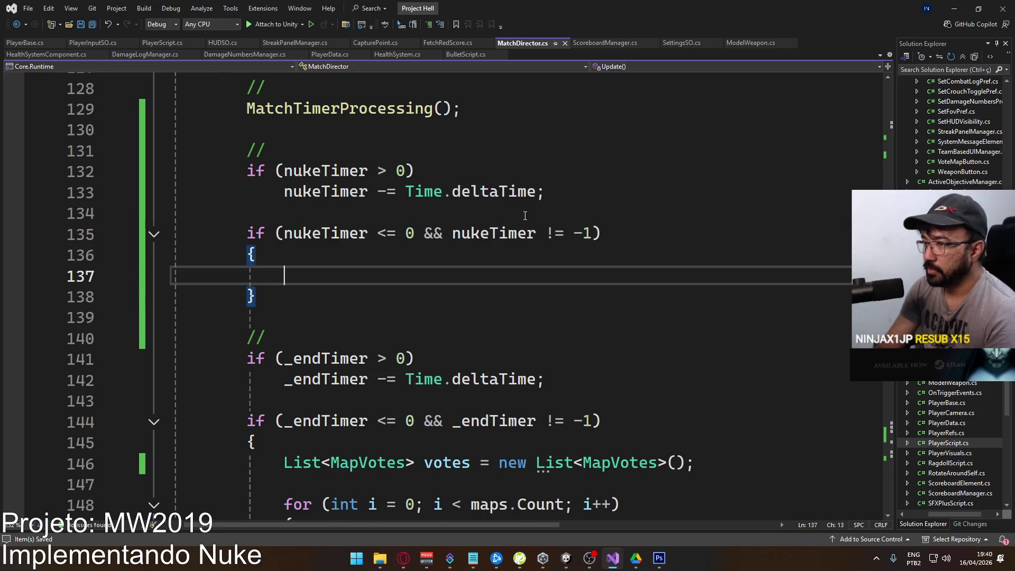
pyautogui.press('Return')
pyautogui.write('n')
pyautogui.press('Tab')
pyautogui.write('=')
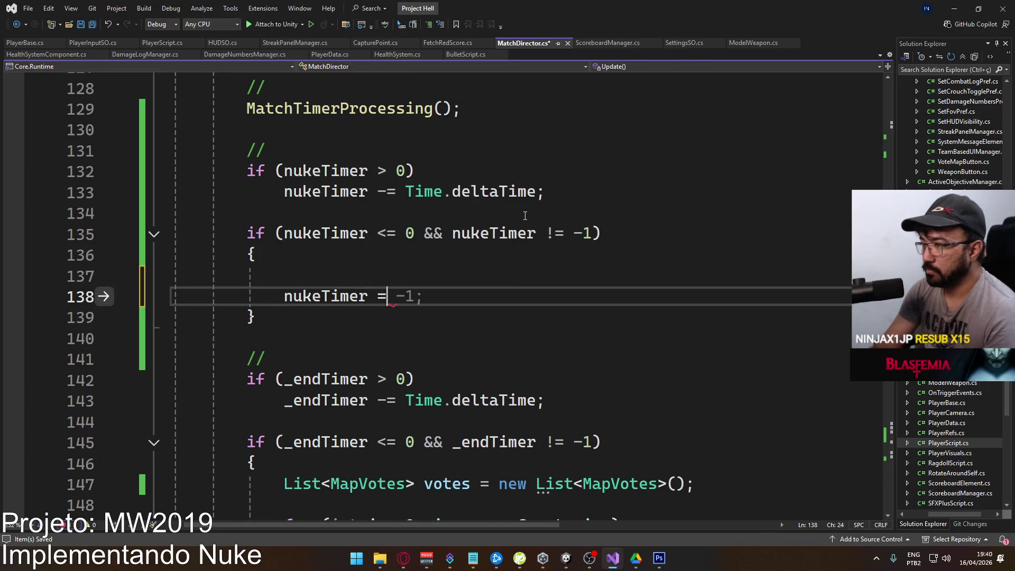
pyautogui.write(' -1;')
pyautogui.hotkey('ctrl', 's')
# Unfold the match end block again and scroll through Update to review the code.
pyautogui.press('Up')
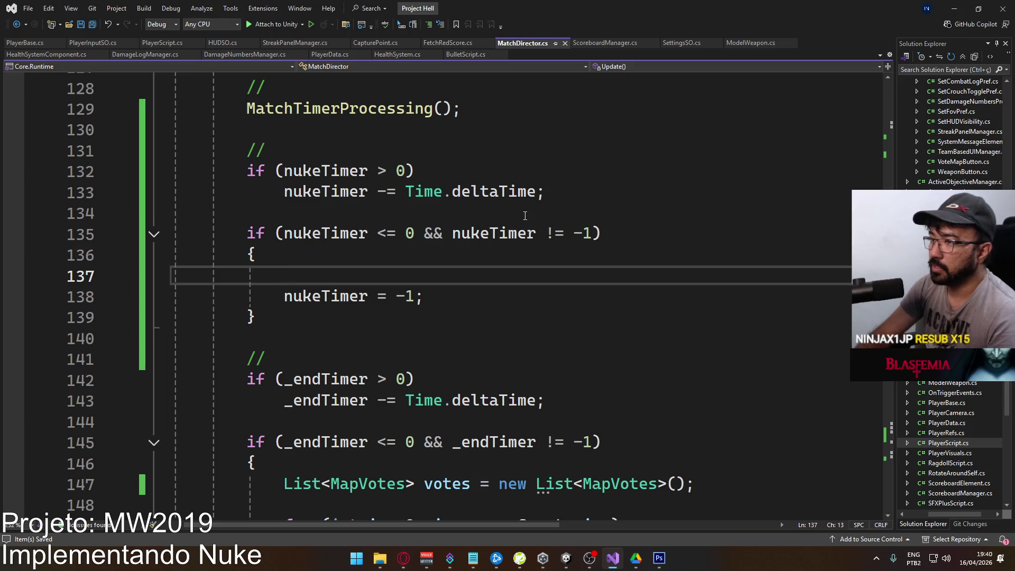
pyautogui.scroll(-15, 346, 250)
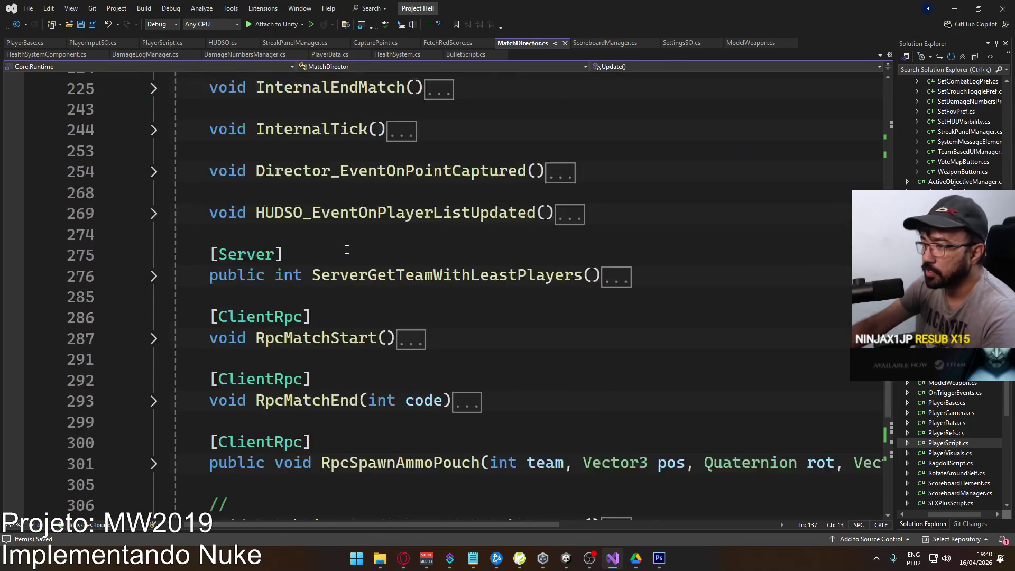
pyautogui.scroll(5, 347, 249)
pyautogui.scroll(2, 211, 263)
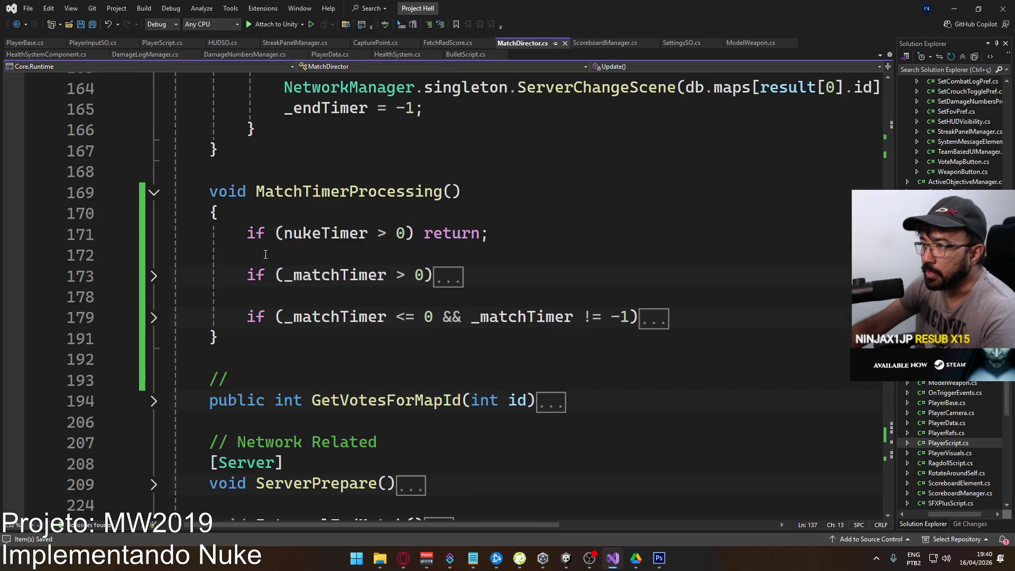
pyautogui.click(154, 317)
pyautogui.scroll(-3, 467, 306)
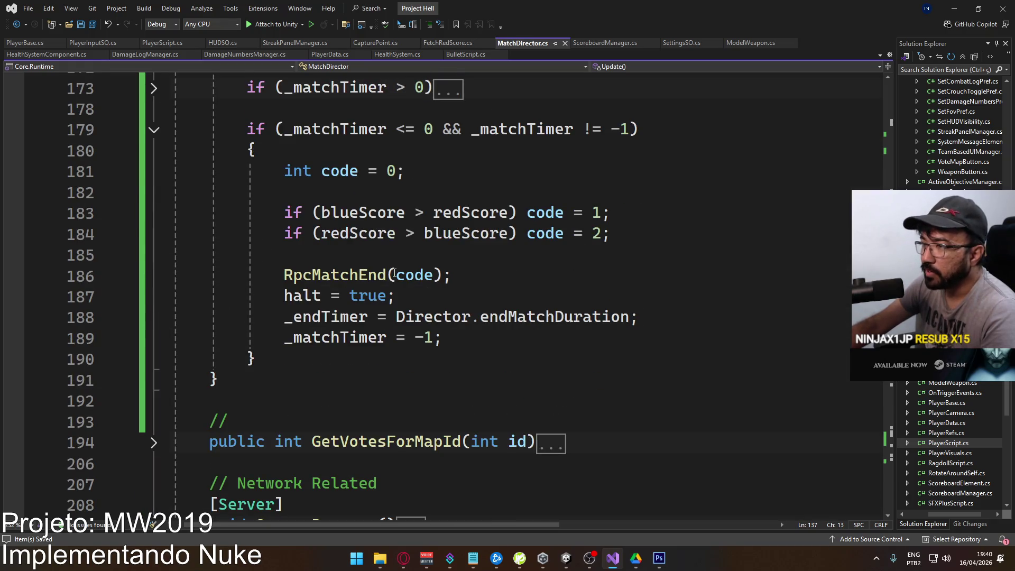
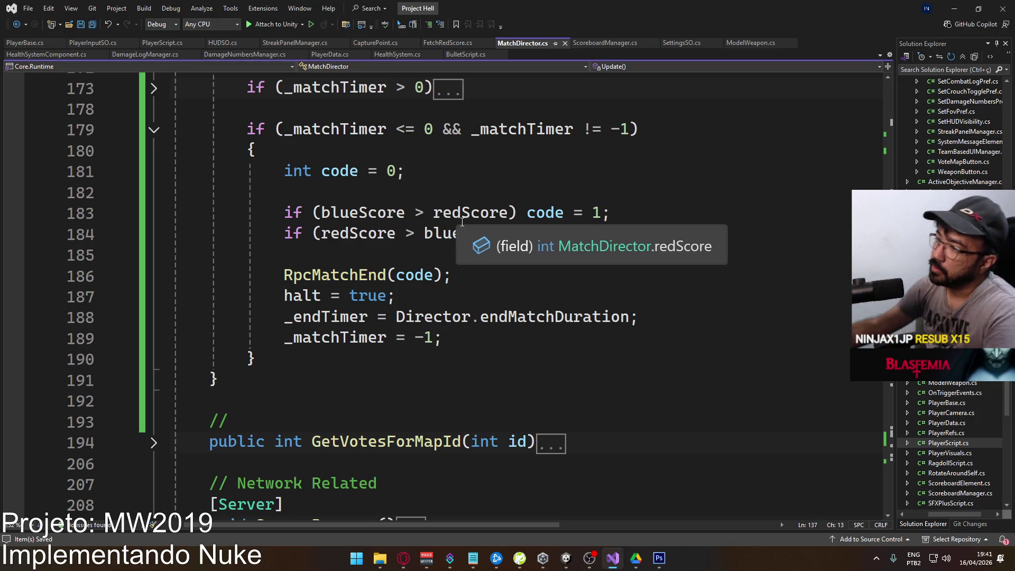
# Copy the match-end code (lines 181–189) and paste it into empty line 137 of the nukeTimer block.
pyautogui.click(470, 338)
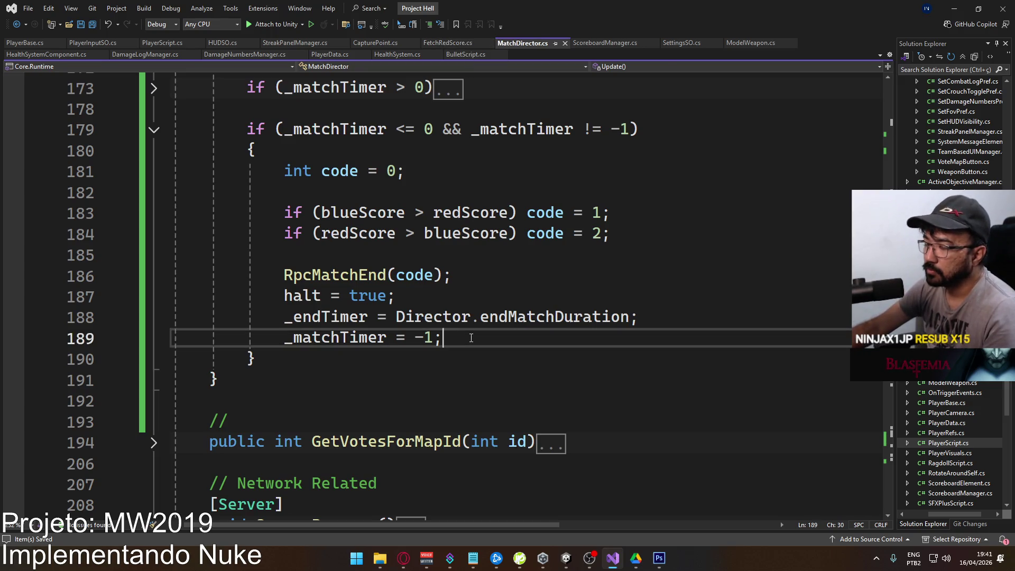
pyautogui.moveTo(471, 338)
pyautogui.mouseDown()
pyautogui.moveTo(286, 198)
pyautogui.moveTo(286, 180)
pyautogui.mouseUp()
pyautogui.hotkey('ctrl', 'c')
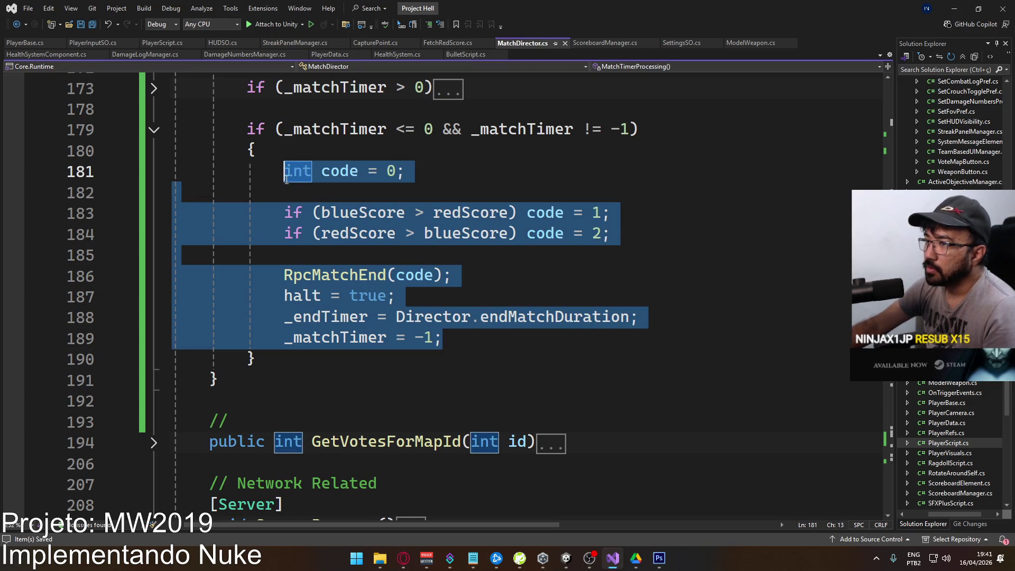
pyautogui.scroll(3, 311, 236)
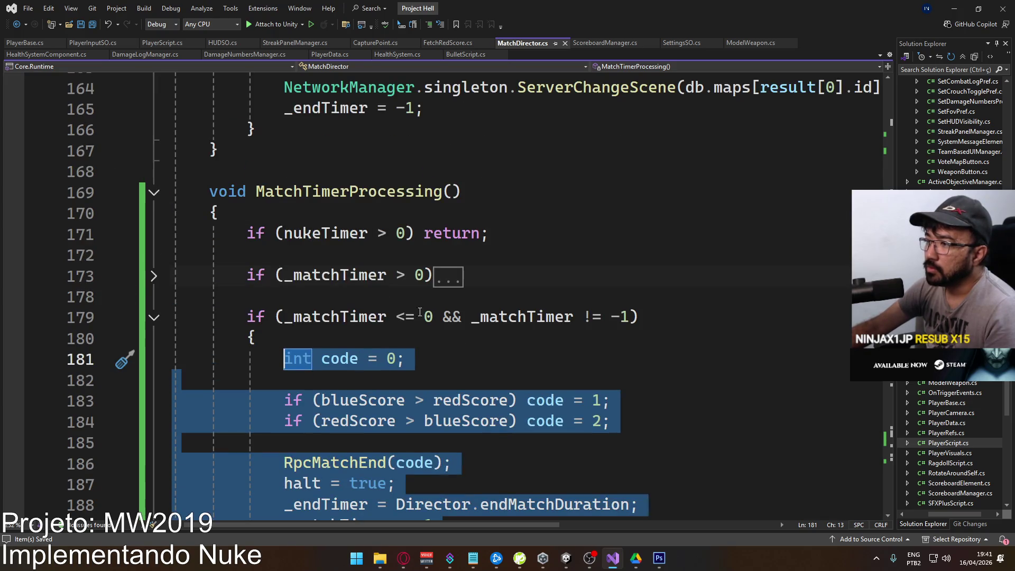
pyautogui.click(154, 317)
pyautogui.scroll(10, 344, 281)
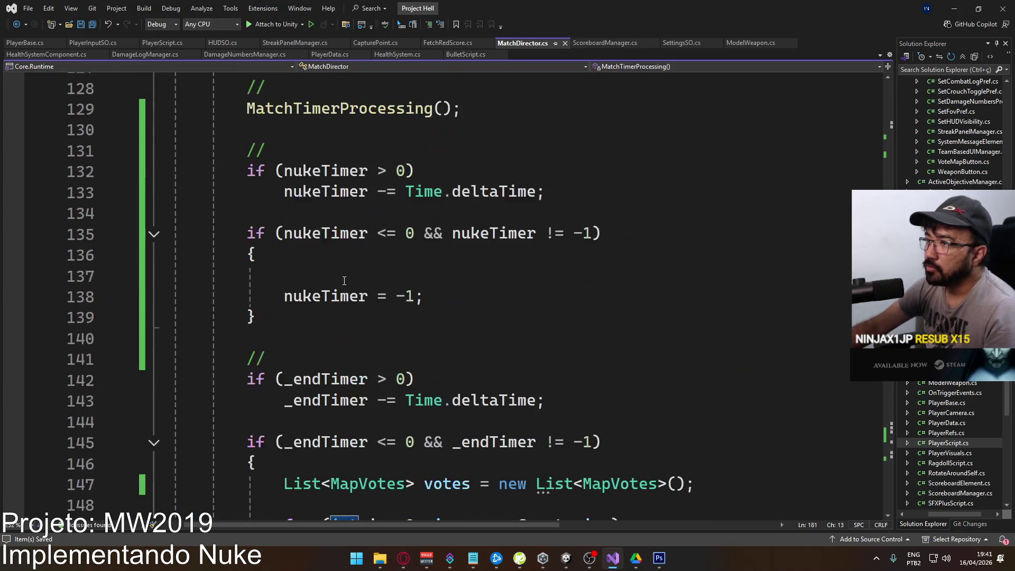
pyautogui.click(415, 275)
pyautogui.hotkey('ctrl', 'v')
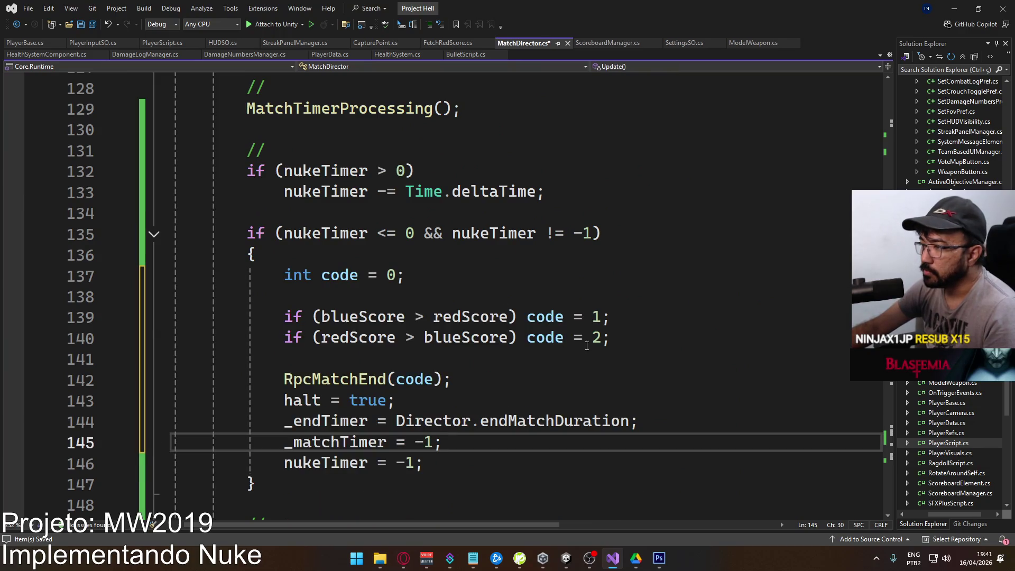
# Delete the two blueScore/redScore comparison lines, change int code = 0 to 3, and switch to the browser.
pyautogui.moveTo(611, 338)
pyautogui.mouseDown()
pyautogui.moveTo(317, 318)
pyautogui.moveTo(226, 294)
pyautogui.mouseUp()
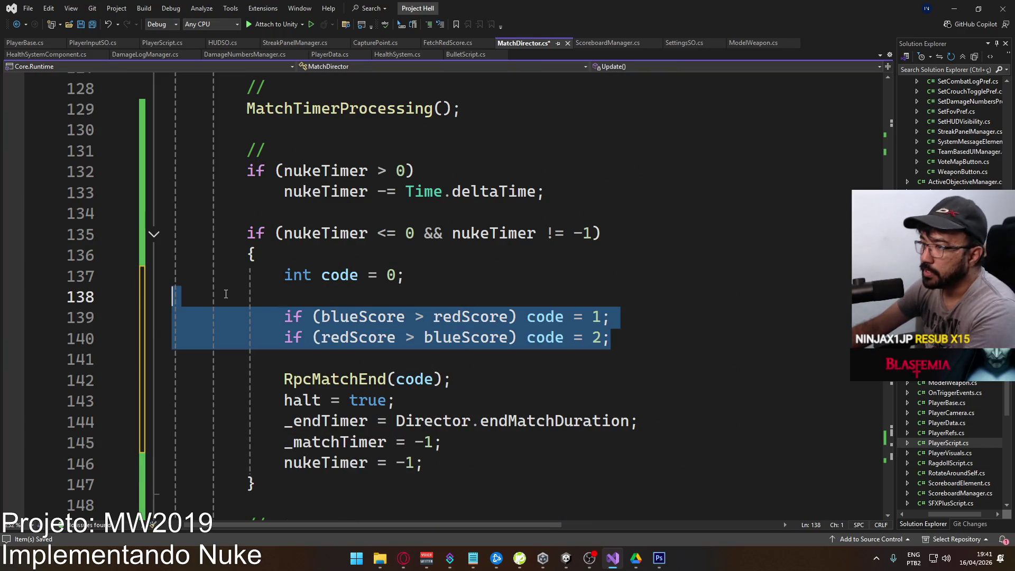
pyautogui.press('Delete')
pyautogui.press('Delete')
pyautogui.press('Delete')
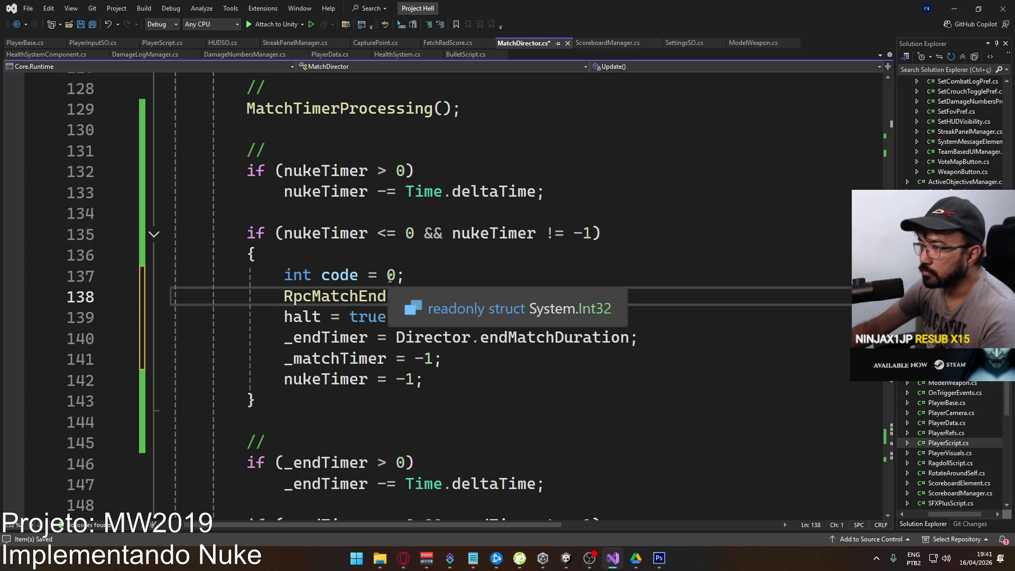
pyautogui.doubleClick(393, 275)
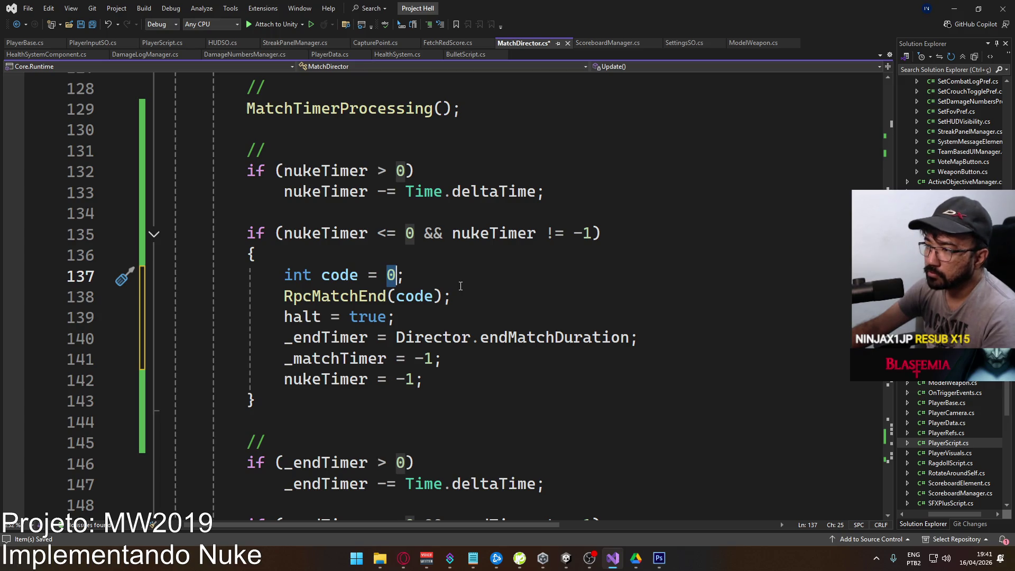
pyautogui.write('3')
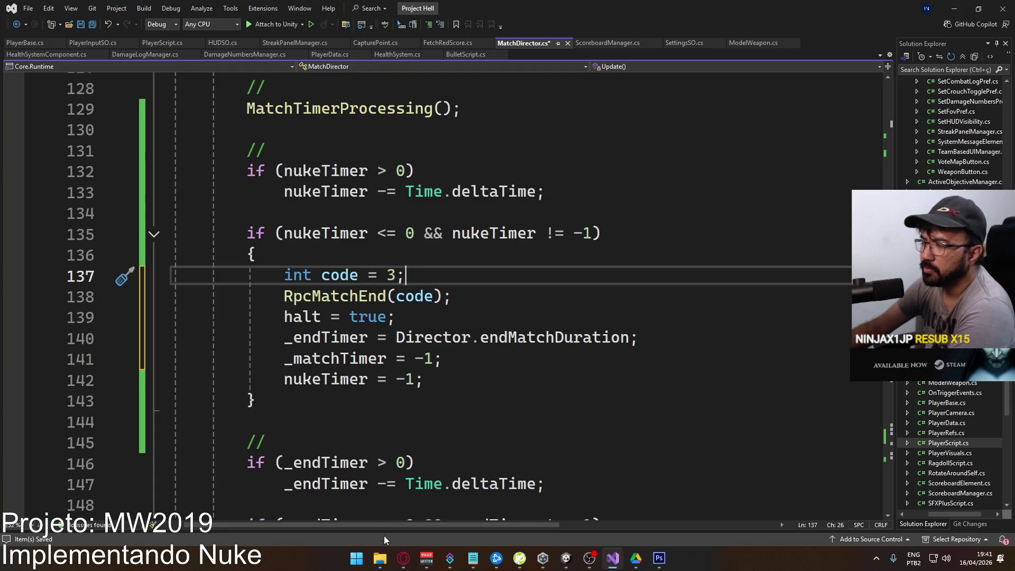
pyautogui.click(404, 557)
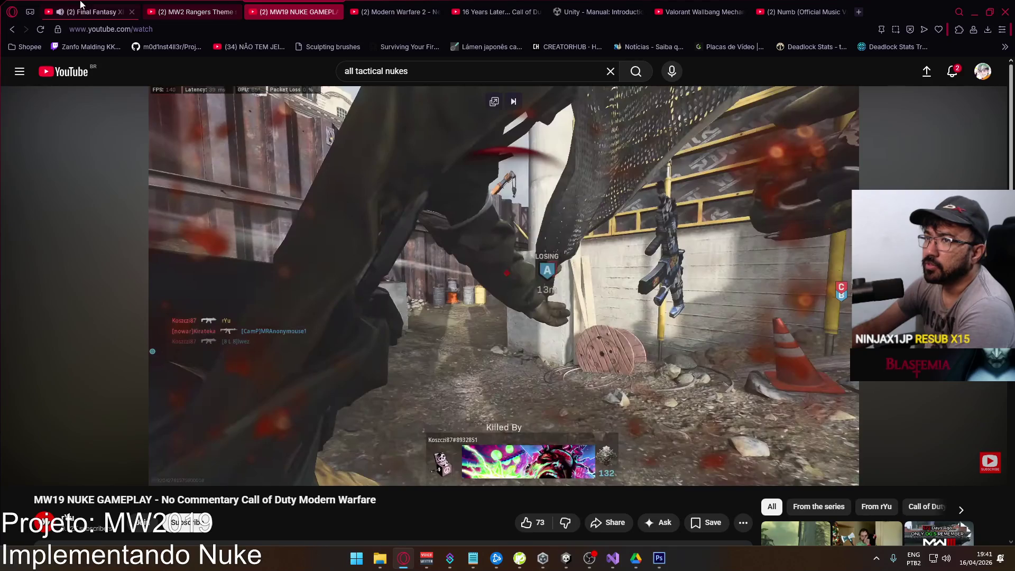
# Look through the open Final Fantasy XIV, Modern Warfare 2 and MW19 nuke video tabs.
pyautogui.click(98, 12)
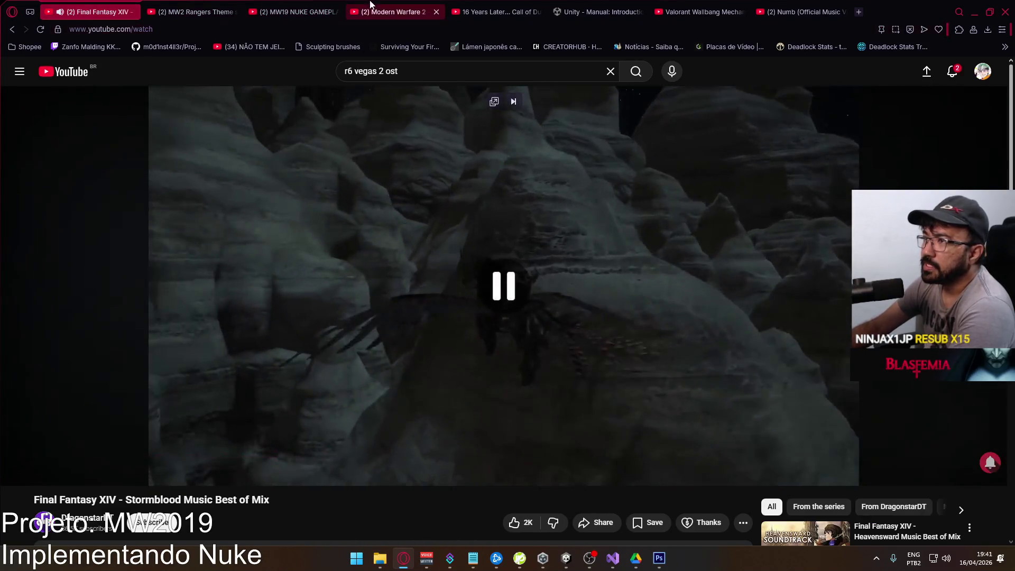
pyautogui.click(370, 5)
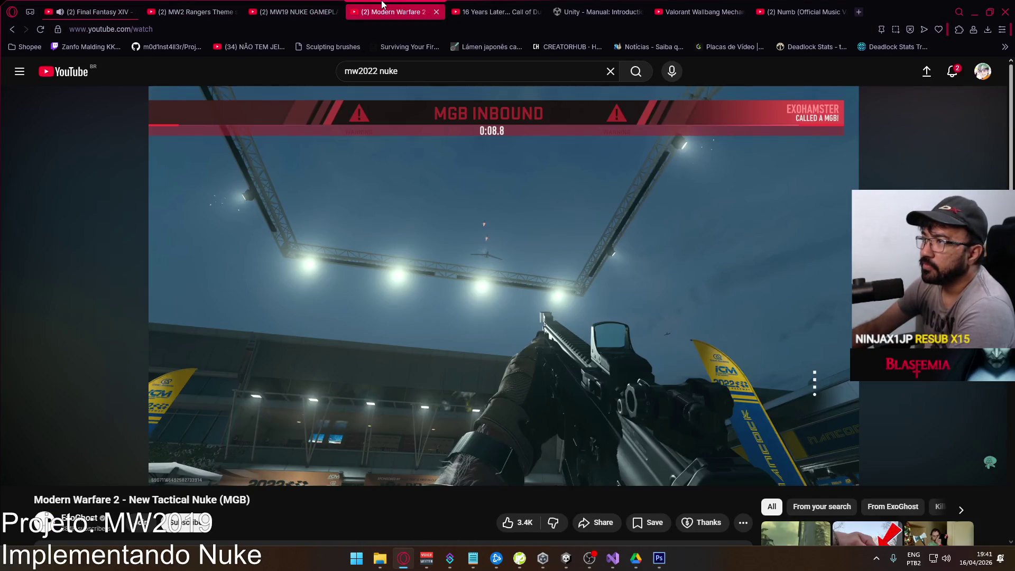
pyautogui.click(308, 4)
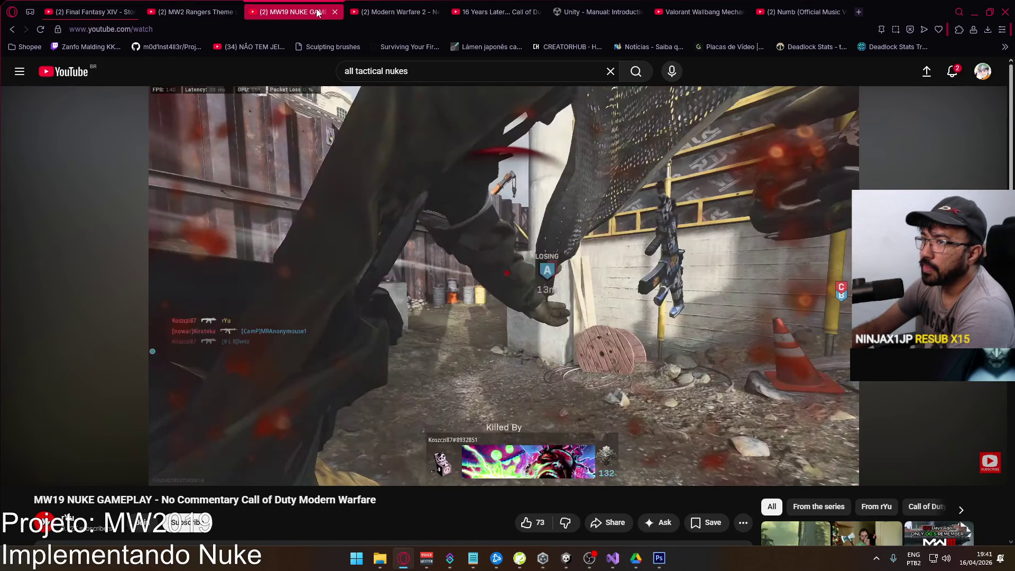
pyautogui.hotkey('ctrl', 'shift', 'Tab')
pyautogui.hotkey('ctrl', 'Tab')
pyautogui.hotkey('ctrl', 'Tab')
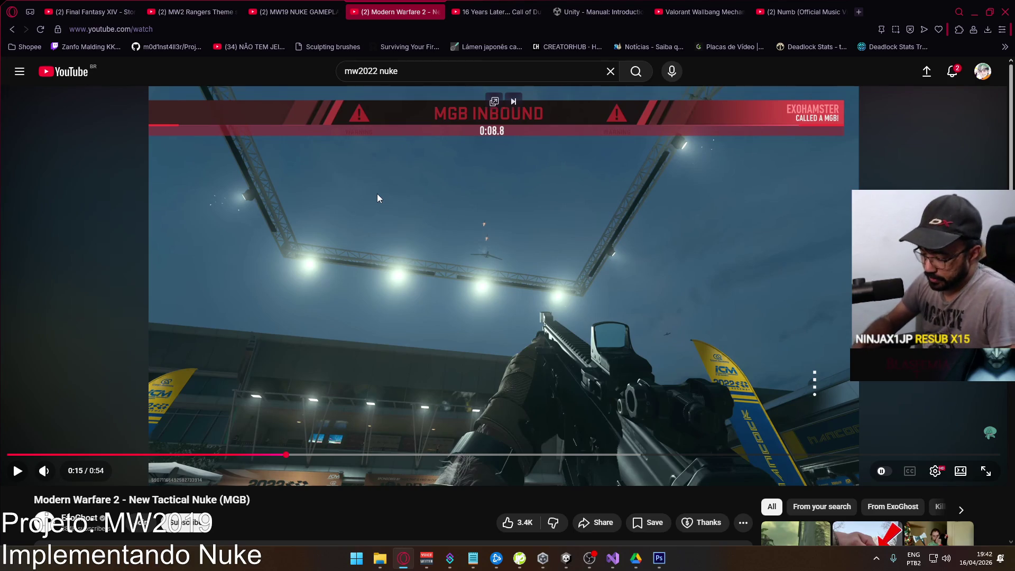
# Search YouTube for 'mw2 nuke' and open 'MW2's The Fastest Nuke ever! 48 Seconds!'.
pyautogui.moveTo(399, 71); pyautogui.dragTo(369, 65)
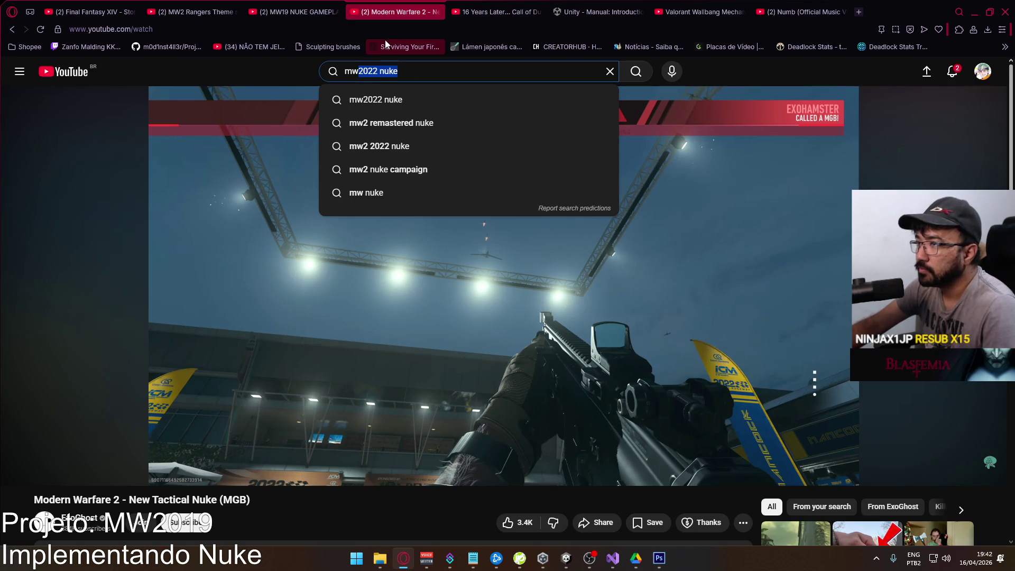
pyautogui.write('2 nuke')
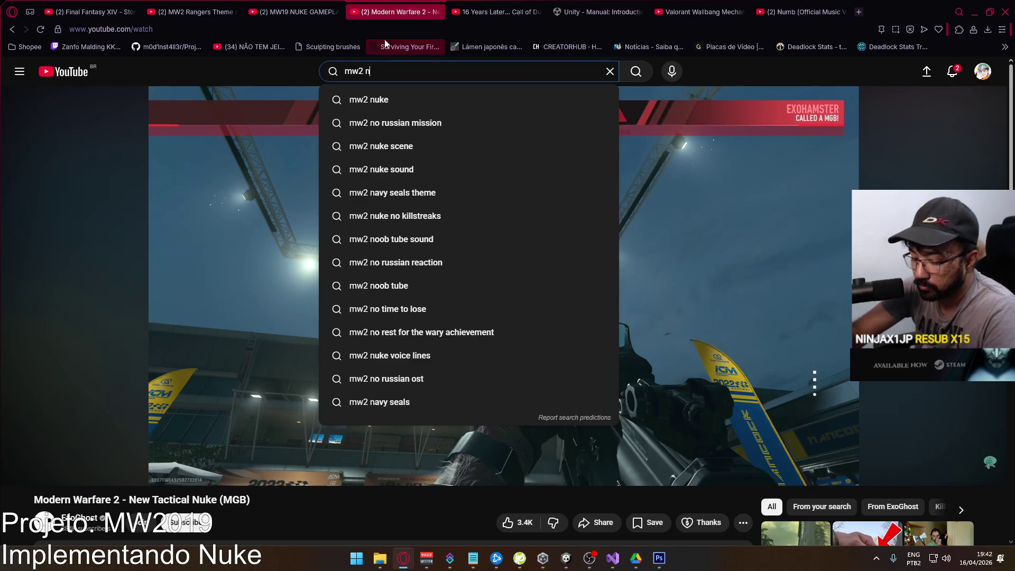
pyautogui.press('Return')
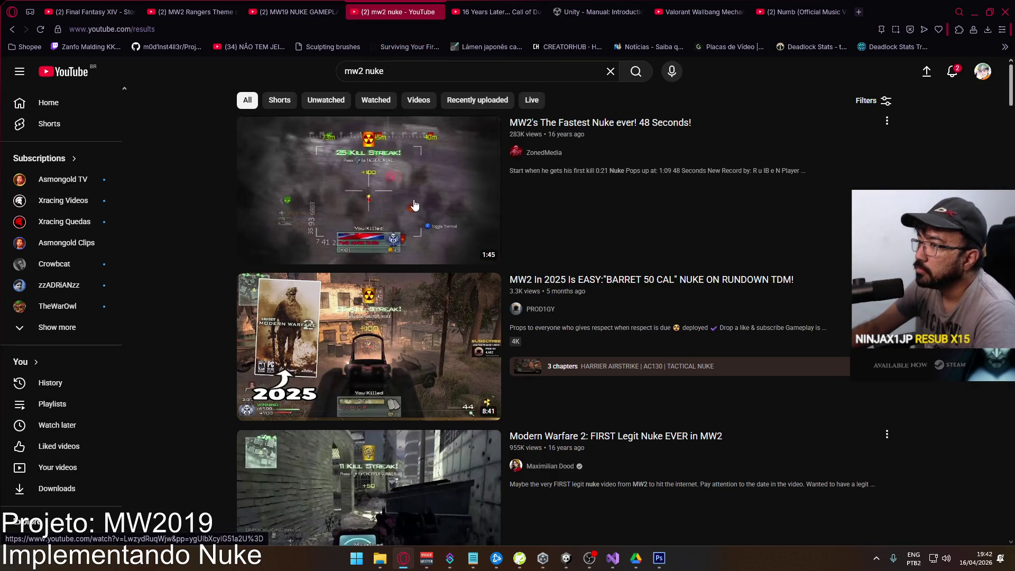
pyautogui.click(561, 212)
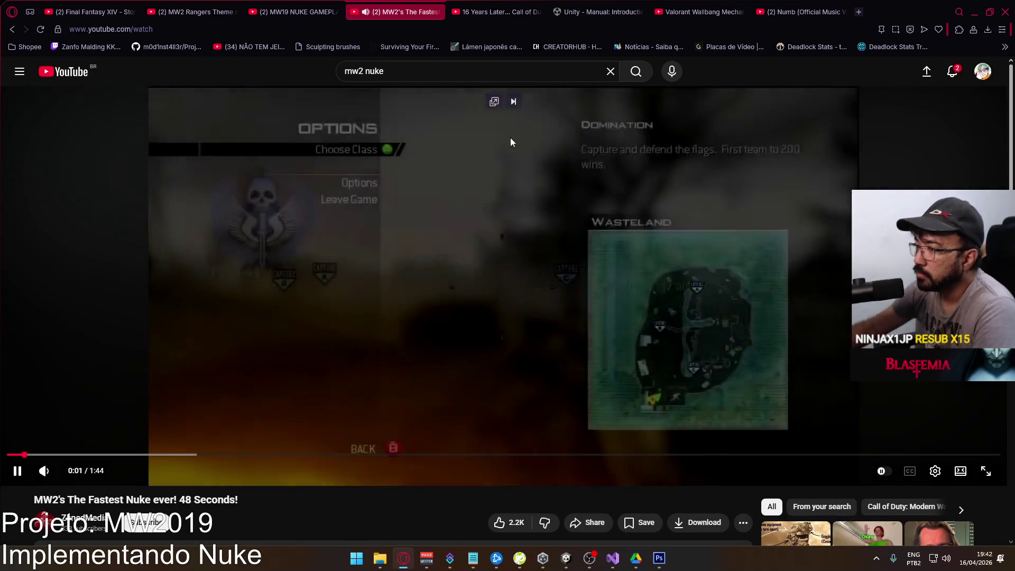
# Jump to the video's end, frame-step back to the Tactical Nuke scoreboard, then close it and minimize Opera.
pyautogui.click(547, 455)
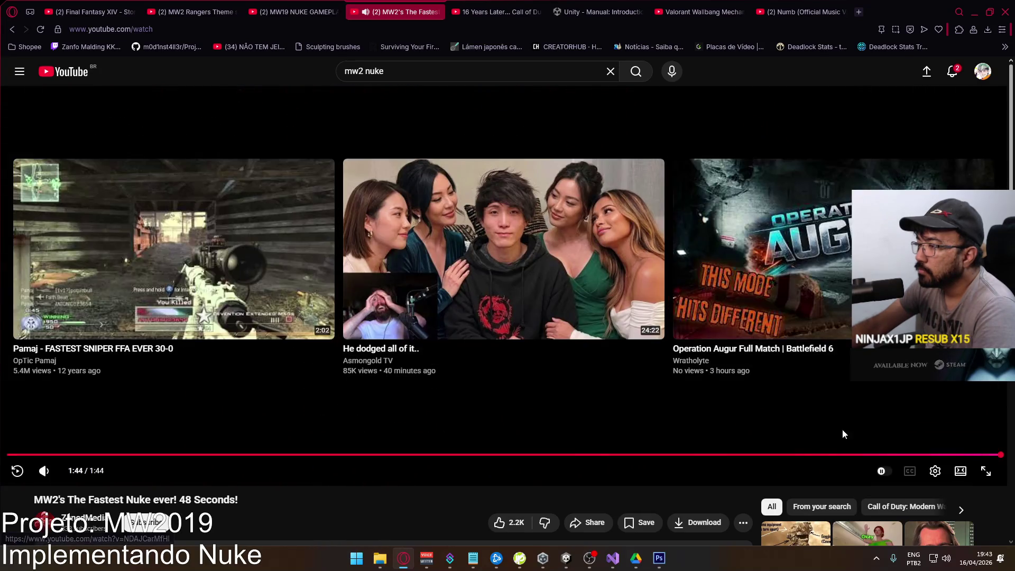
pyautogui.click(992, 455)
pyautogui.click(782, 305)
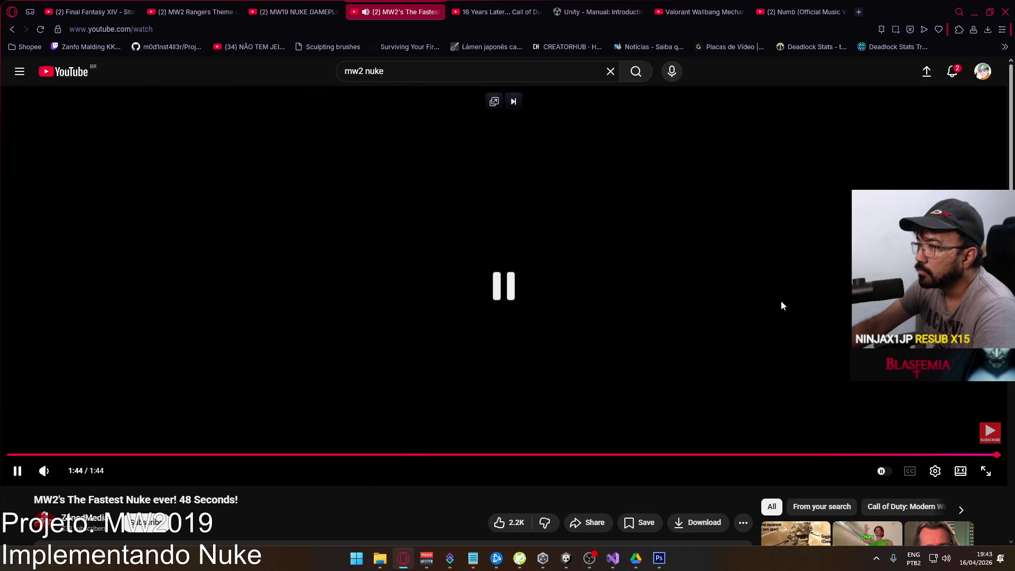
pyautogui.press(',')
pyautogui.press(',')
pyautogui.press(',')
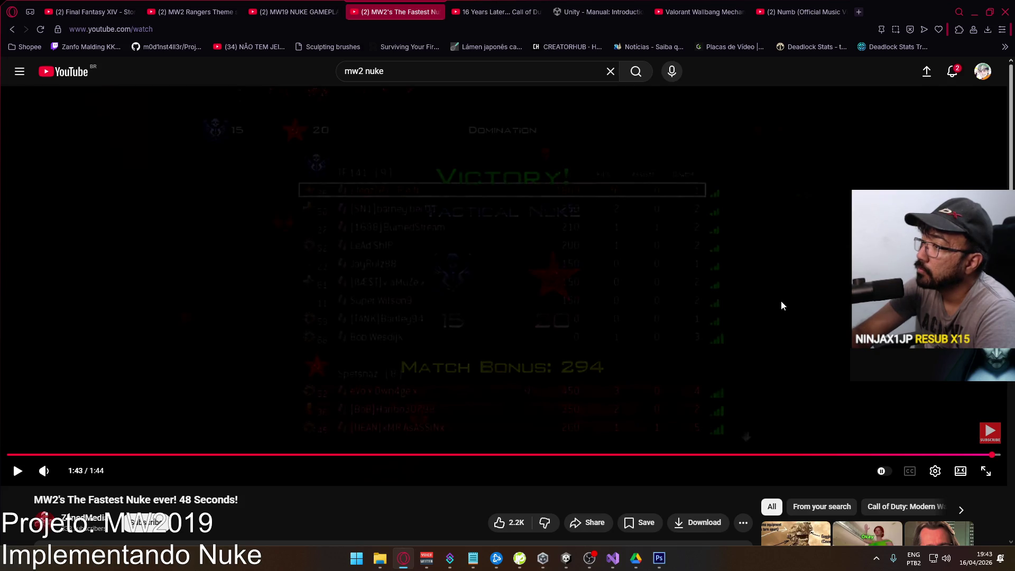
pyautogui.press(',')
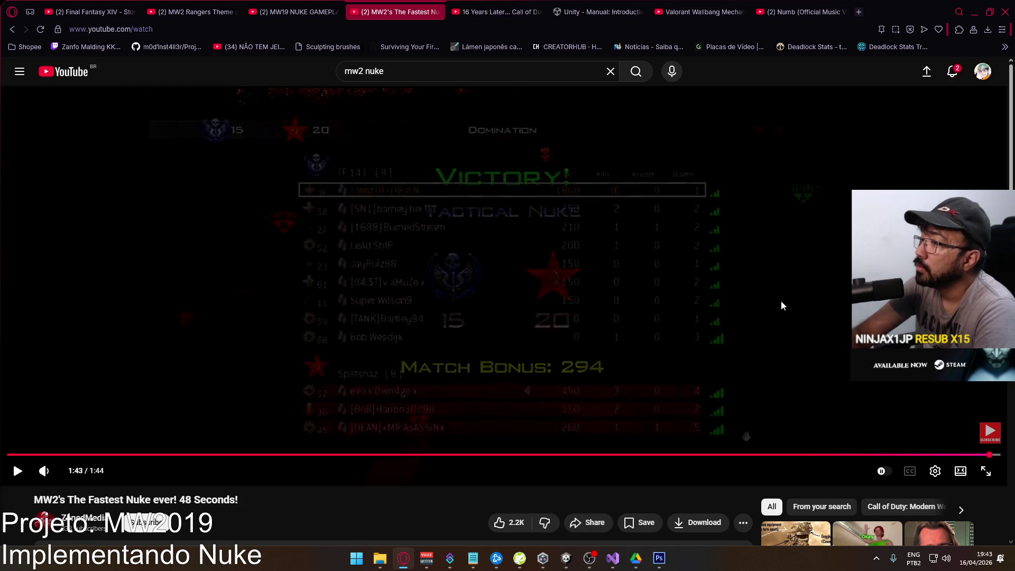
pyautogui.press(',')
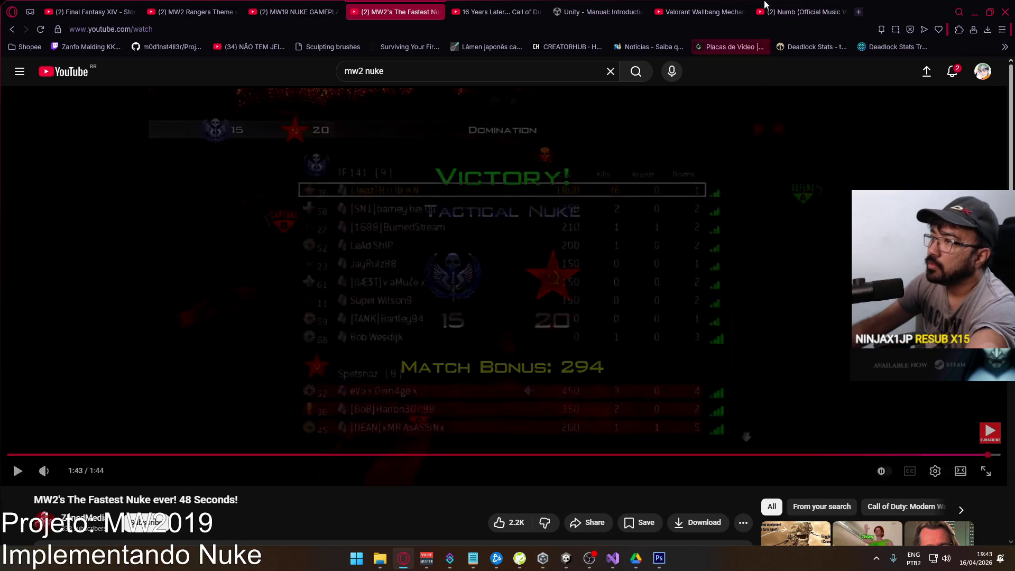
pyautogui.click(440, 12)
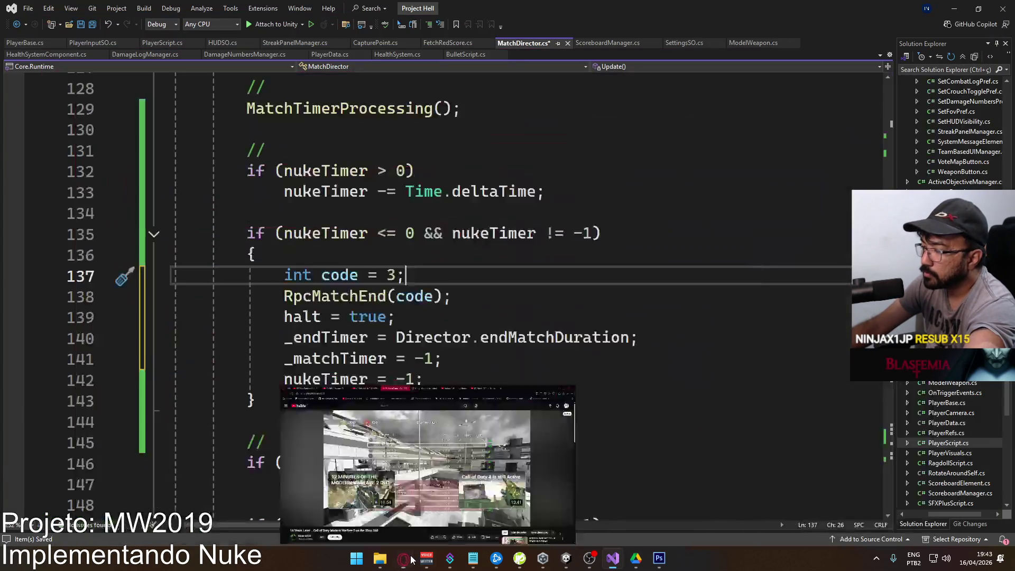
pyautogui.click(408, 559)
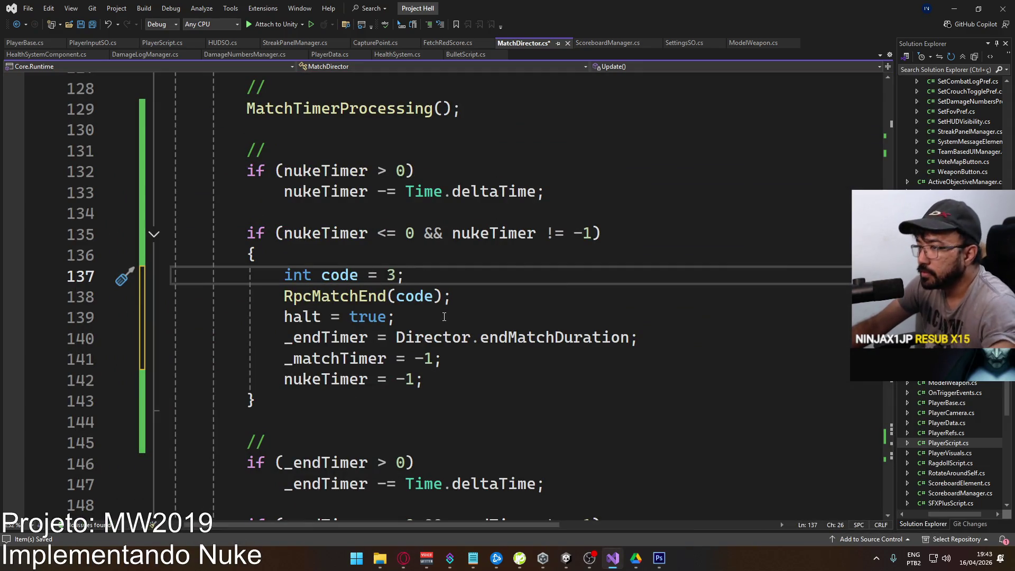
# Change the nuke branch back to int code = 0; with a new indented line below, then switch to the browser.
pyautogui.press('BackSpace')
pyautogui.press('BackSpace')
pyautogui.write('0;')
pyautogui.press('Return')
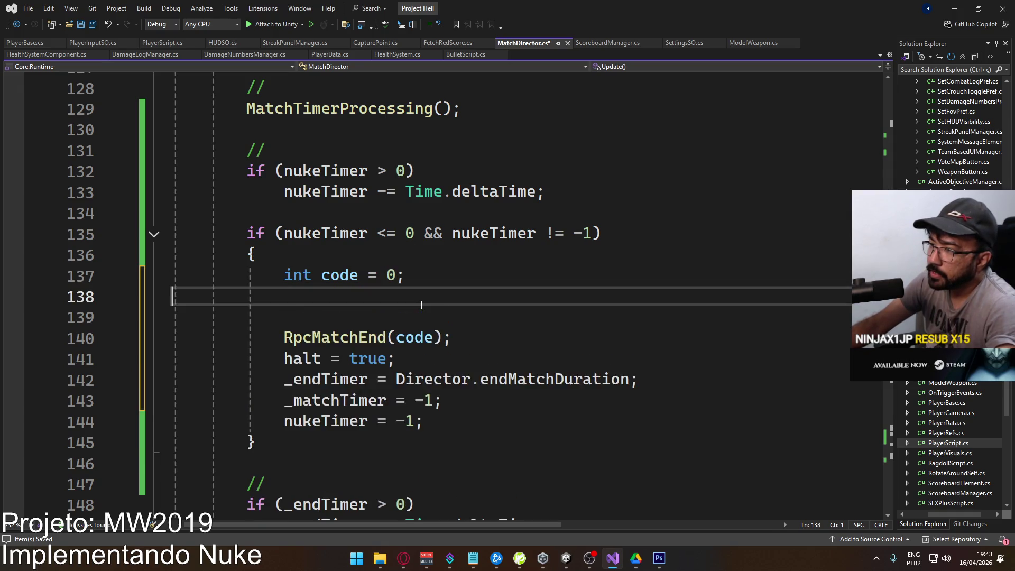
pyautogui.press('Tab')
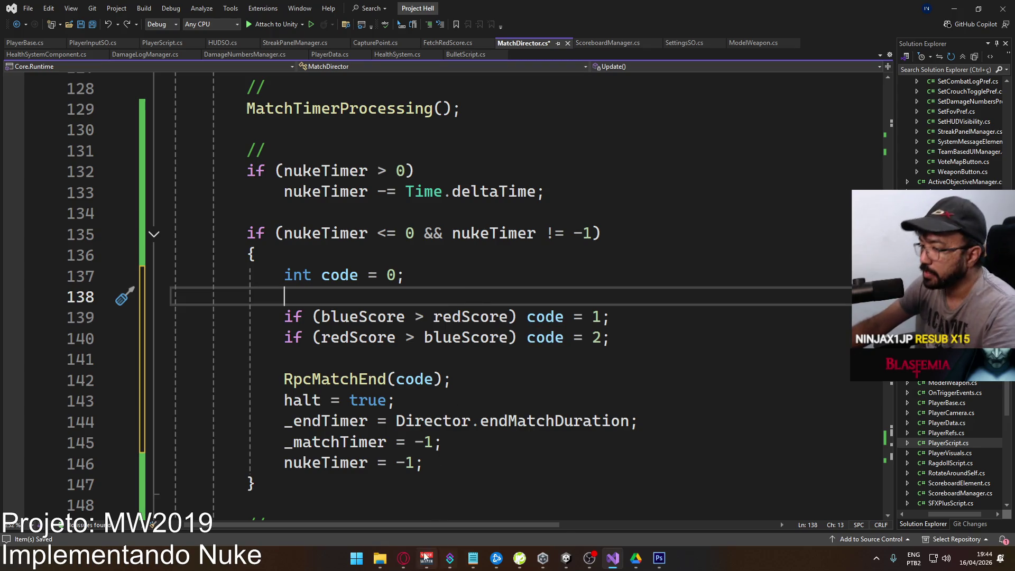
pyautogui.click(403, 558)
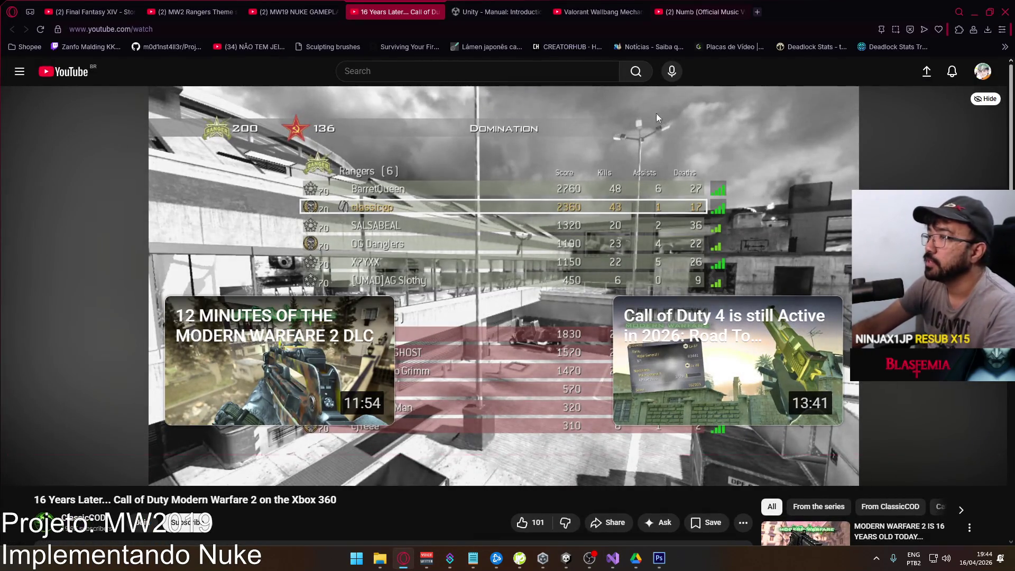
# Show the hidden system tray icons, then dismiss them to return to the MW2 Xbox 360 video.
pyautogui.click(876, 558)
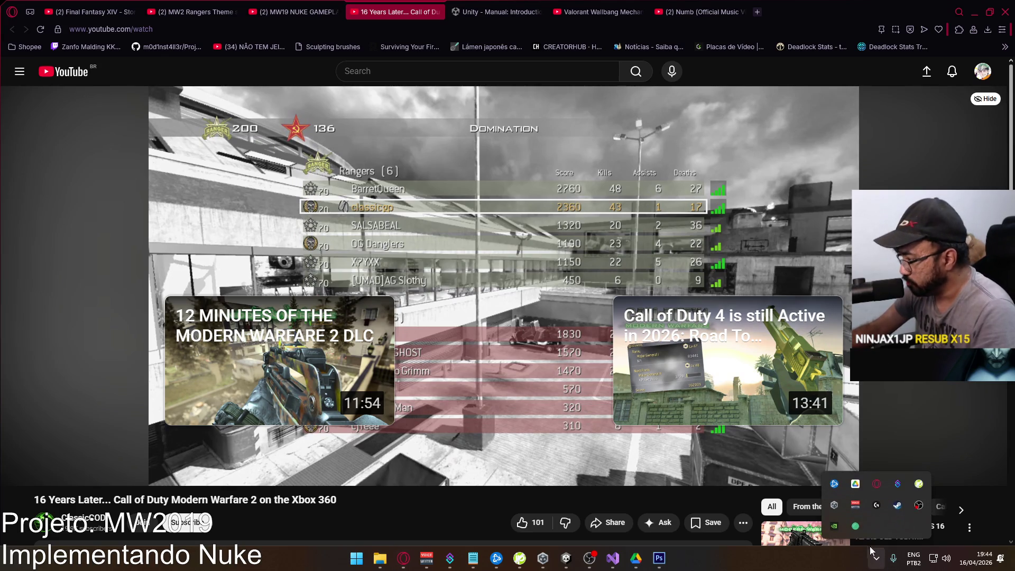
pyautogui.click(513, 303)
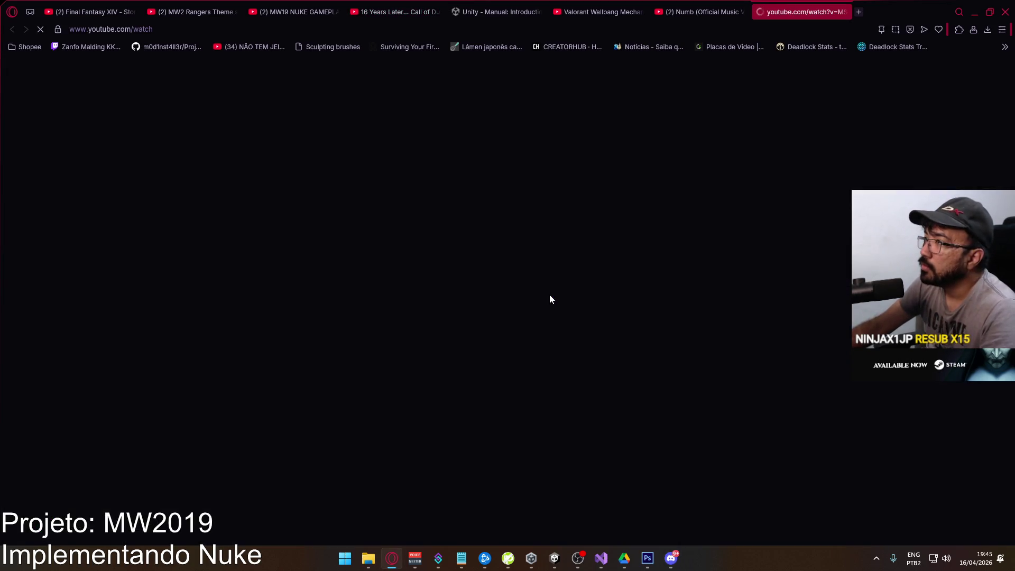
# Pause the METRO 2039 reveal trailer at its start and scroll down to the comments and back.
pyautogui.click(278, 344)
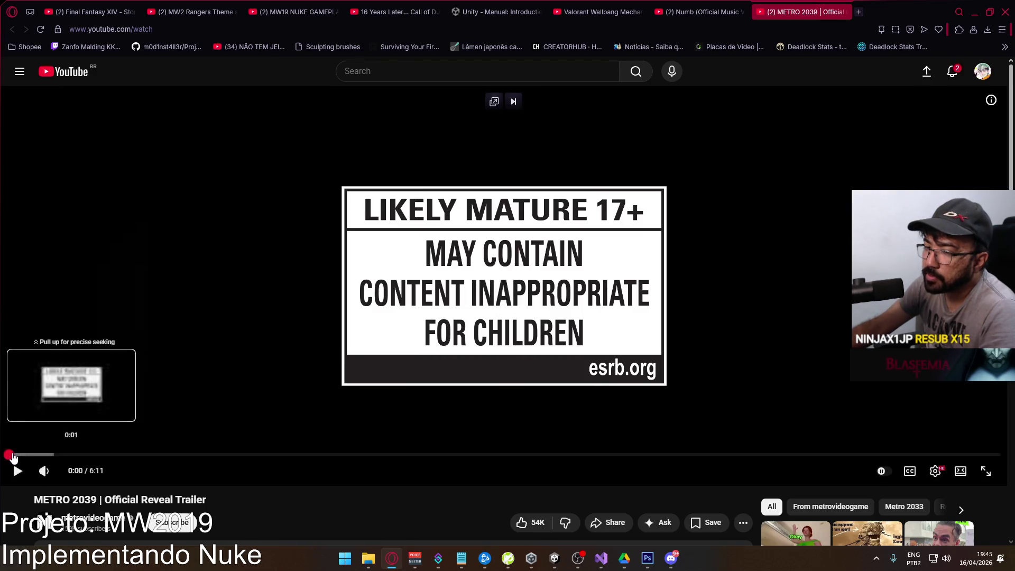
pyautogui.scroll(-5, 389, 411)
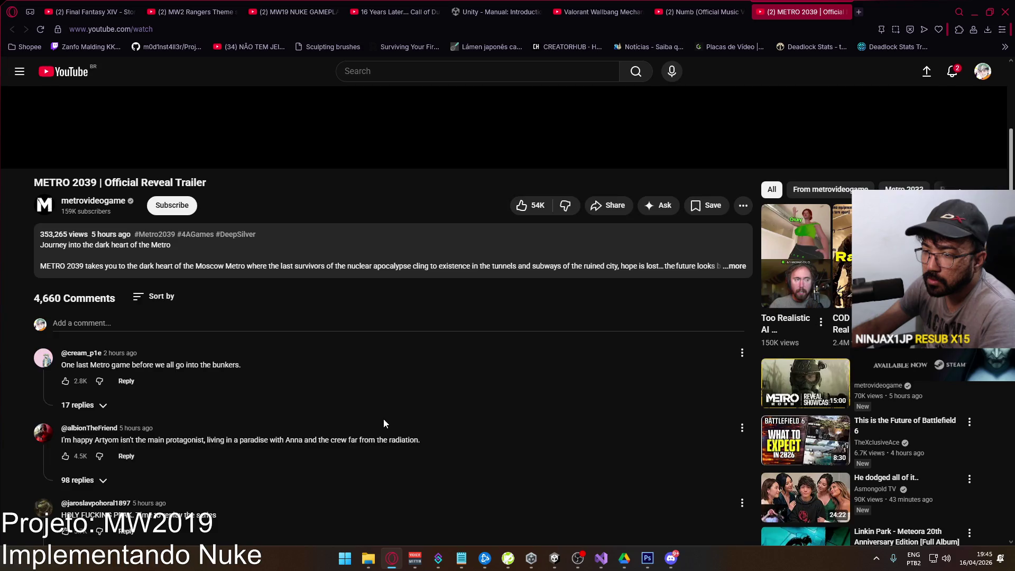
pyautogui.scroll(5, 384, 420)
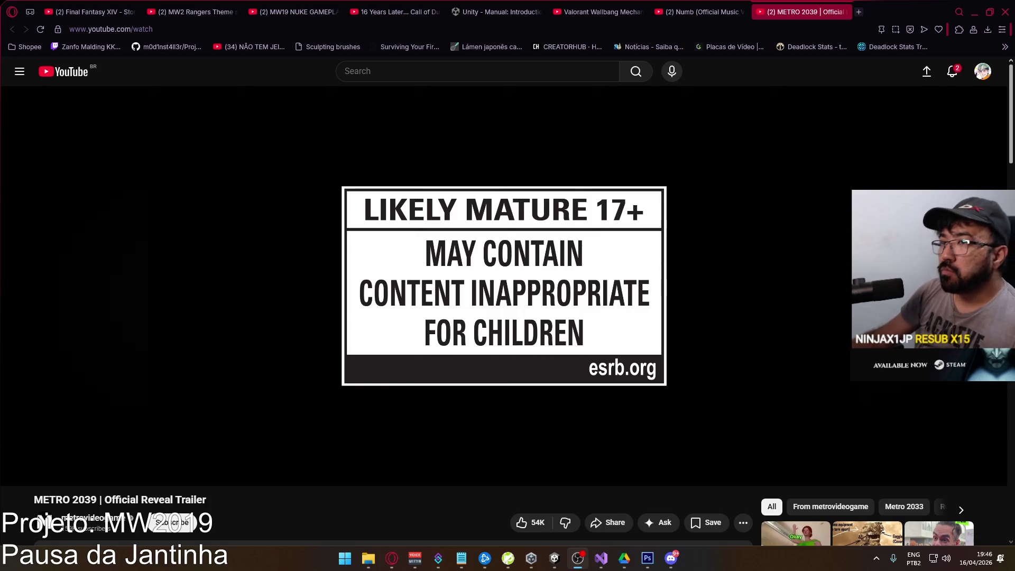
# Open the YouTube home page in a new tab and switch to it.
pyautogui.rightClick(77, 72)
pyautogui.click(114, 81)
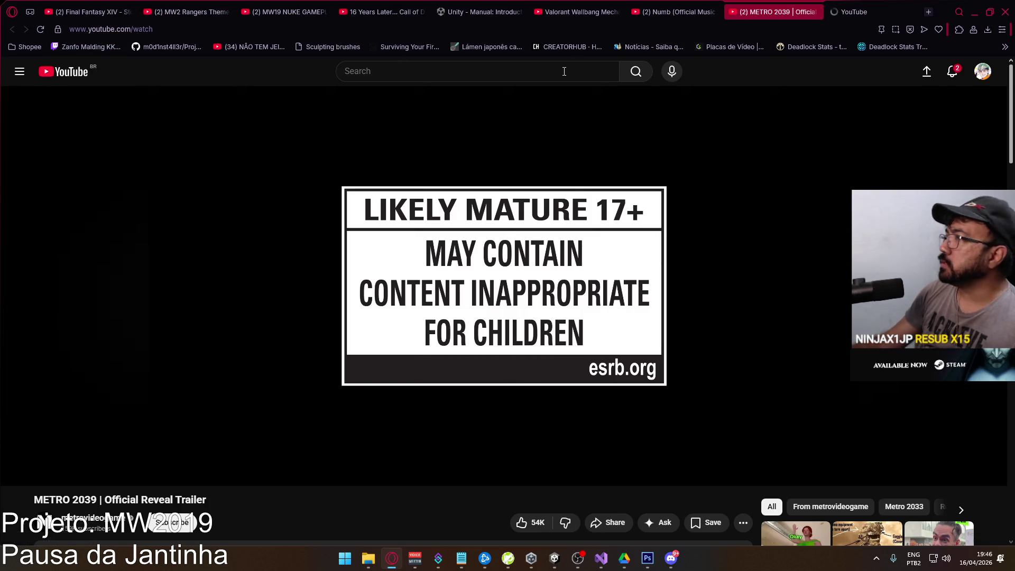
pyautogui.click(863, 4)
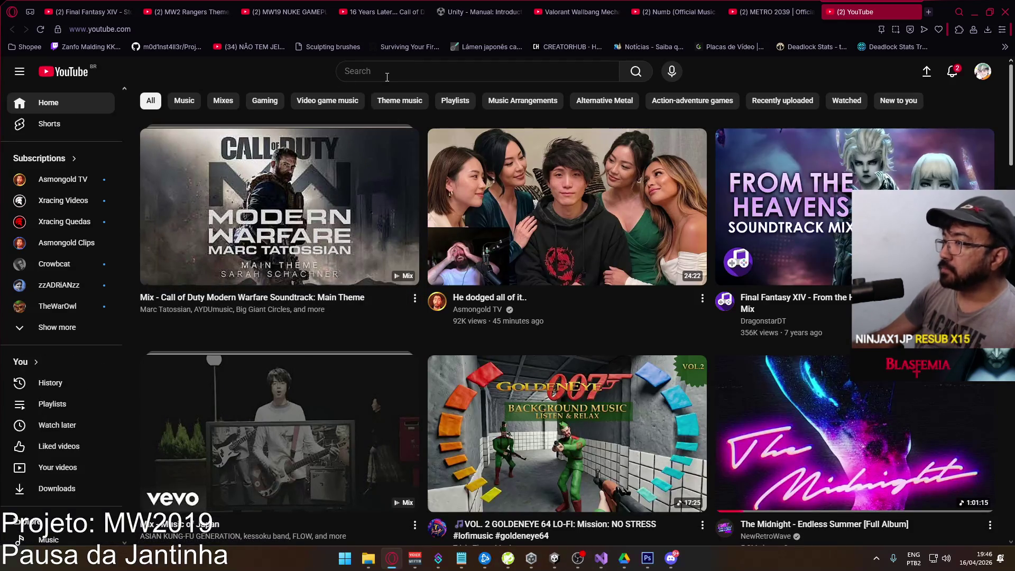
# Search 'gametrailers', open the GameTrailers channel, and show its Videos tab.
pyautogui.click(387, 78)
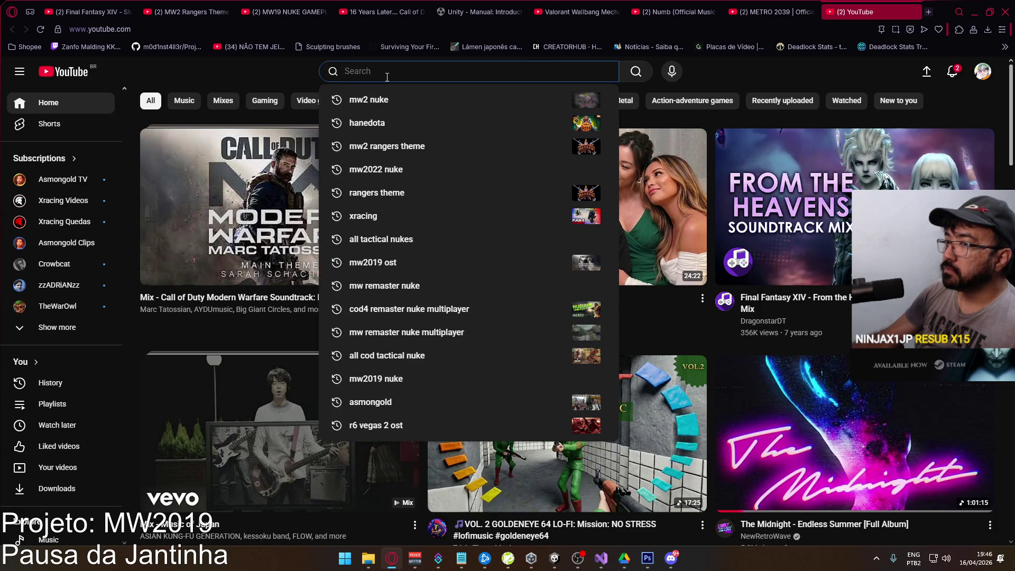
pyautogui.write('ga')
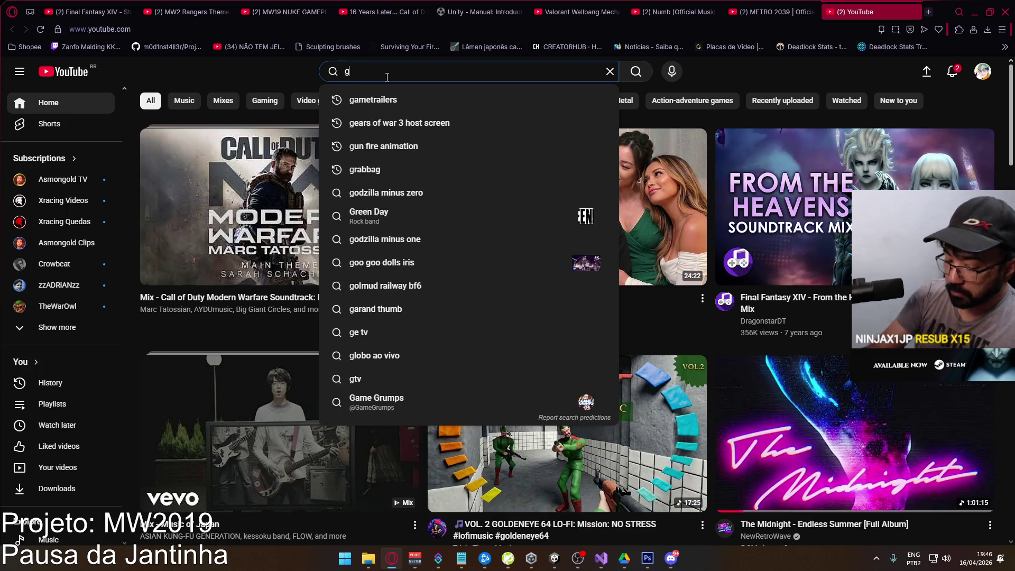
pyautogui.click(449, 99)
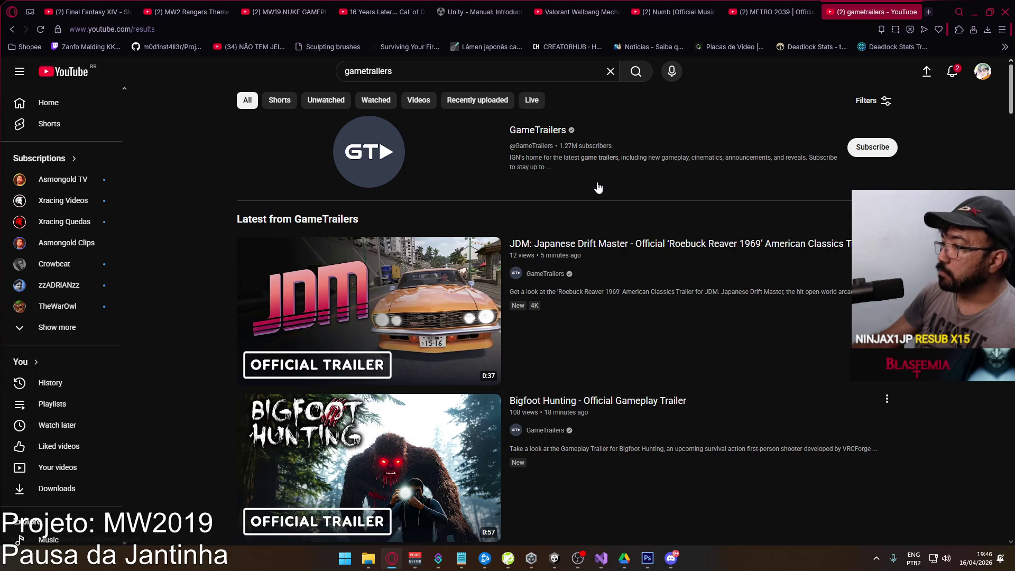
pyautogui.click(570, 275)
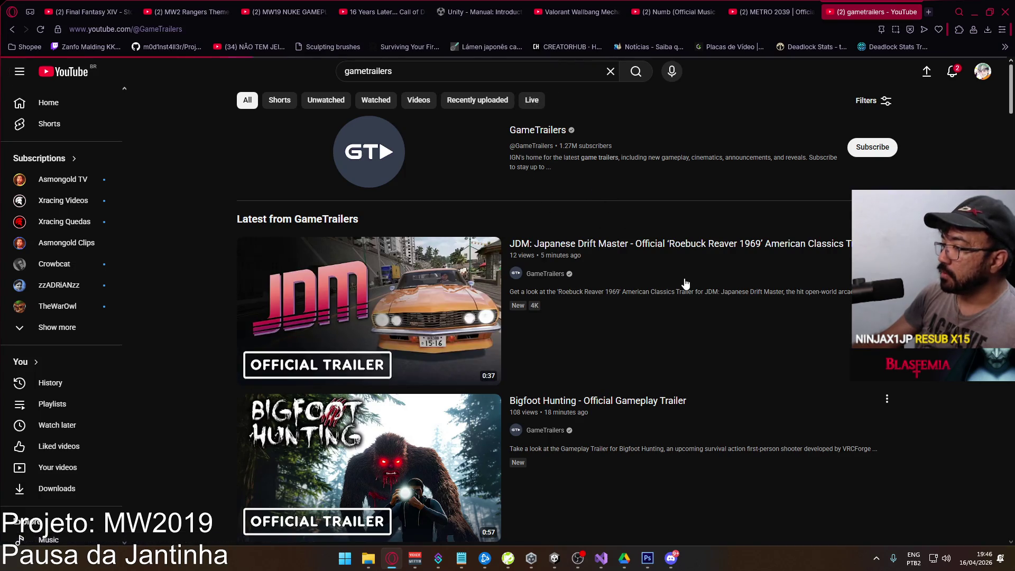
pyautogui.click(276, 322)
pyautogui.scroll(-2, 415, 300)
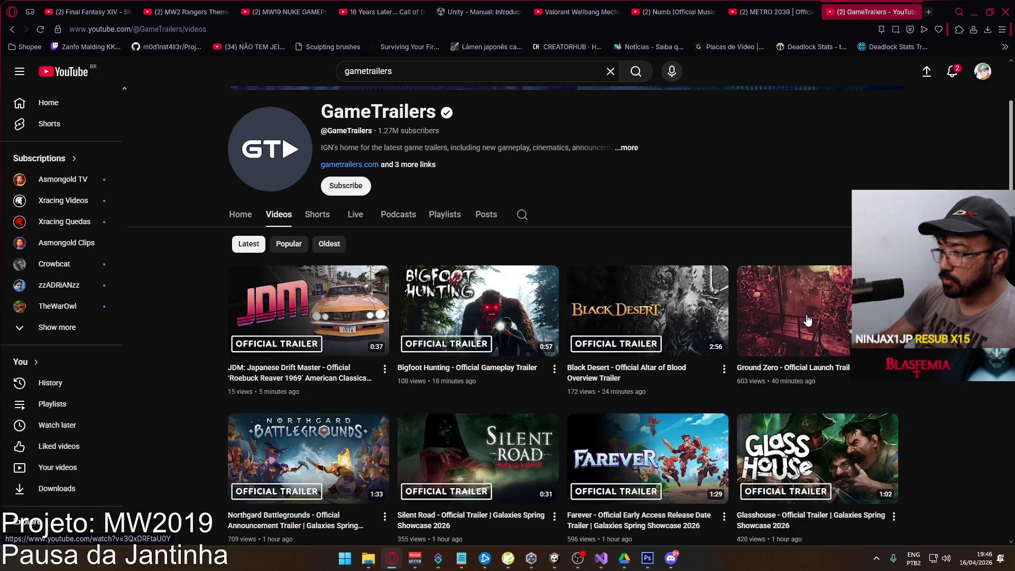
# Open the Farever and Ground Zero official trailers from GameTrailers' Videos list in new tabs.
pyautogui.scroll(-2, 621, 244)
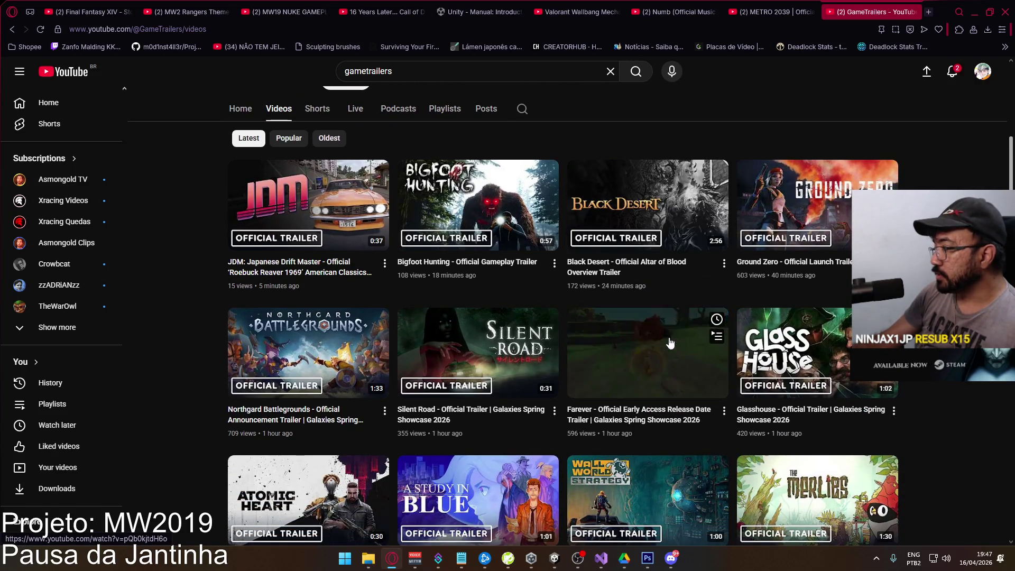
pyautogui.rightClick(652, 328)
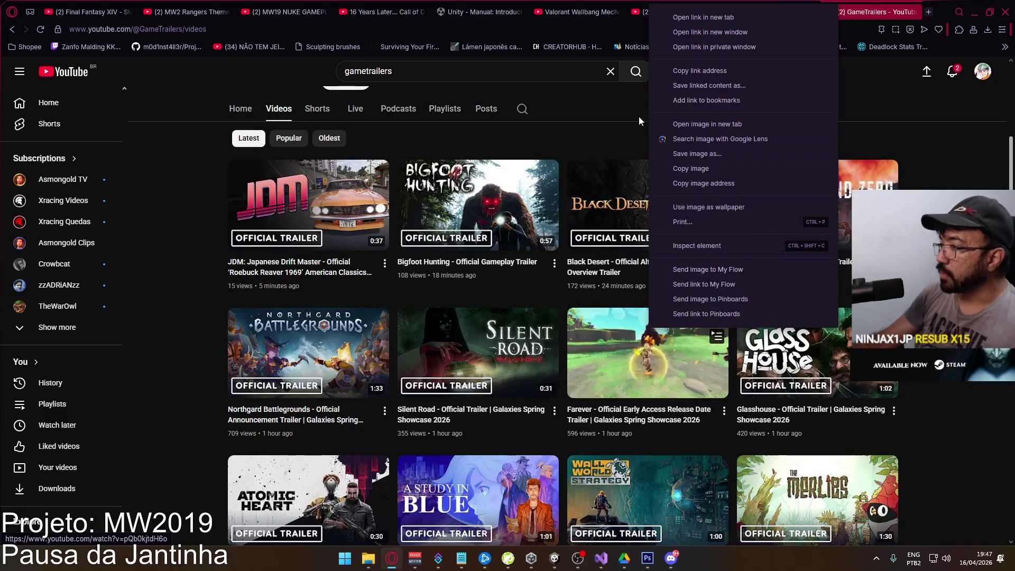
pyautogui.click(714, 23)
pyautogui.rightClick(797, 248)
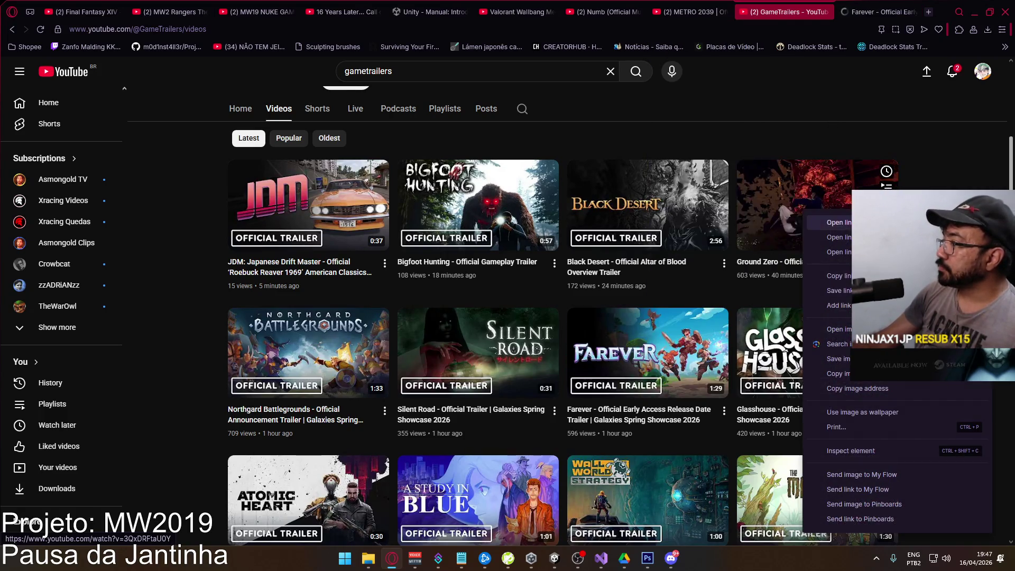
pyautogui.click(825, 263)
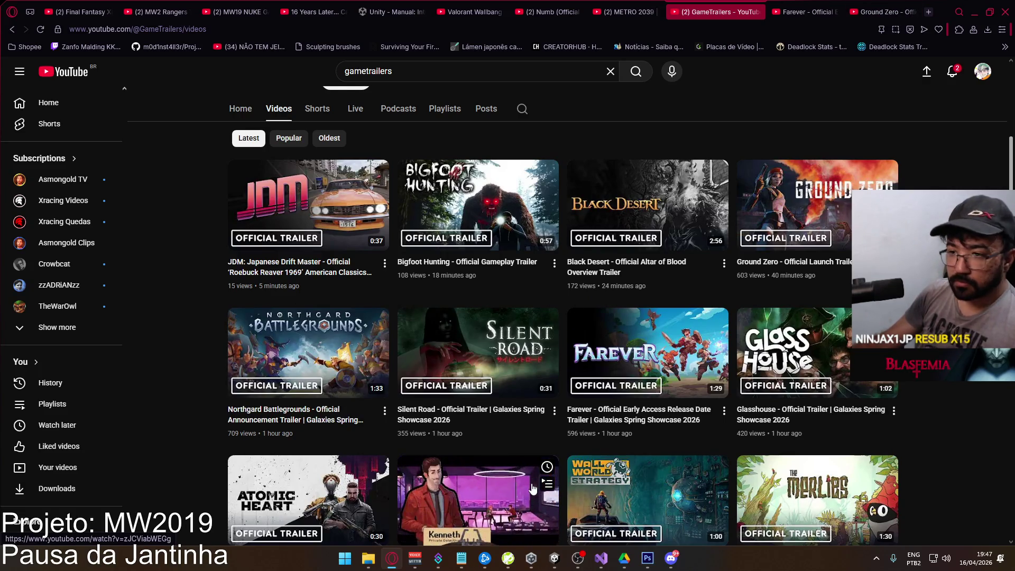
pyautogui.click(670, 559)
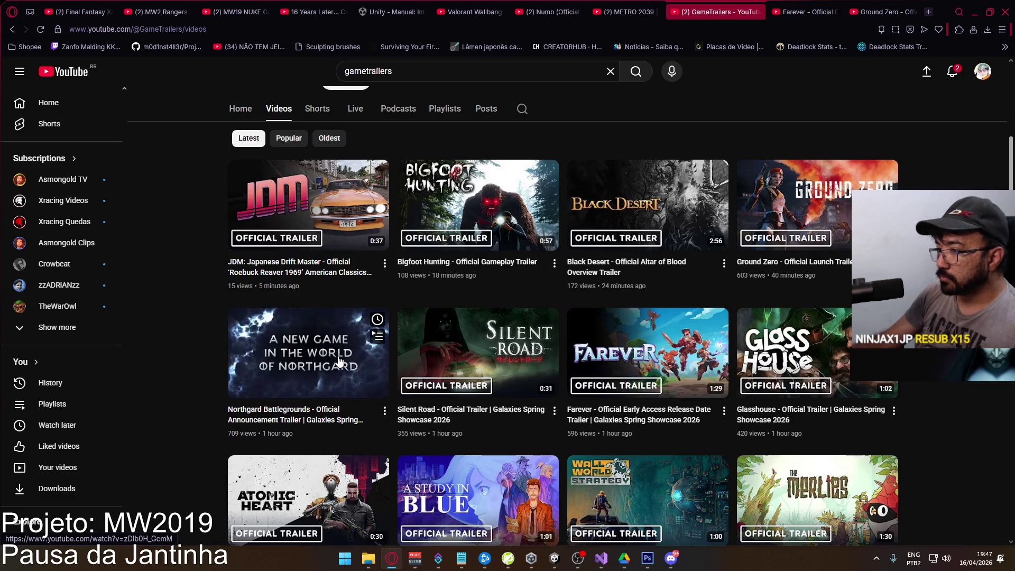
pyautogui.scroll(-1, 361, 319)
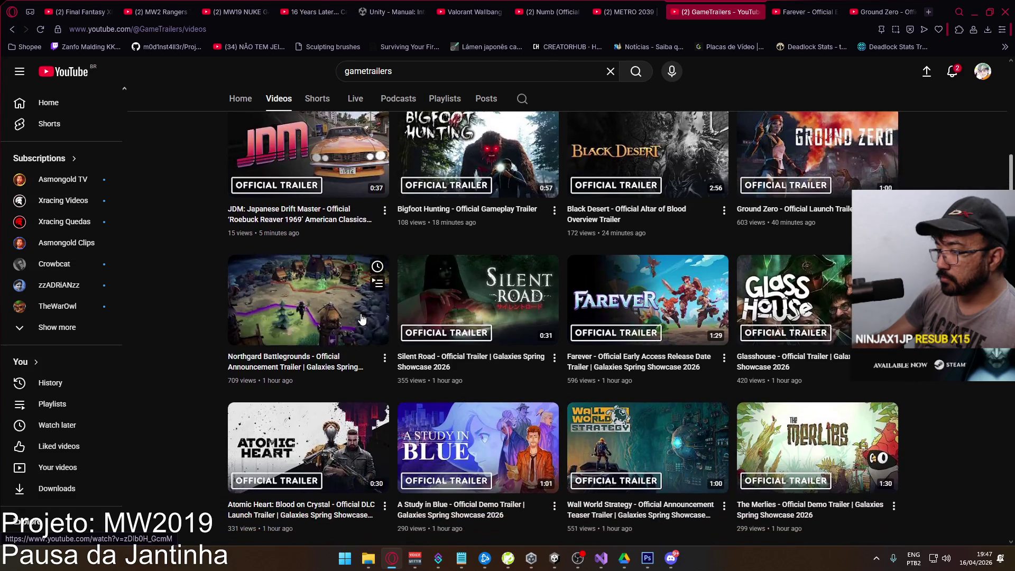
pyautogui.scroll(-1, 364, 314)
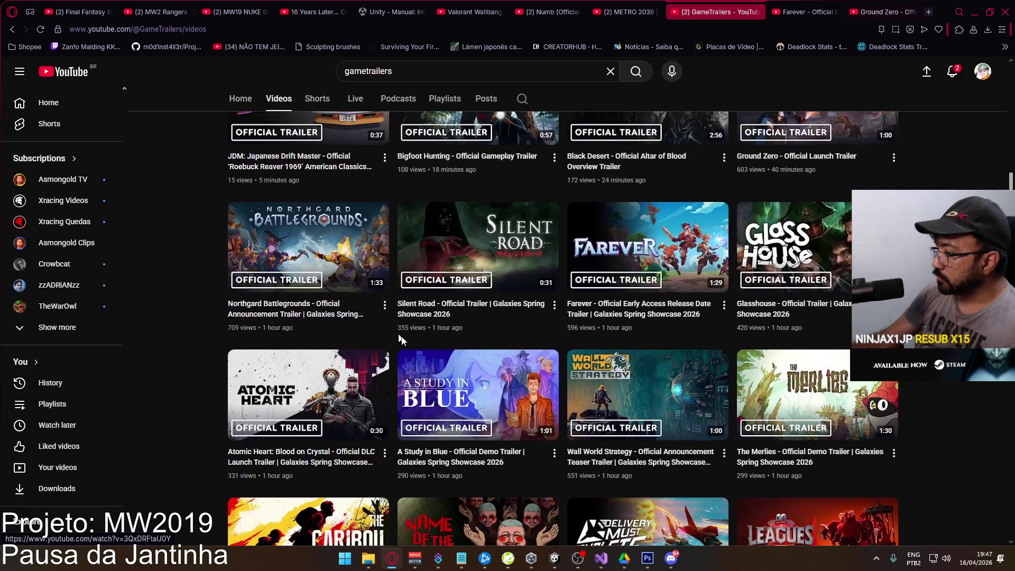